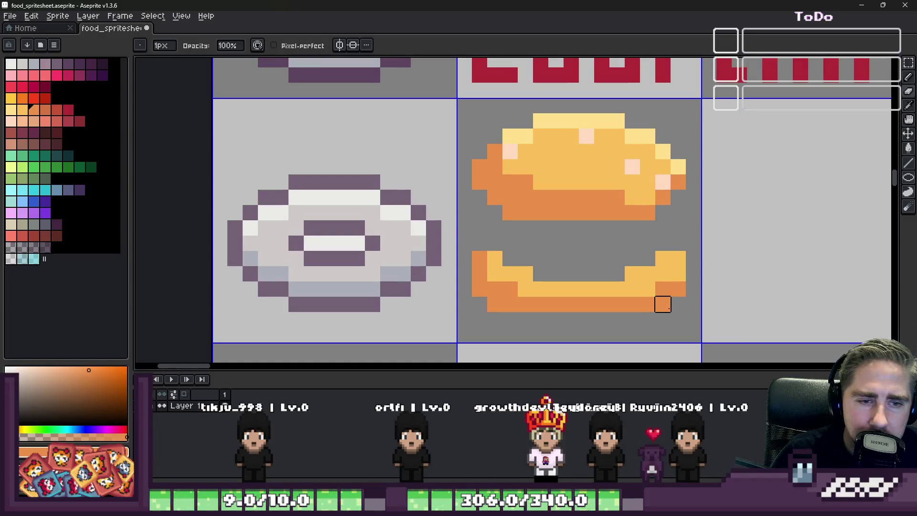
Draw a yellow line along the bottom bun and fill its grey gap yellow
key(alt)
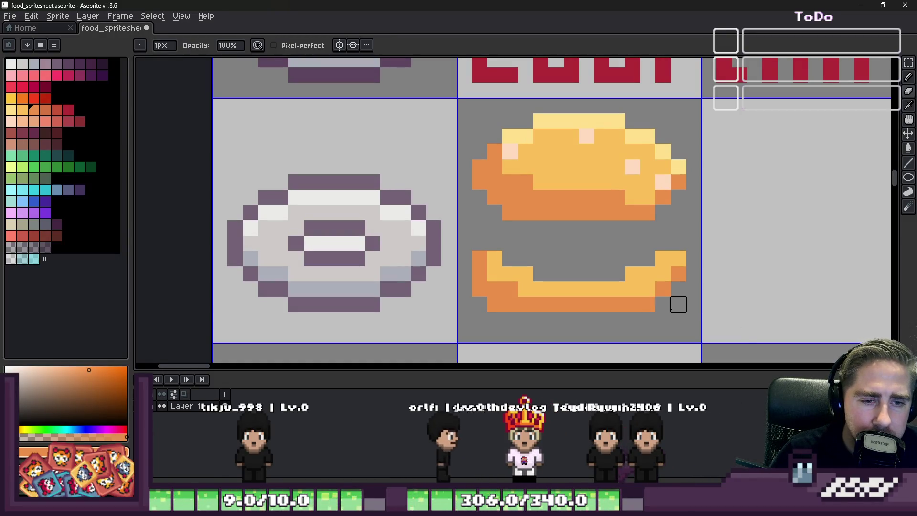
key(e)
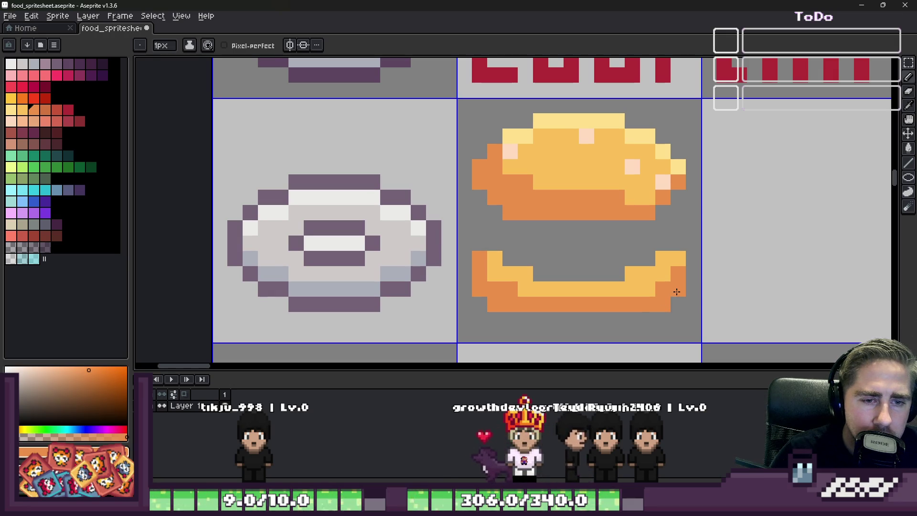
key(b)
scroll(604, 291, down, 1)
scroll(605, 288, up, 3)
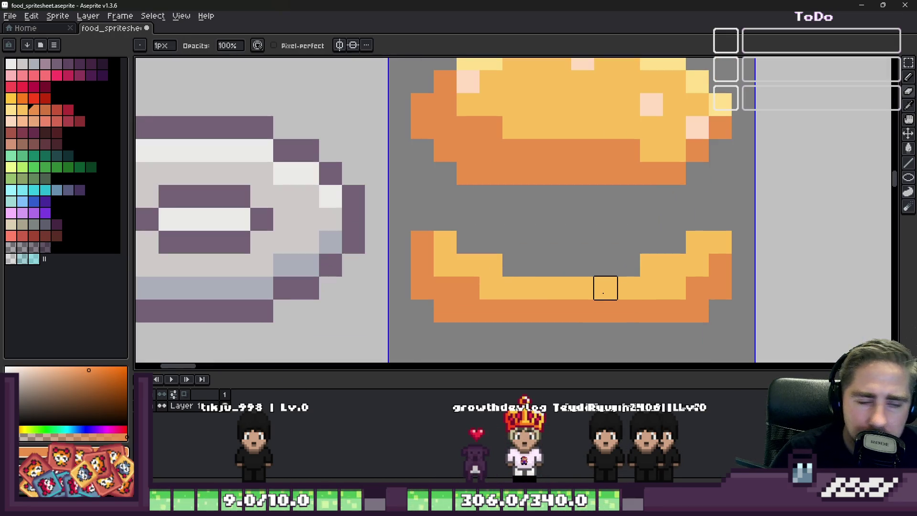
key(e)
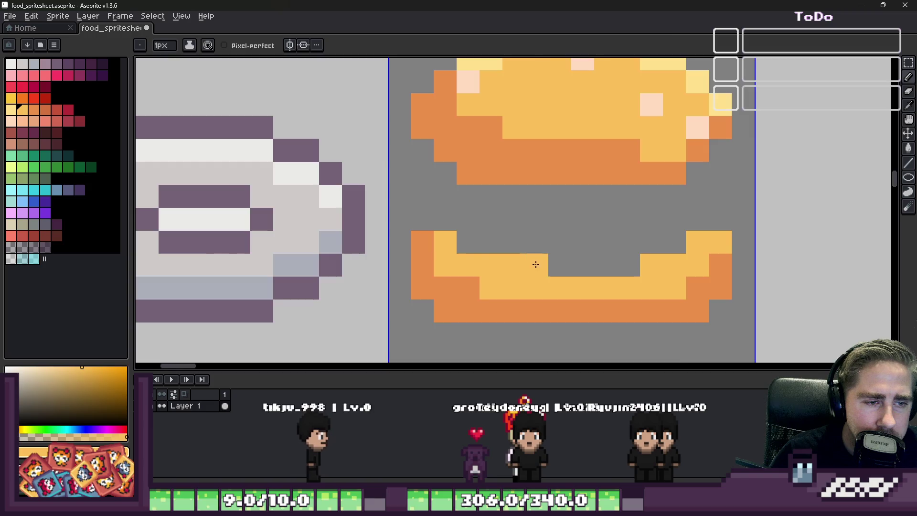
scroll(536, 264, down, 4)
scroll(539, 264, up, 4)
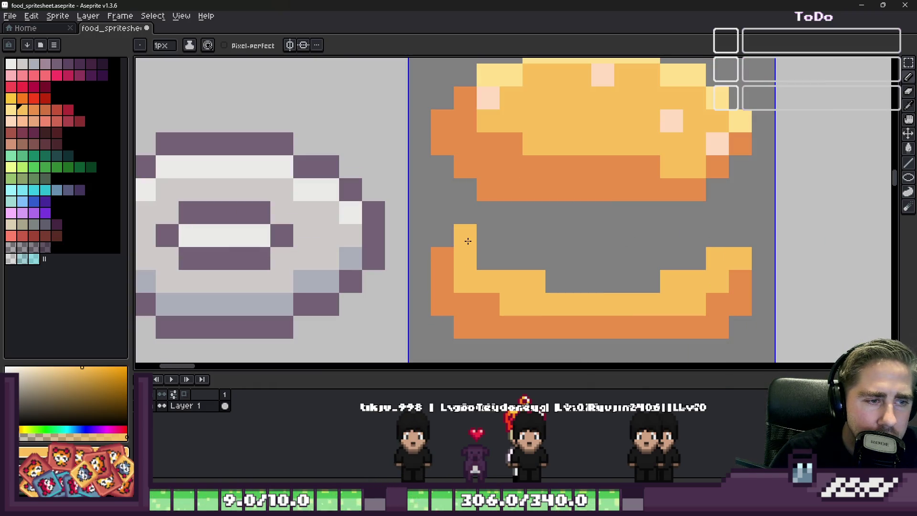
drag(482, 241, 668, 238)
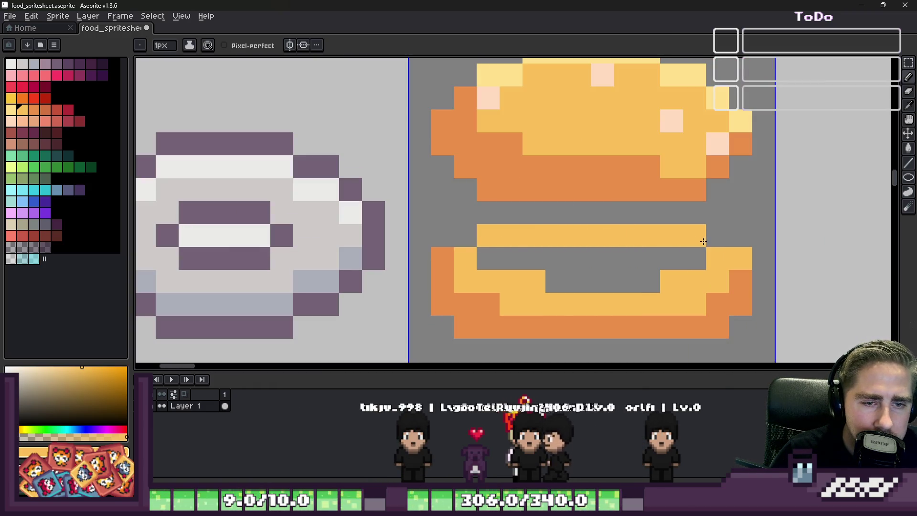
mouse_move(717, 256)
mouse_down()
mouse_move(526, 270)
mouse_move(666, 268)
mouse_up()
Sample the bun's orange as the current drawing colour
scroll(666, 268, down, 2)
scroll(588, 246, up, 2)
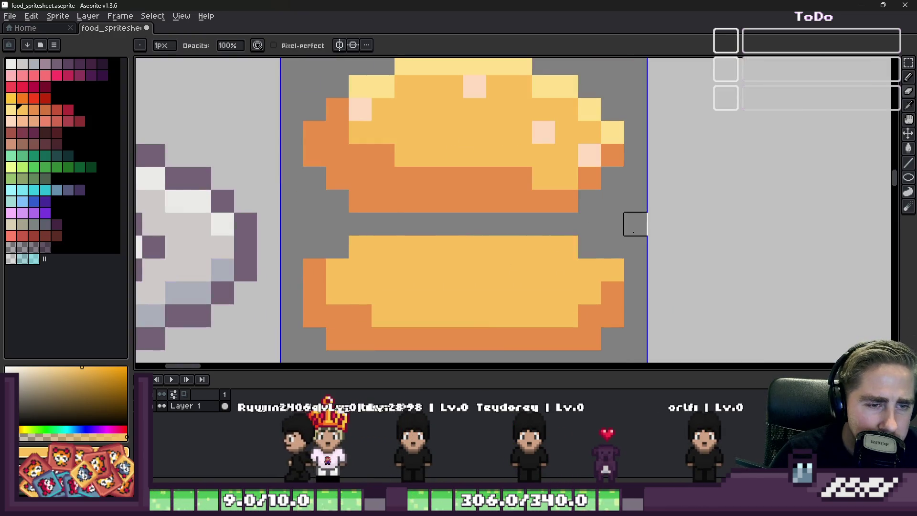
scroll(545, 239, down, 4)
scroll(545, 239, up, 4)
alt+click(502, 280)
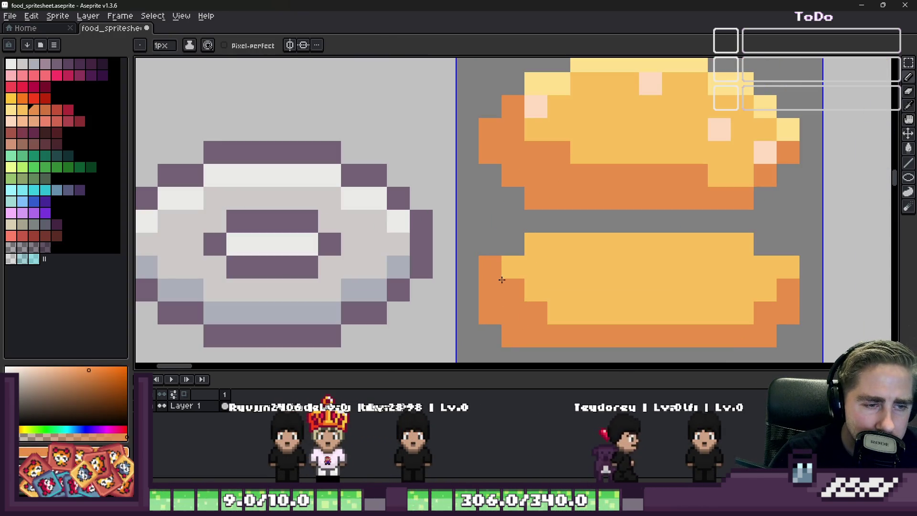
Browse the sheet and eyedrop the dark red from the Hartoff Gulasch sprite
scroll(674, 312, down, 5)
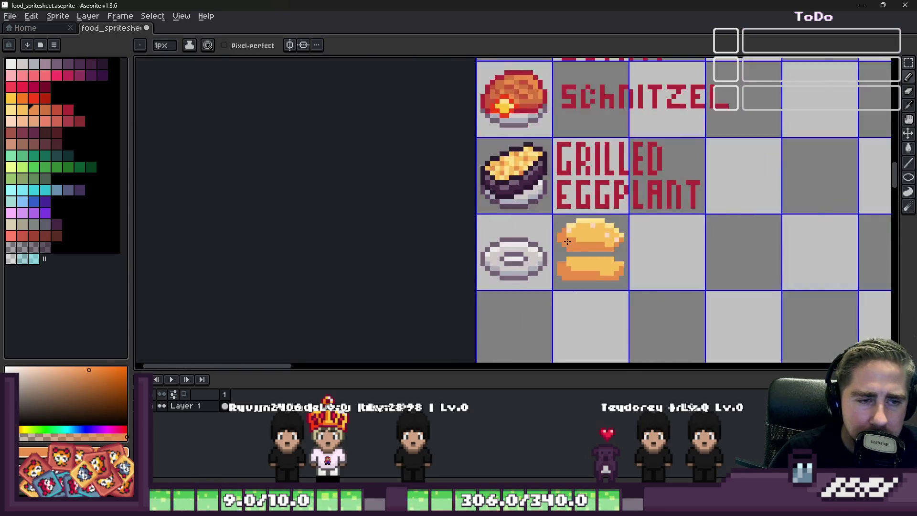
scroll(674, 312, up, 4)
scroll(673, 312, down, 3)
scroll(673, 311, down, 4)
scroll(473, 190, down, 3)
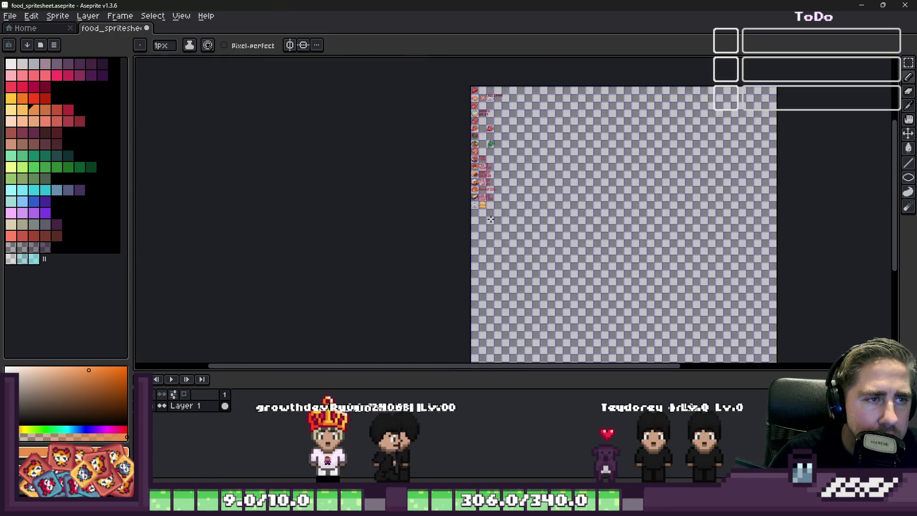
scroll(428, 335, up, 5)
scroll(428, 334, up, 1)
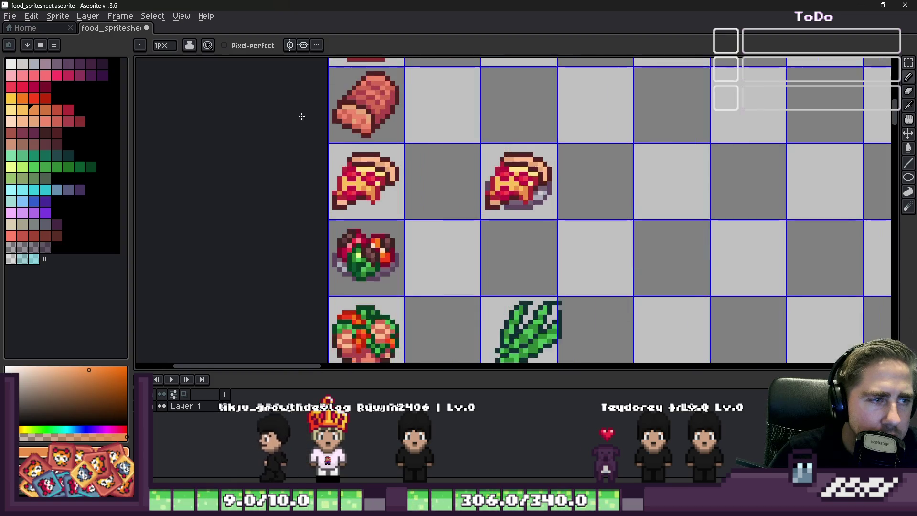
scroll(427, 334, down, 2)
scroll(430, 329, up, 2)
scroll(448, 306, down, 6)
scroll(448, 306, up, 4)
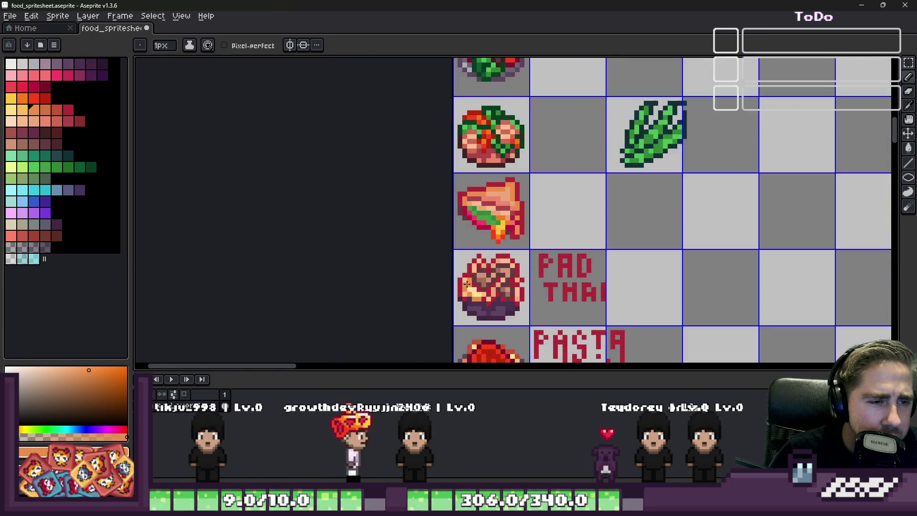
scroll(468, 287, down, 2)
scroll(478, 273, up, 2)
scroll(490, 258, down, 3)
scroll(490, 256, up, 2)
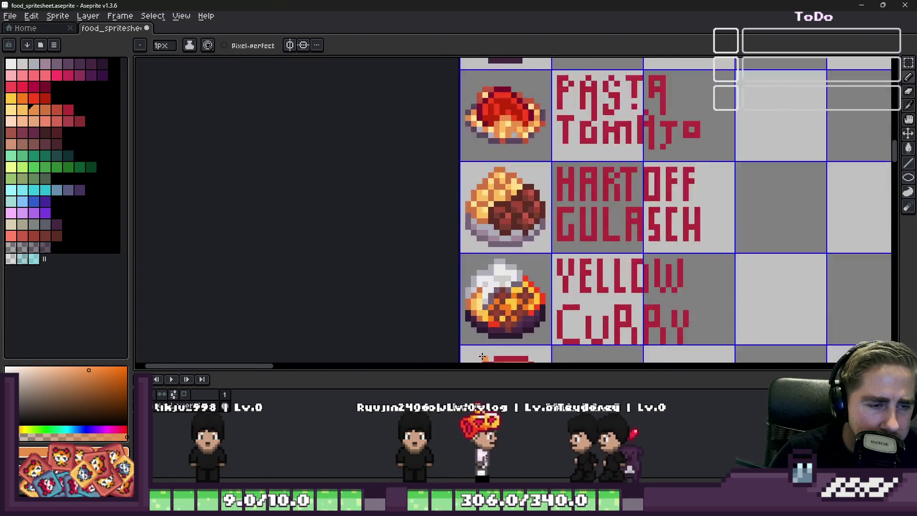
scroll(498, 157, up, 3)
alt+click(498, 158)
key(g)
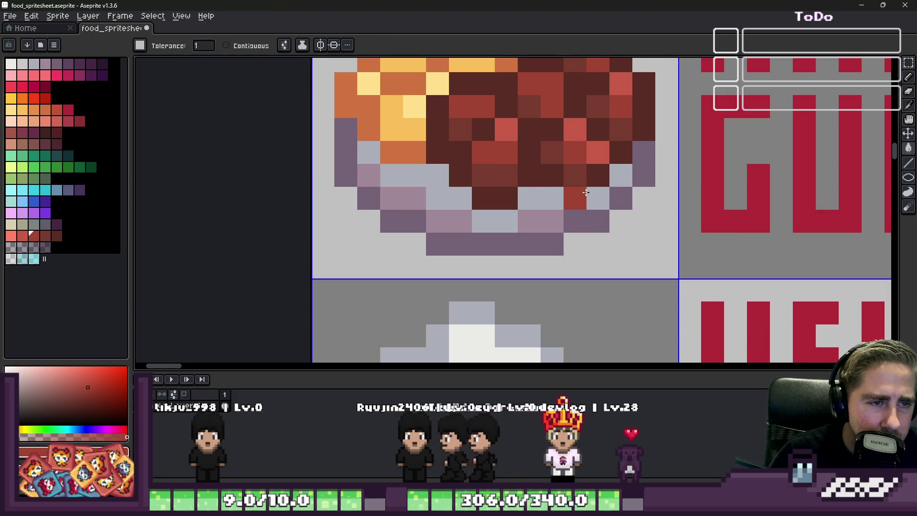
scroll(535, 238, down, 12)
scroll(549, 310, up, 5)
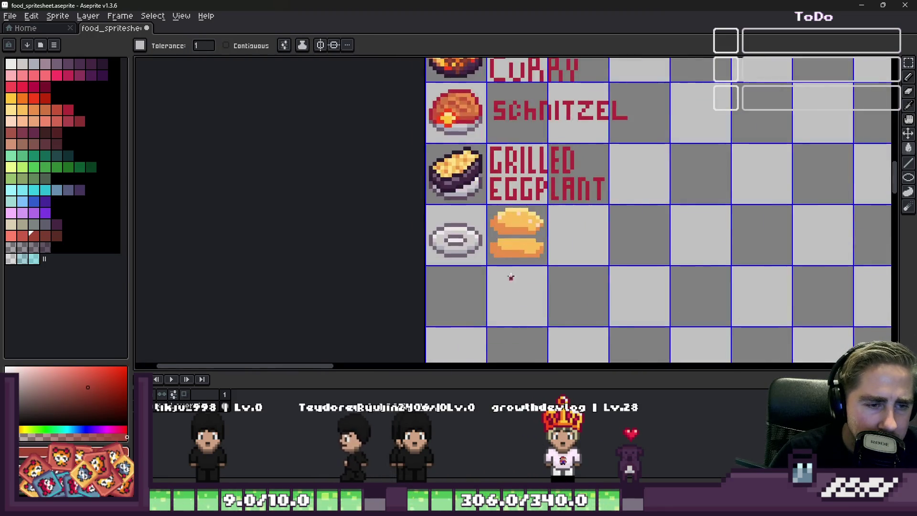
Paint the red patty across the bottom bun, fixing edge pixels with a 1-pixel brush
key(v)
key(b)
mouse_move(470, 221)
mouse_down()
mouse_move(492, 237)
mouse_move(568, 252)
mouse_move(654, 231)
mouse_up()
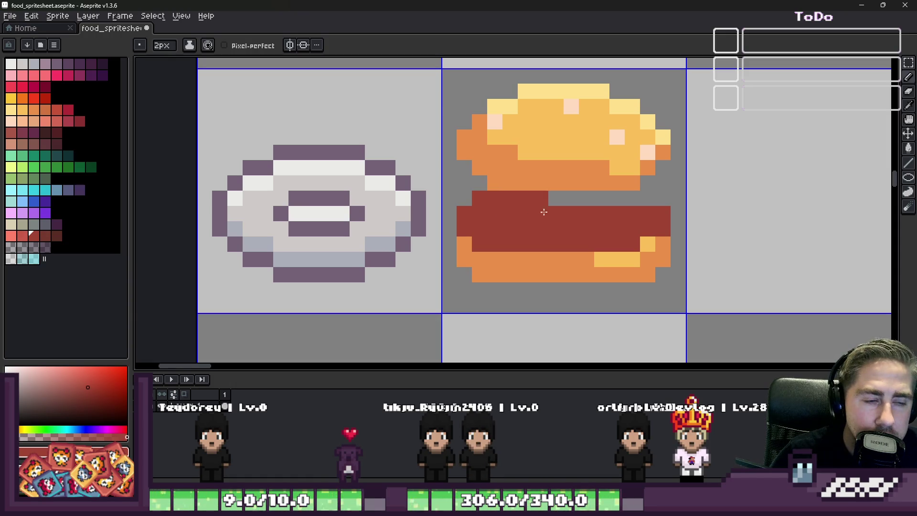
key(ctrl+z)
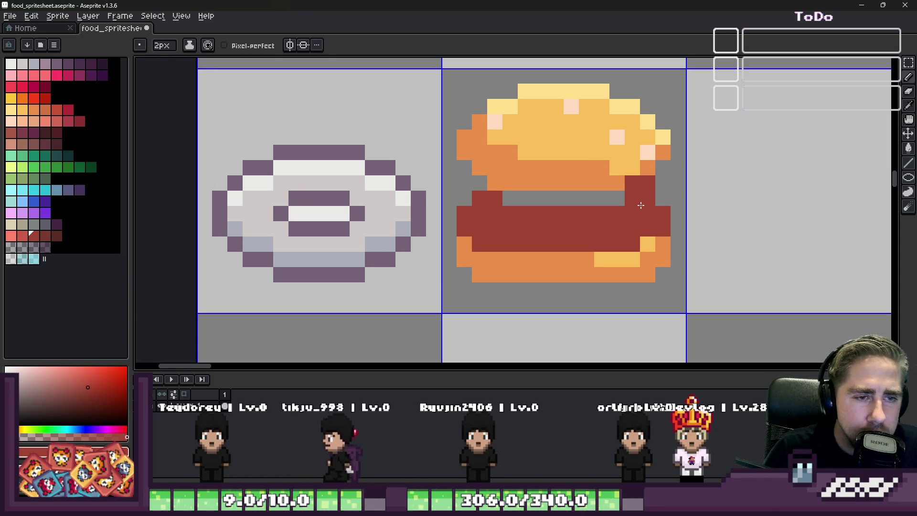
key(ctrl+z)
drag(606, 208, 510, 209)
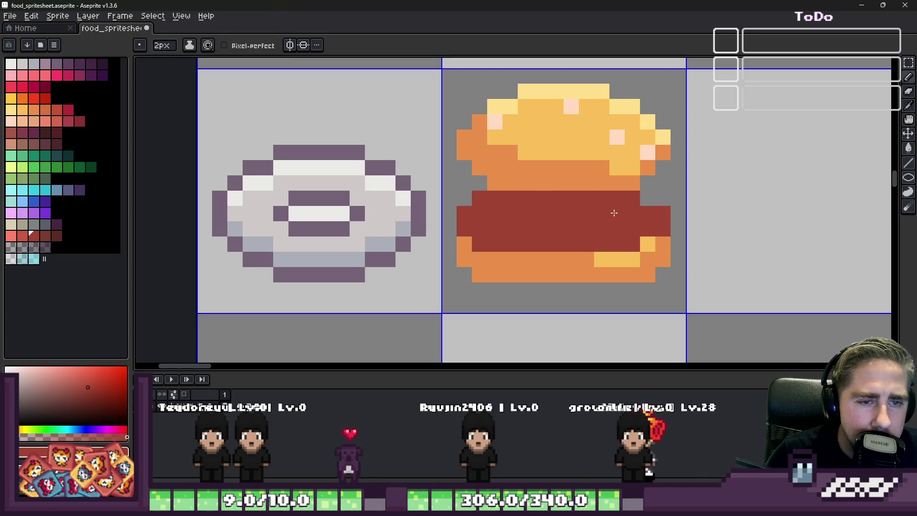
click(641, 242)
key(ctrl+z)
key(minus)
click(648, 190)
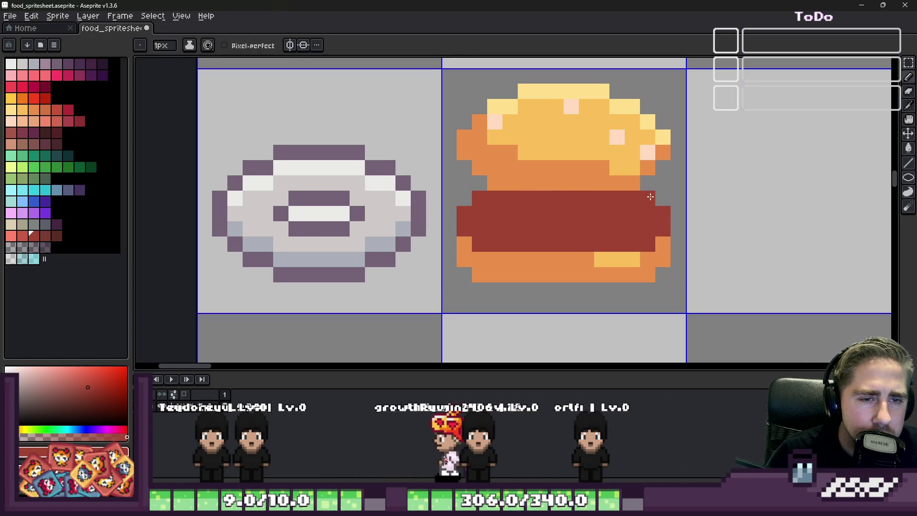
click(468, 196)
Shade the patty's left edge, lower rows and right edge dark red
scroll(529, 212, down, 3)
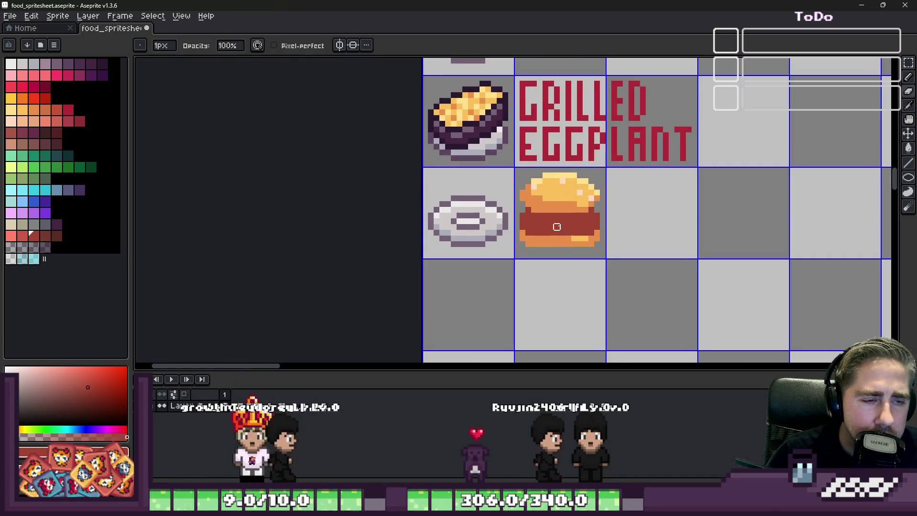
scroll(529, 212, up, 1)
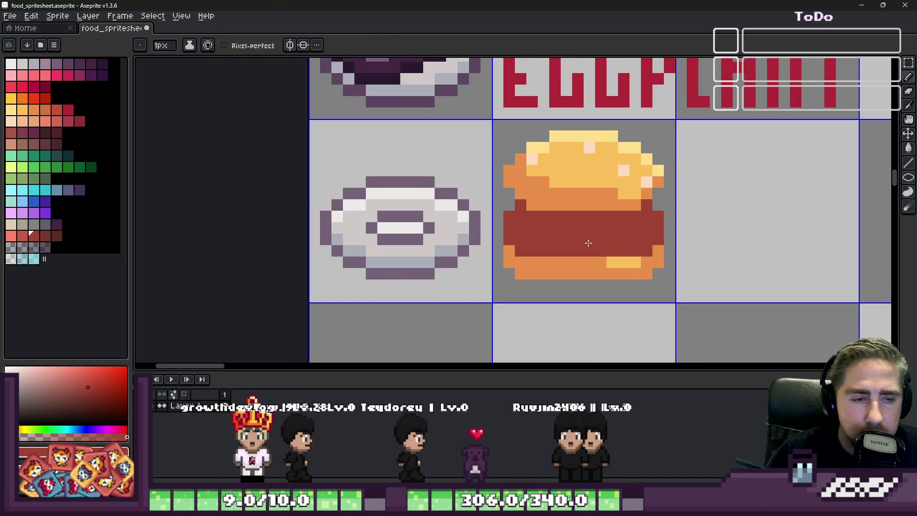
scroll(497, 276, down, 6)
scroll(497, 276, up, 2)
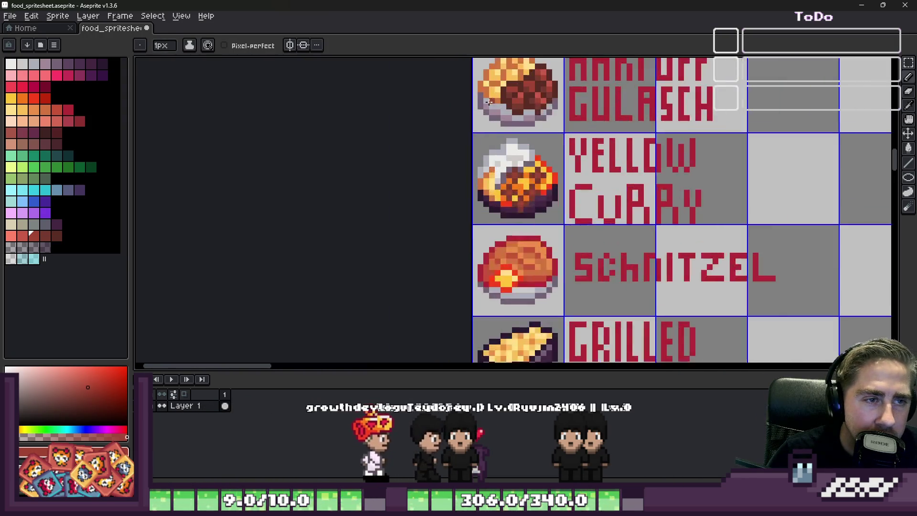
scroll(571, 224, down, 2)
scroll(571, 224, down, 2)
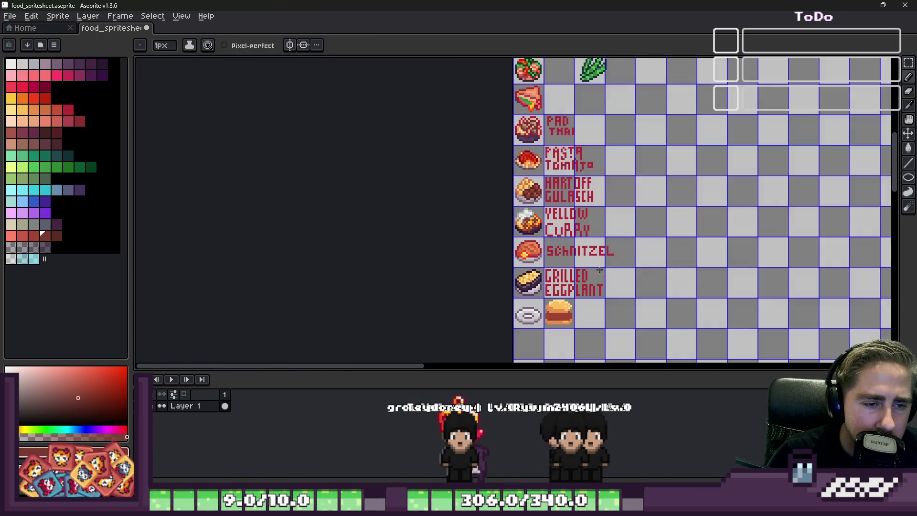
scroll(545, 323, up, 6)
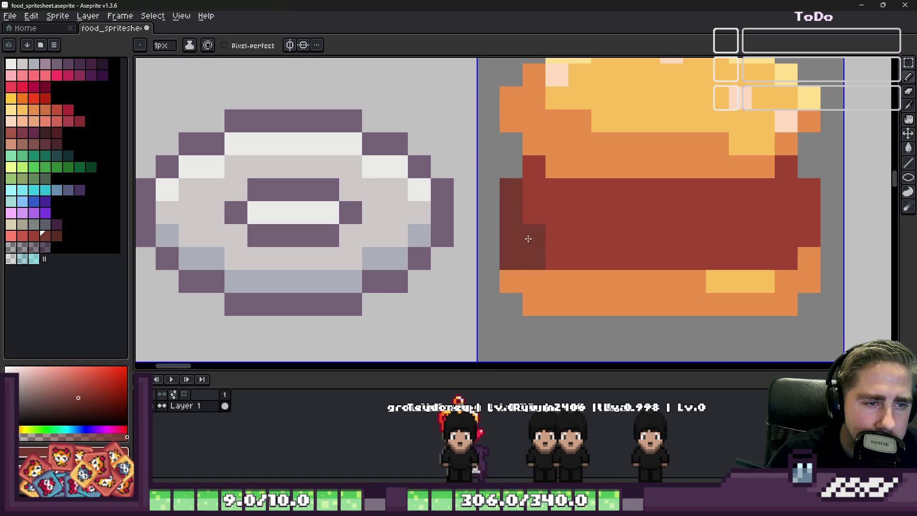
key(ctrl+z)
mouse_move(513, 210)
mouse_down()
mouse_move(518, 226)
mouse_move(586, 250)
mouse_up()
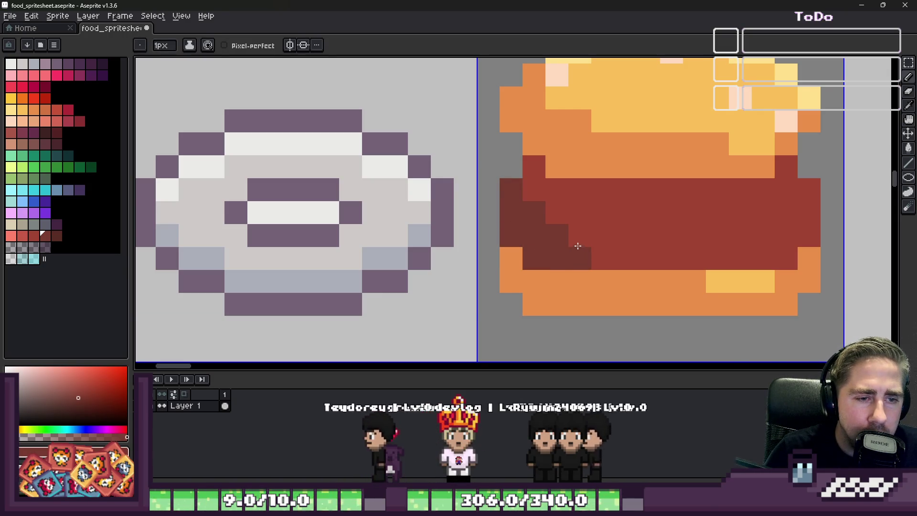
mouse_move(656, 257)
mouse_down()
mouse_move(786, 252)
mouse_move(606, 240)
mouse_up()
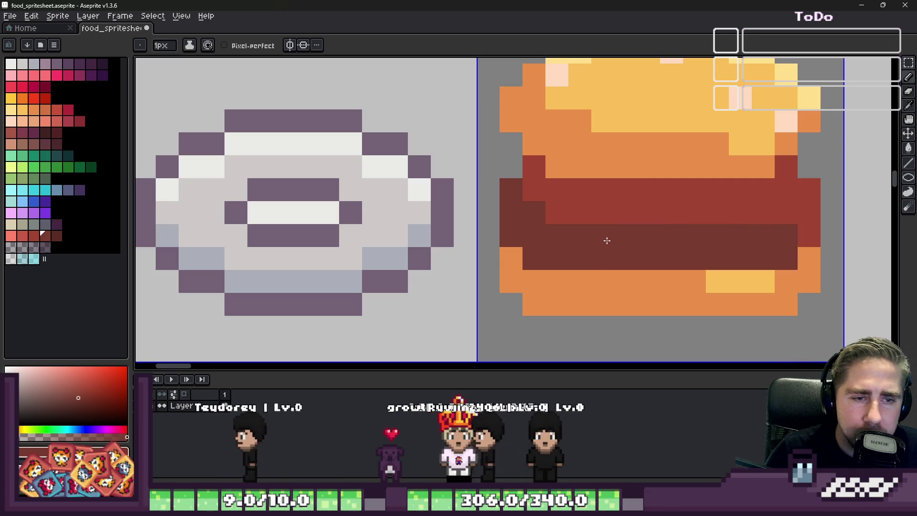
drag(808, 234, 803, 215)
Add lighter red highlights to the dark patty row and zoom out to check it
alt+click(715, 205)
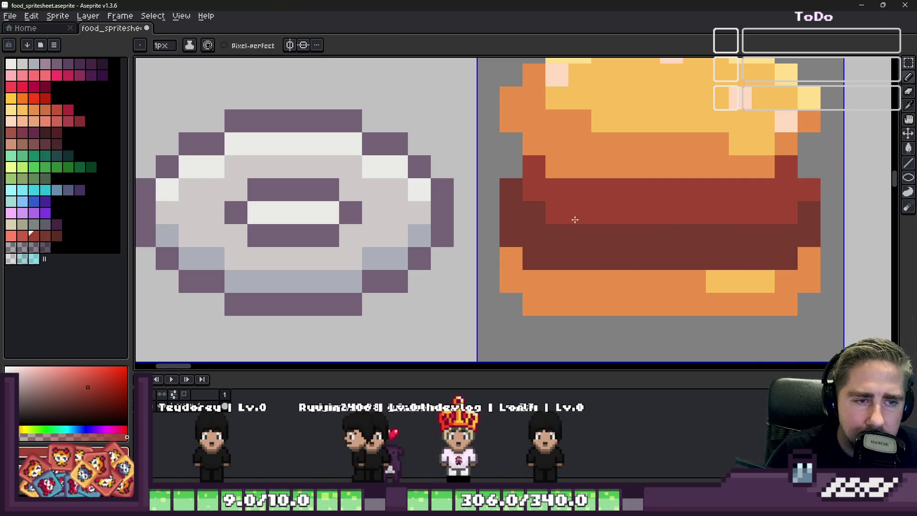
drag(669, 219, 632, 230)
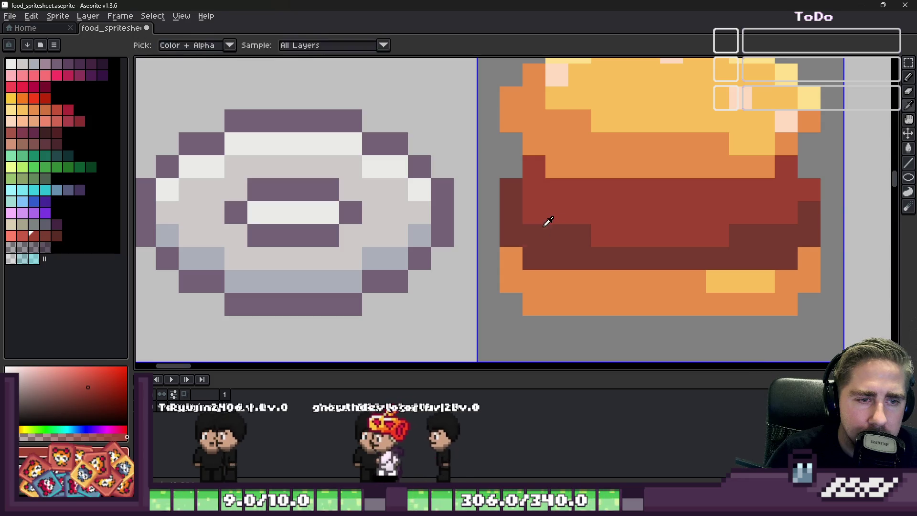
drag(547, 219, 622, 236)
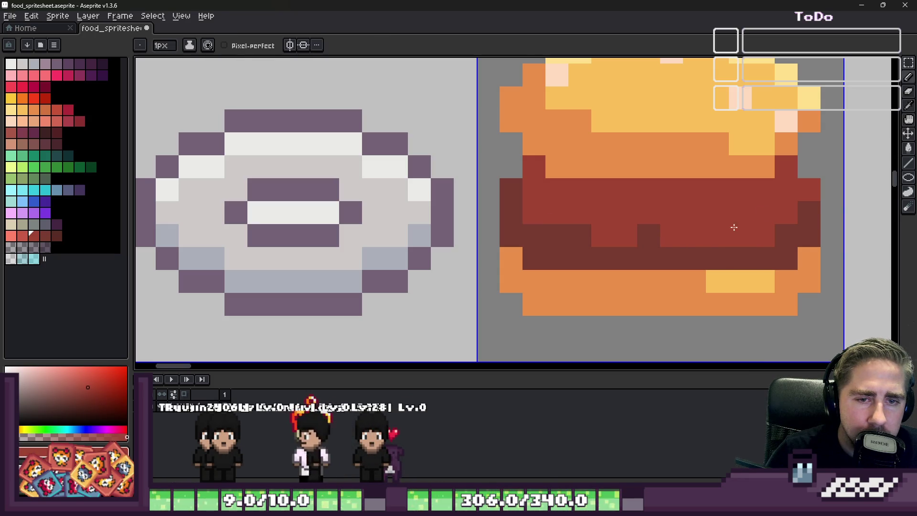
scroll(609, 241, down, 5)
scroll(599, 197, down, 2)
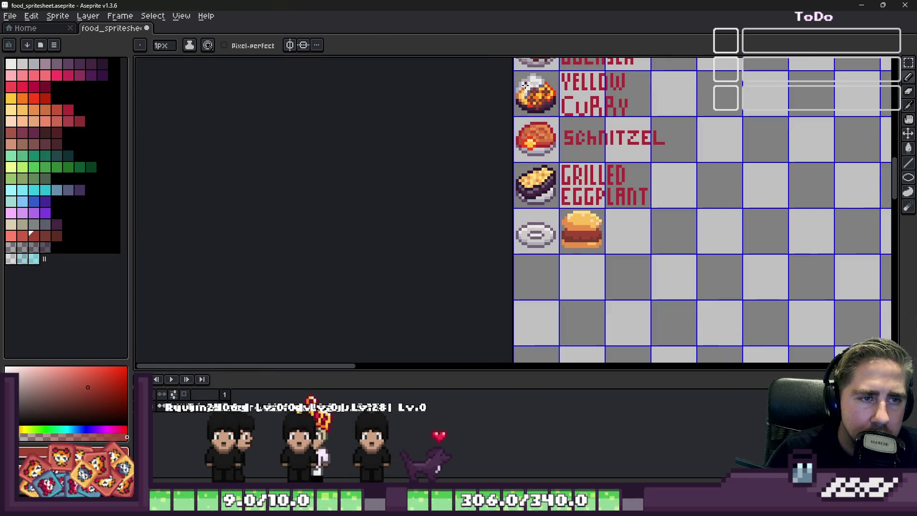
Pick the curry's yellow and draw a diagonal cheese line on the burger
scroll(525, 86, up, 3)
alt+click(545, 107)
scroll(545, 107, down, 3)
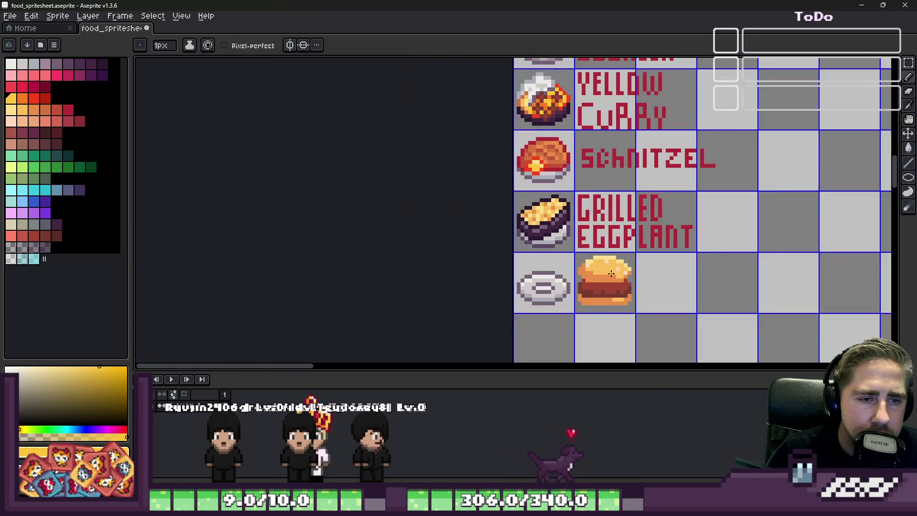
scroll(612, 273, up, 6)
shift+click(628, 279)
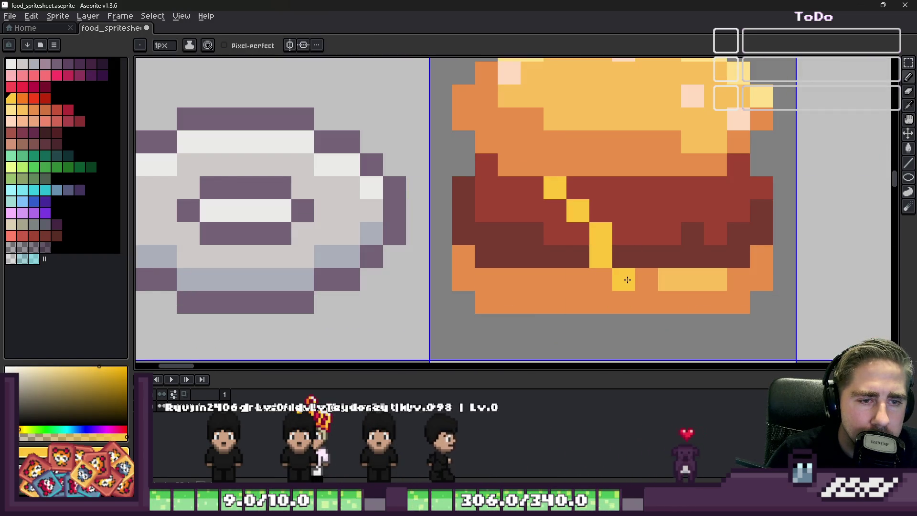
shift+click(711, 188)
Paint more yellow cheese across the burger to complete the slice
scroll(665, 189, down, 6)
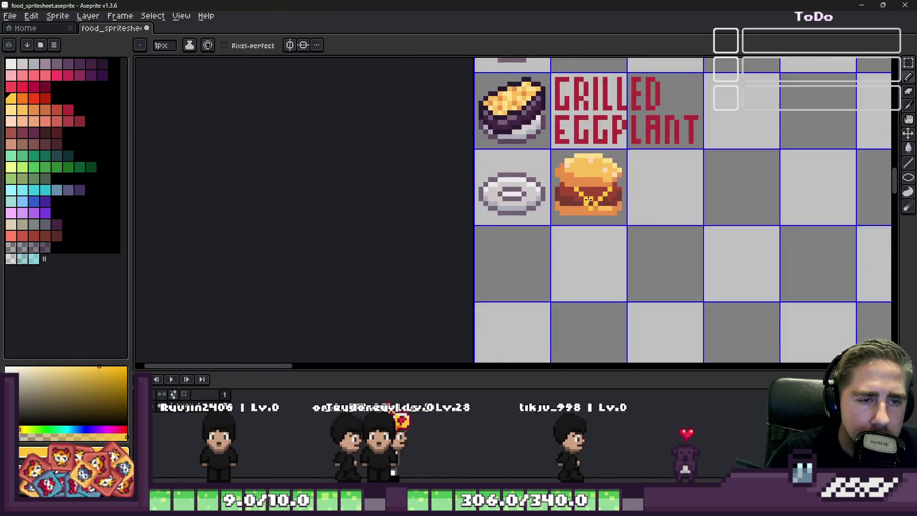
scroll(589, 200, up, 3)
scroll(589, 200, up, 2)
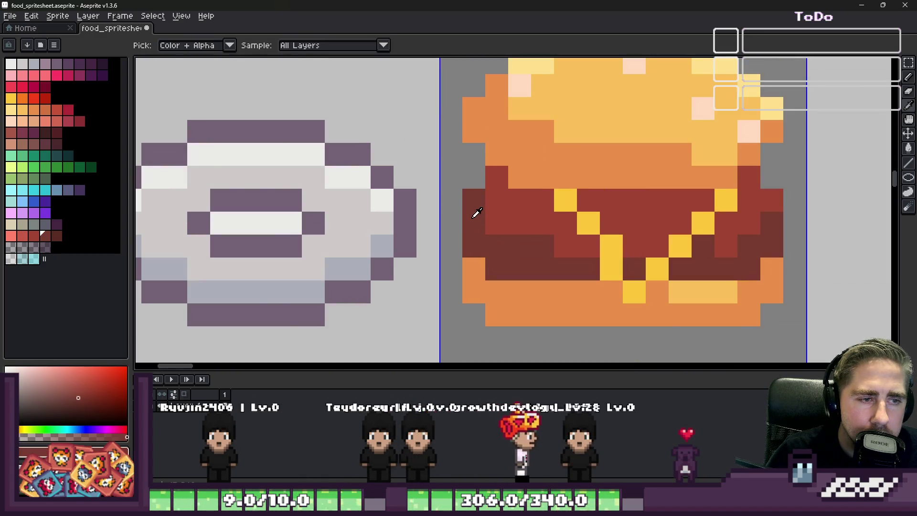
scroll(508, 261, down, 4)
scroll(509, 260, up, 2)
alt+click(560, 304)
mouse_move(559, 282)
mouse_down()
mouse_move(530, 225)
mouse_move(580, 211)
mouse_up()
Pick the sandwich's lettuce green and draw a lettuce strip across the burger's left side
scroll(580, 256, down, 5)
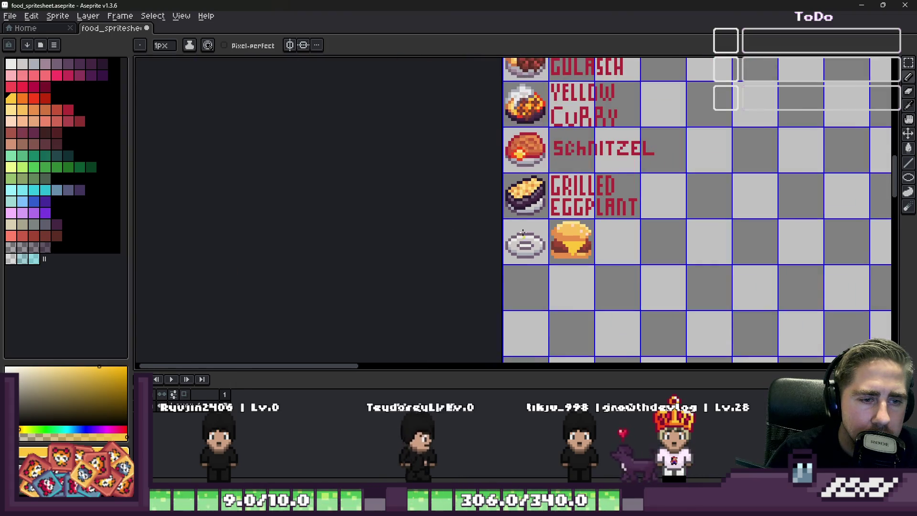
scroll(547, 203, up, 2)
scroll(547, 203, down, 1)
scroll(547, 203, down, 3)
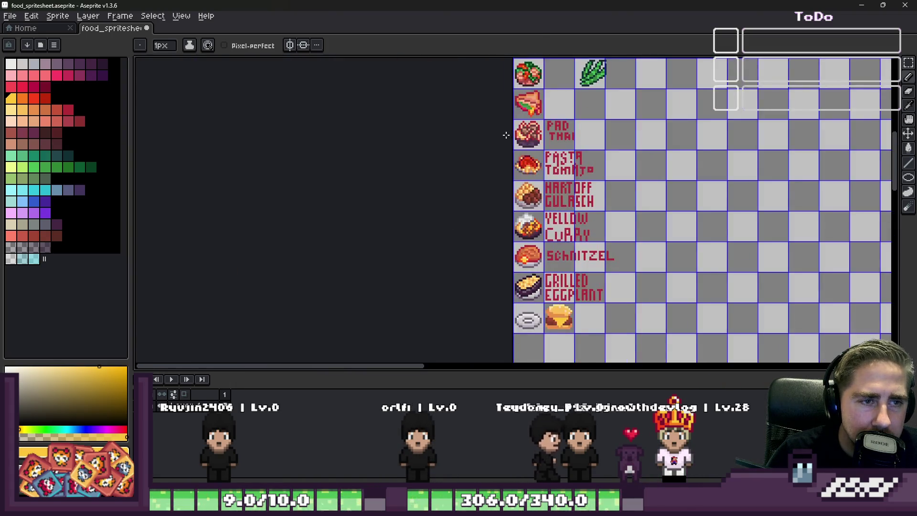
scroll(536, 108, up, 4)
scroll(537, 107, up, 1)
alt+click(548, 137)
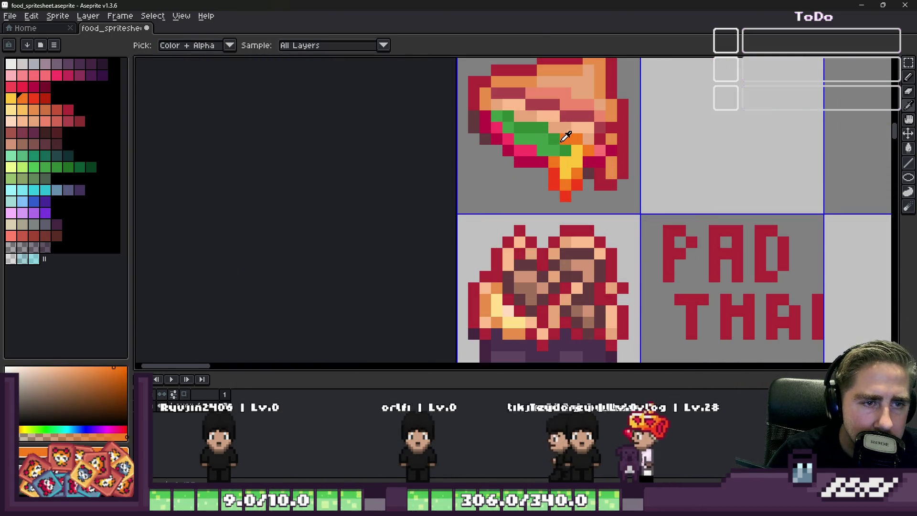
scroll(549, 137, down, 2)
scroll(541, 155, down, 3)
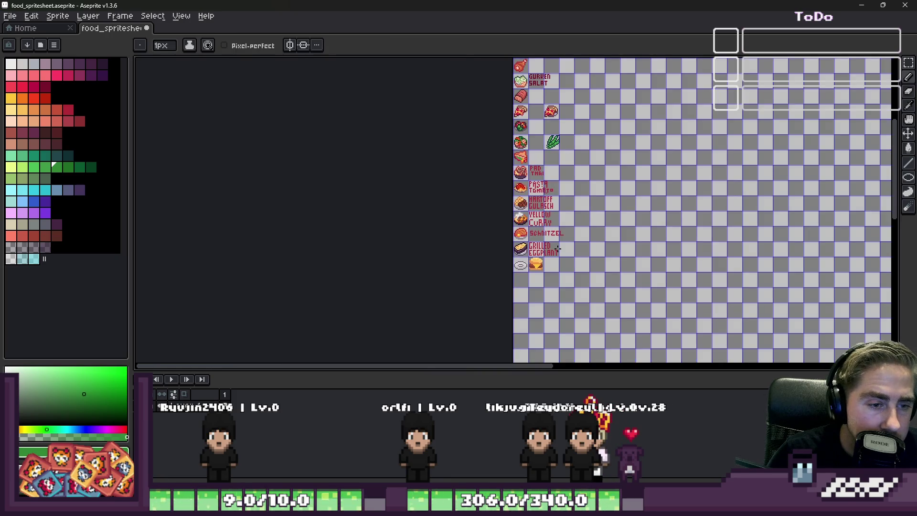
scroll(505, 268, up, 4)
scroll(573, 242, up, 1)
mouse_move(624, 195)
mouse_down()
mouse_move(530, 295)
mouse_move(493, 265)
mouse_move(458, 258)
mouse_move(447, 209)
mouse_move(560, 233)
mouse_move(486, 229)
mouse_up()
drag(531, 247, 469, 218)
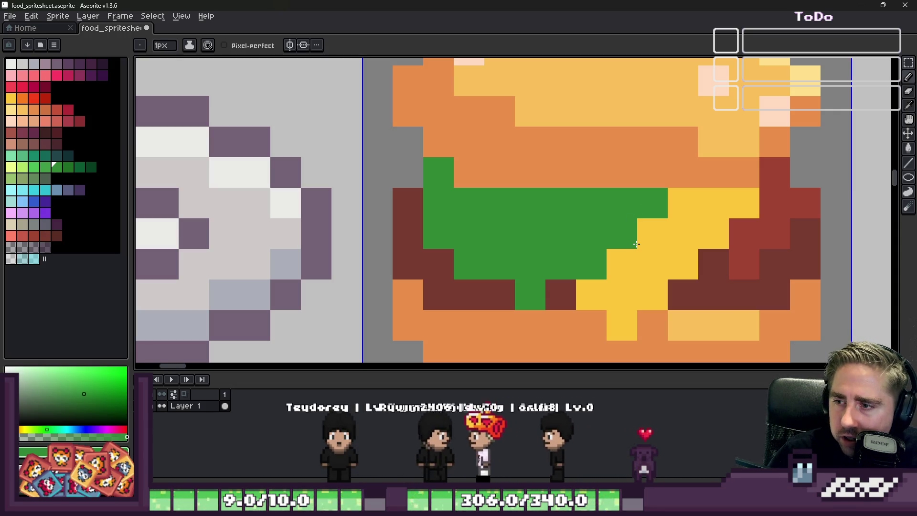
scroll(630, 234, down, 4)
Zoom to the Pasta Tomato sprite and eyedrop its tomato red, returning to the Pencil
scroll(621, 203, up, 3)
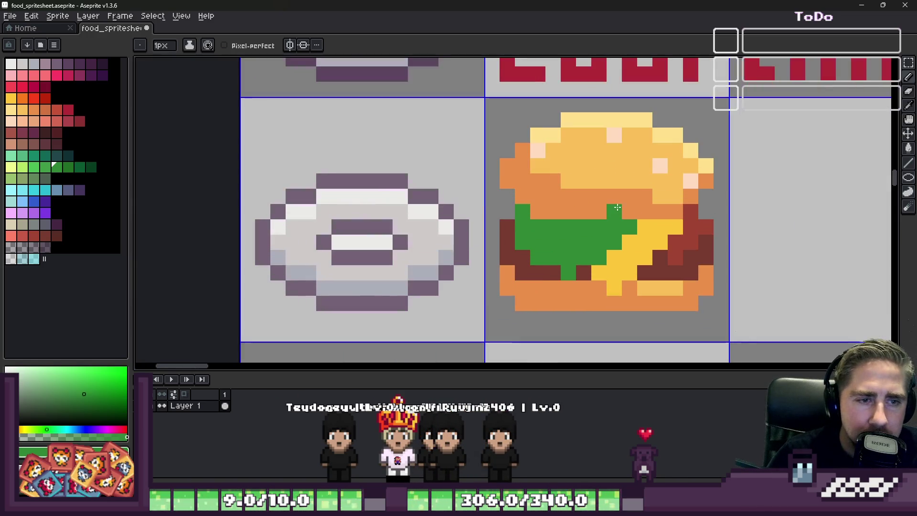
scroll(617, 207, down, 3)
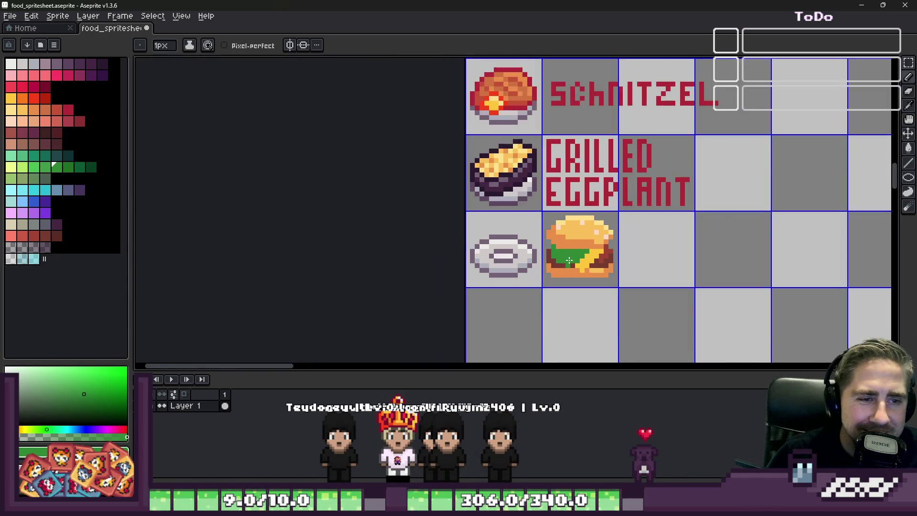
scroll(500, 110, down, 1)
scroll(507, 191, up, 3)
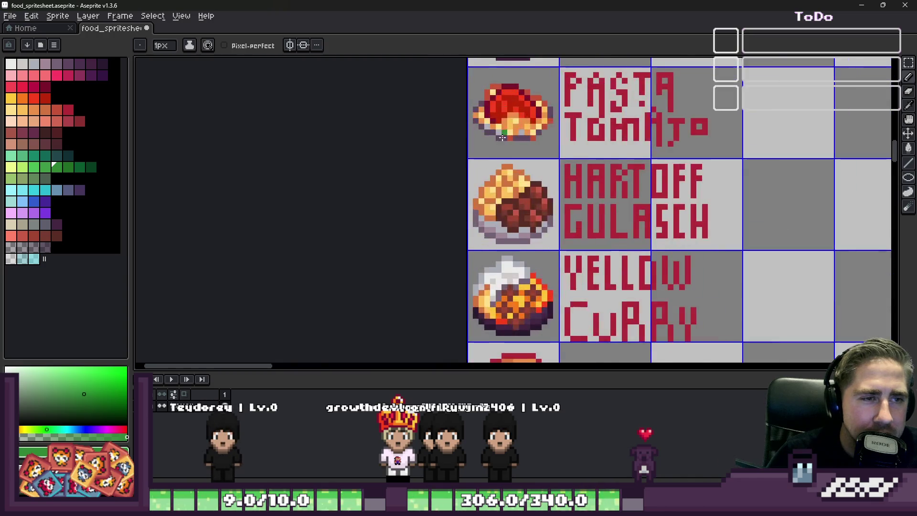
scroll(502, 252, down, 1)
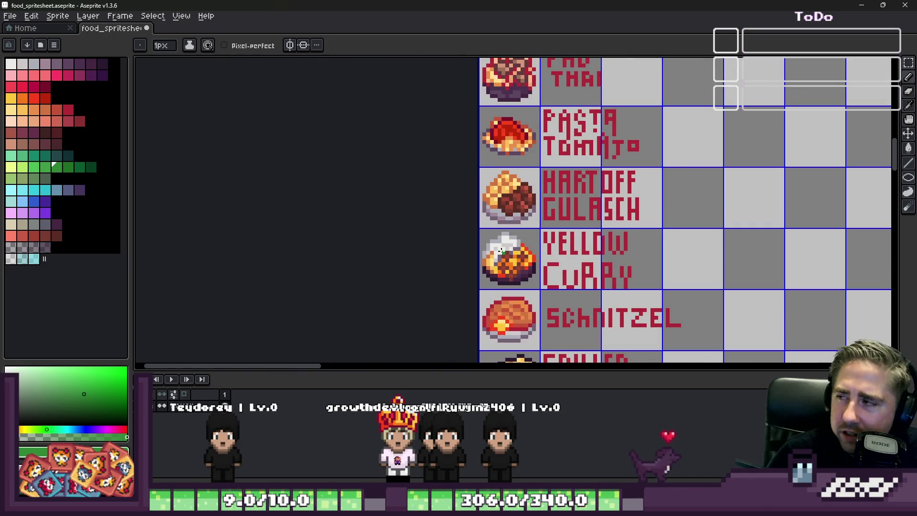
scroll(502, 252, down, 1)
scroll(507, 258, up, 1)
scroll(518, 265, down, 1)
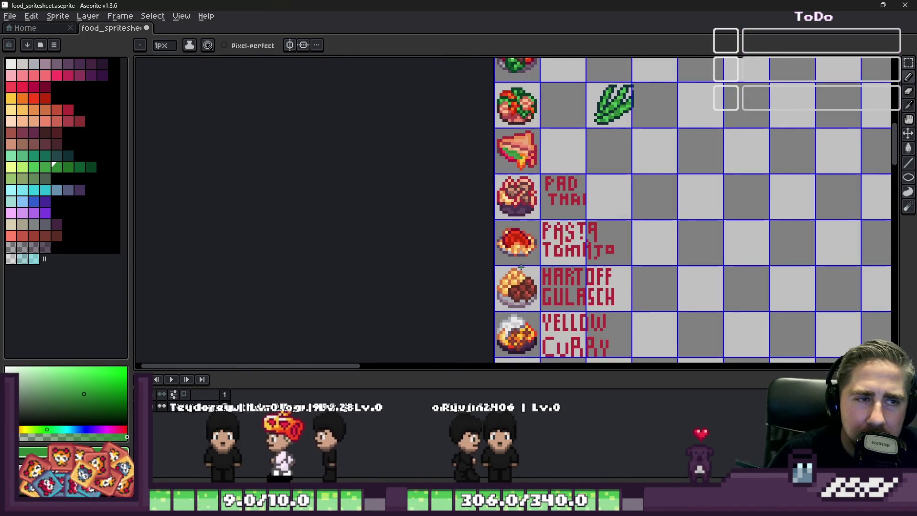
scroll(521, 267, up, 1)
scroll(521, 268, down, 2)
scroll(523, 282, up, 3)
scroll(528, 302, up, 2)
key(i)
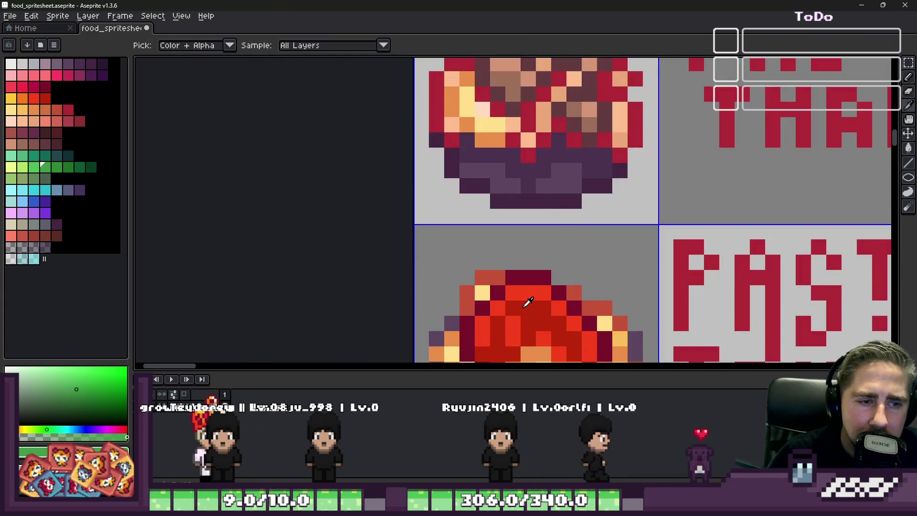
click(528, 302)
key(b)
scroll(528, 286, down, 6)
Paint a red tomato strip over the lettuce and widen it, undoing one stray pixel
scroll(525, 262, up, 8)
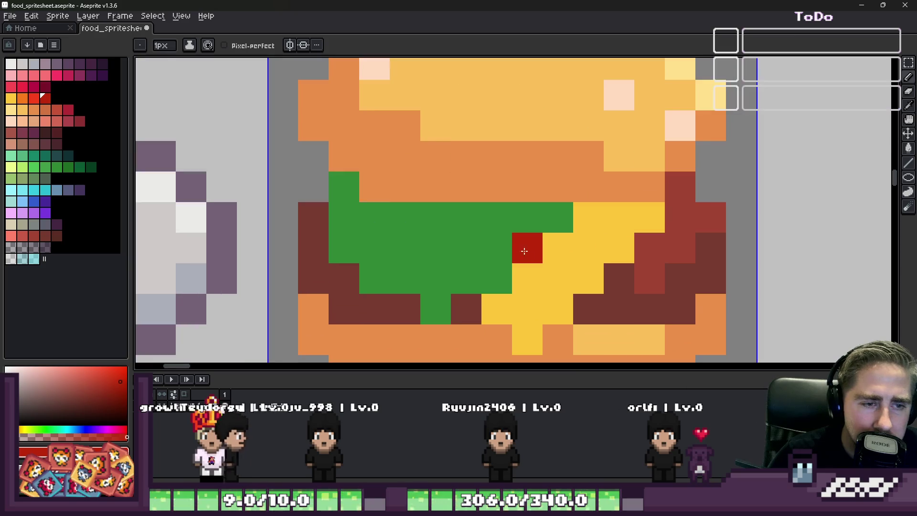
drag(495, 216, 572, 216)
mouse_move(485, 242)
mouse_down()
mouse_move(559, 239)
mouse_move(454, 230)
mouse_move(518, 272)
mouse_move(529, 254)
mouse_move(529, 264)
mouse_move(561, 259)
mouse_up()
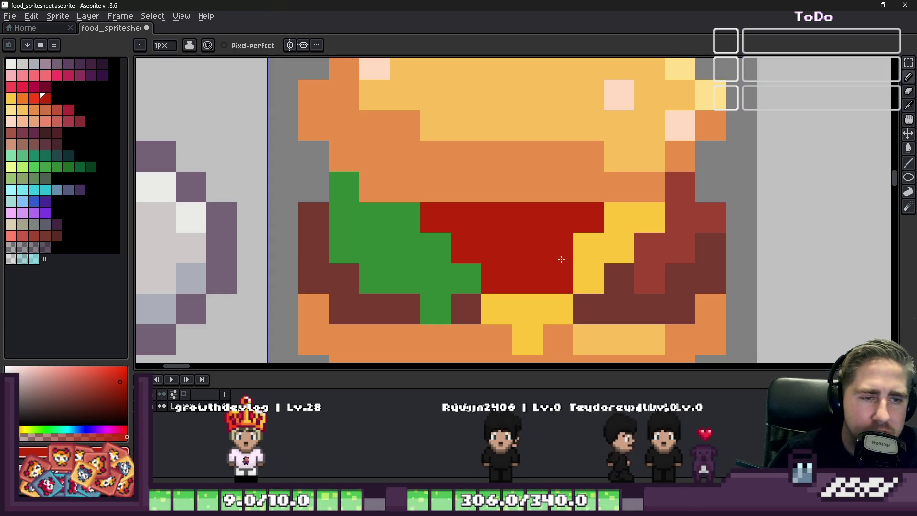
key(ctrl+z)
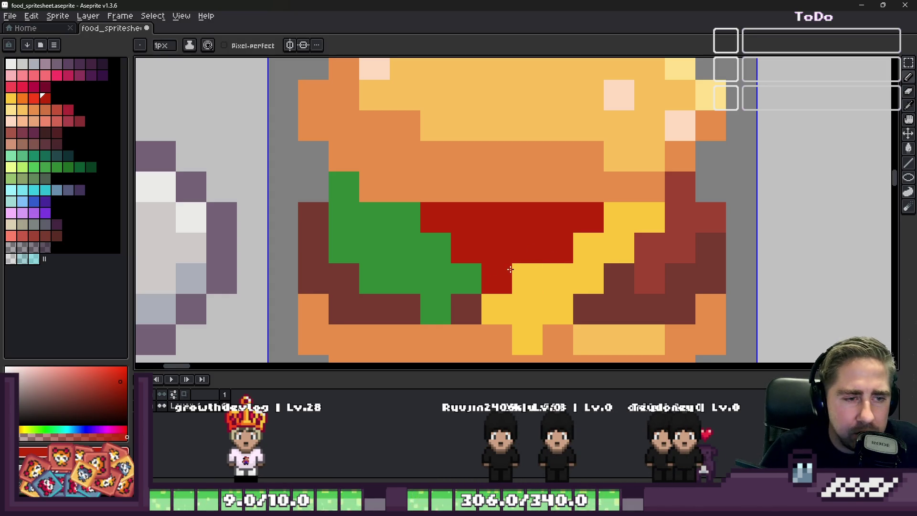
Touch up the lettuce's lower edge with green pixels, undoing a misplaced one
alt+click(409, 268)
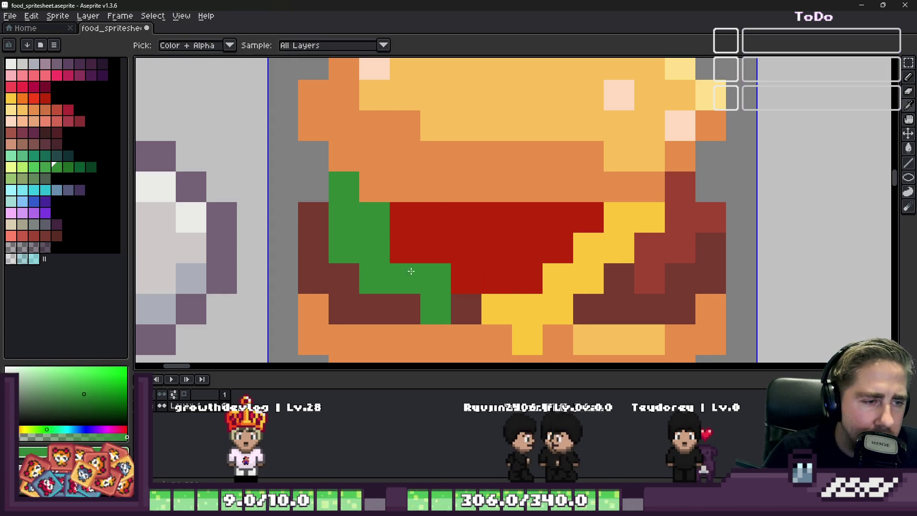
click(491, 250)
scroll(490, 249, down, 1)
key(ctrl+z)
click(478, 280)
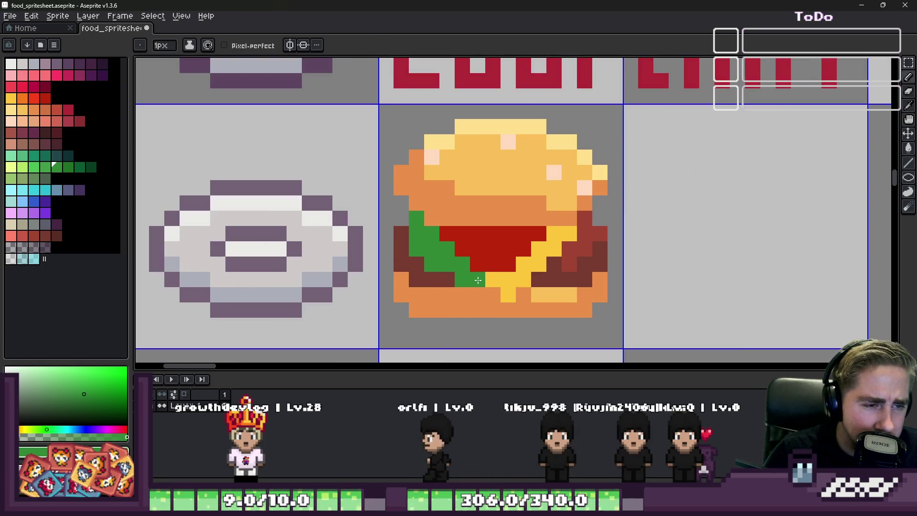
scroll(489, 277, down, 1)
scroll(475, 211, up, 2)
Recolour stray red pixels: three to lettuce green and one to cheese yellow
alt+click(475, 211)
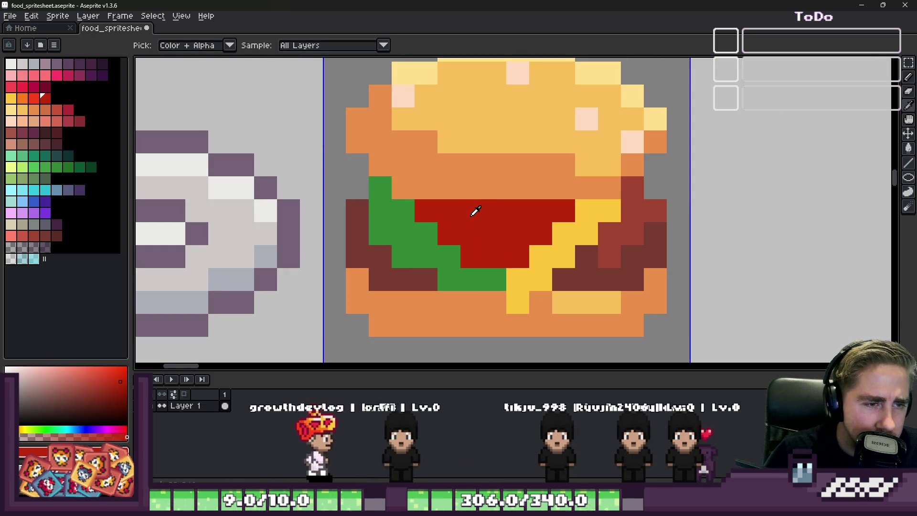
alt+click(436, 245)
mouse_move(440, 236)
mouse_down()
mouse_move(471, 259)
mouse_move(506, 260)
mouse_up()
alt+click(517, 275)
click(517, 257)
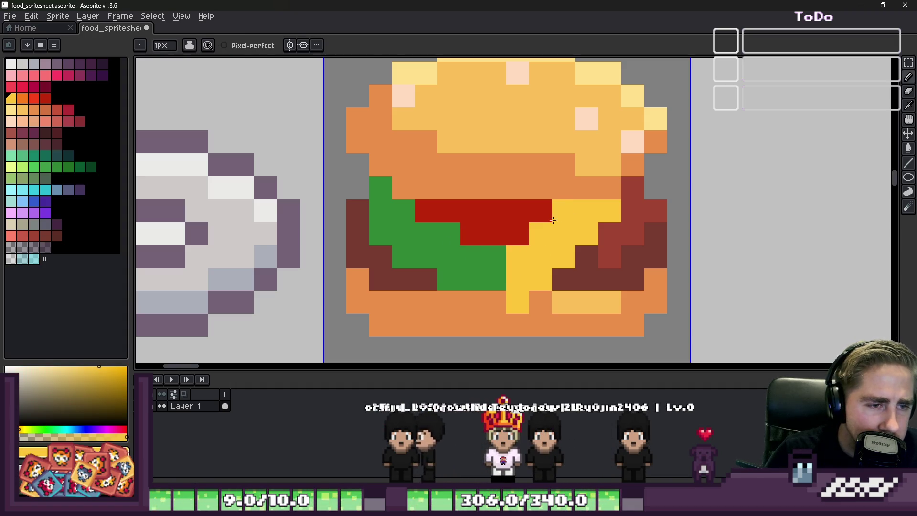
alt+click(467, 225)
scroll(480, 239, down, 3)
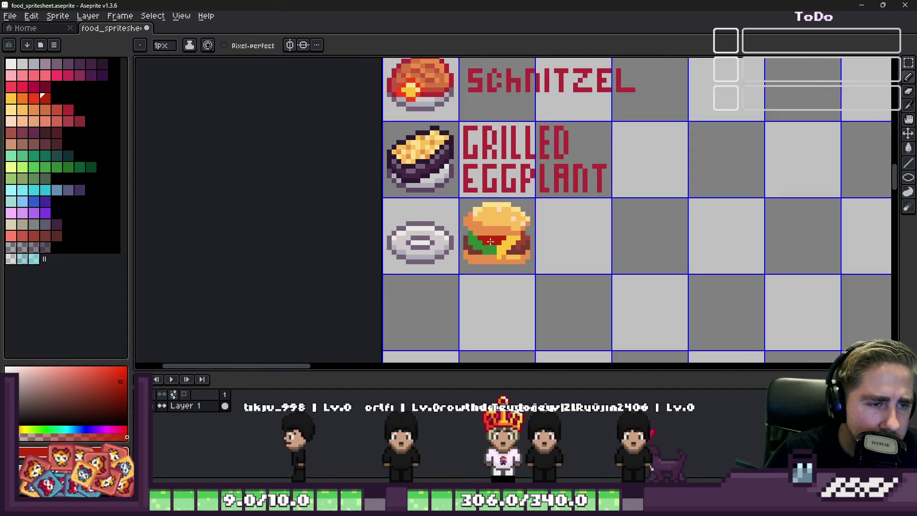
Redraw a crimson top row across the top bun, replacing the first attempt
scroll(478, 229, up, 2)
alt+click(471, 219)
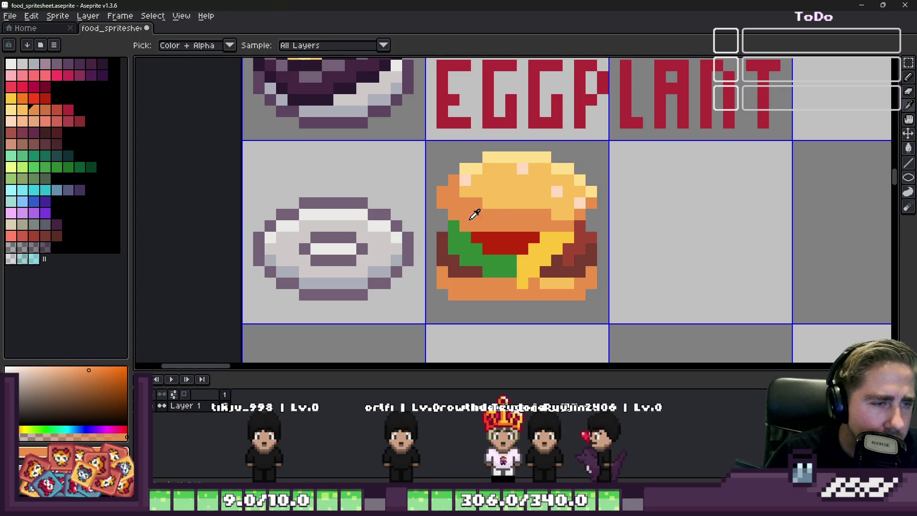
click(68, 110)
scroll(578, 243, up, 2)
mouse_move(307, 139)
mouse_down()
mouse_move(313, 175)
mouse_move(349, 213)
mouse_move(585, 210)
mouse_move(606, 185)
mouse_move(608, 140)
mouse_up()
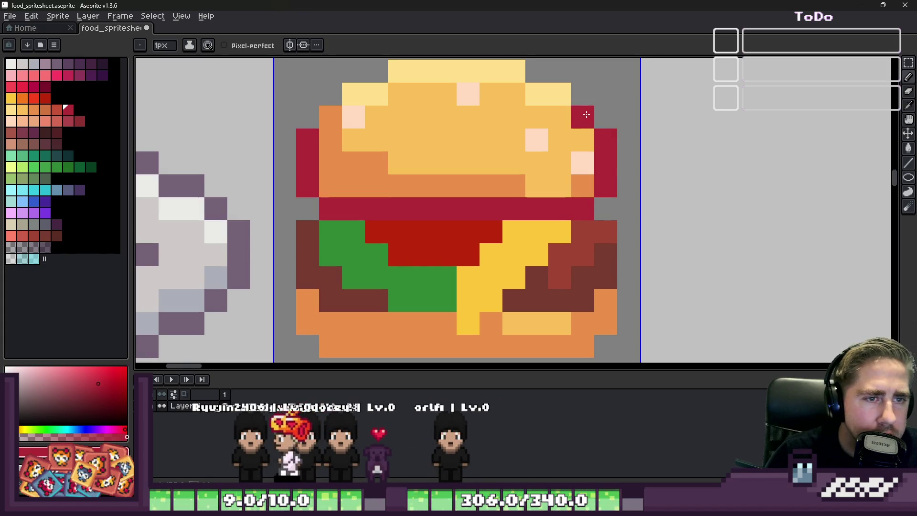
scroll(592, 94, down, 3)
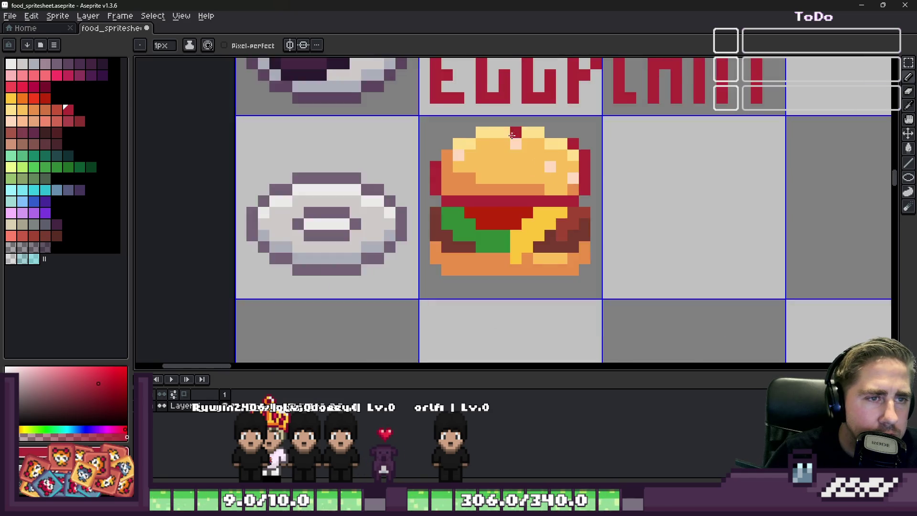
scroll(578, 129, up, 3)
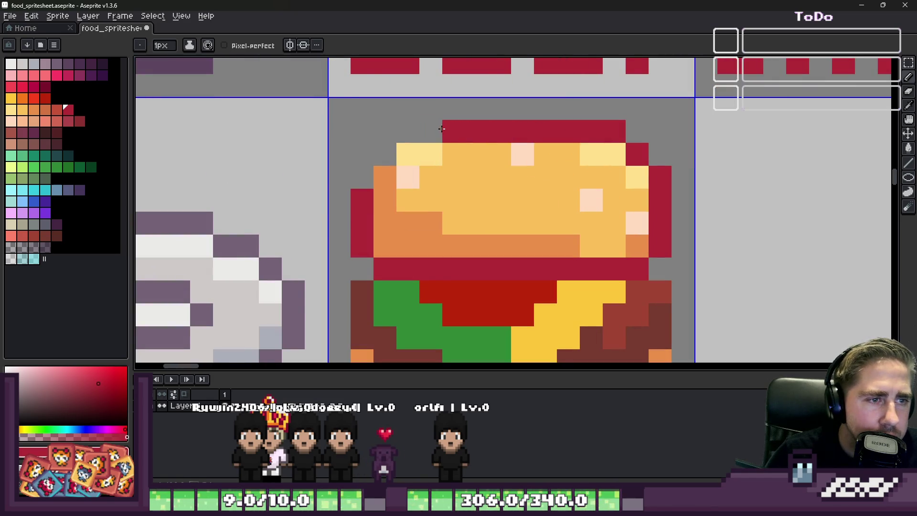
key(ctrl+z)
key(ctrl+z)
key(ctrl+z)
click(592, 129)
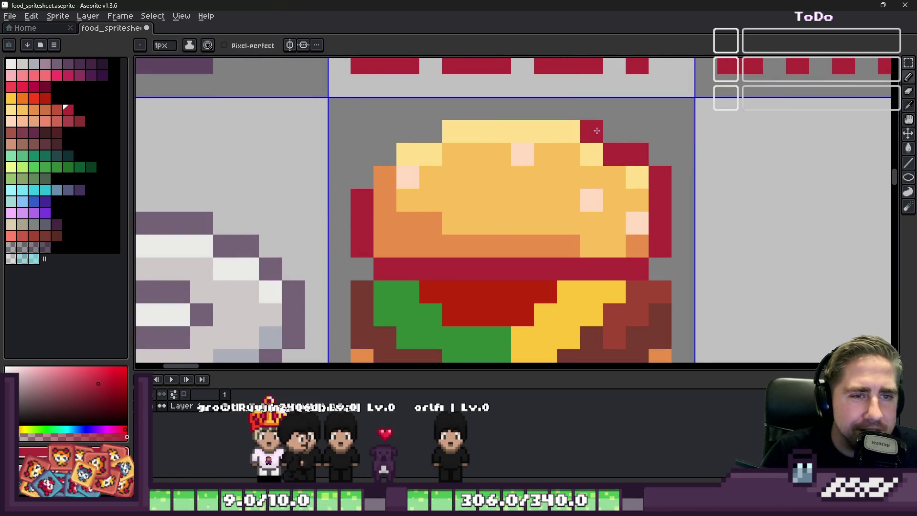
shift+click(449, 129)
click(437, 130)
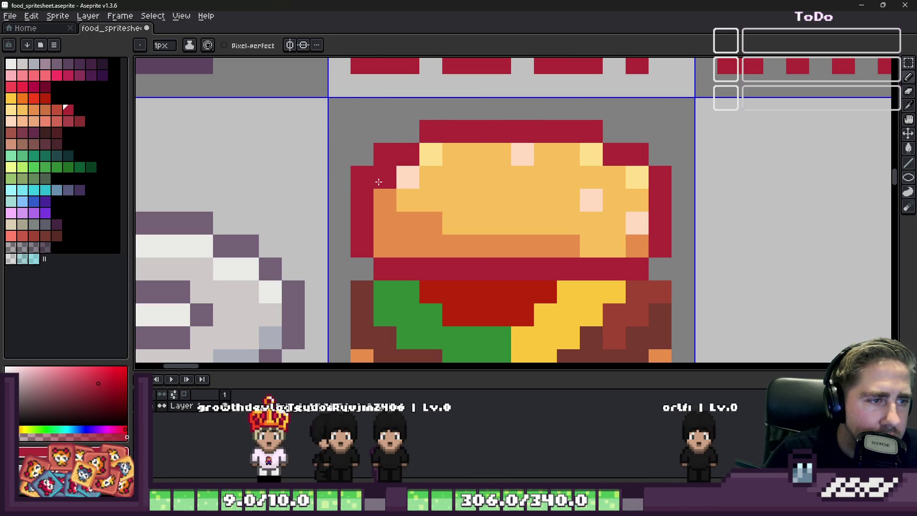
Clear the top-left corner outline pixels, raise the left edge pixel, and make the top-right pixel crimson
right_click(363, 177)
right_click(385, 154)
right_click(362, 200)
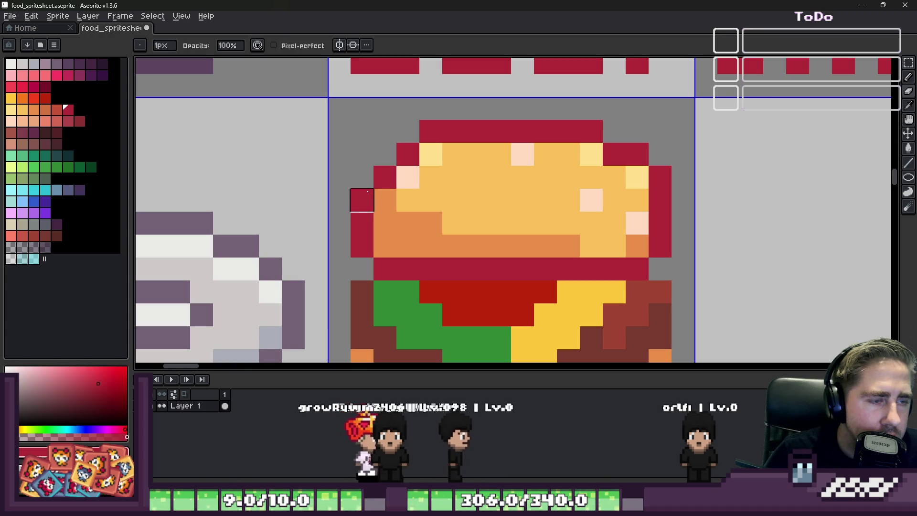
click(378, 213)
key(ctrl+z)
click(385, 200)
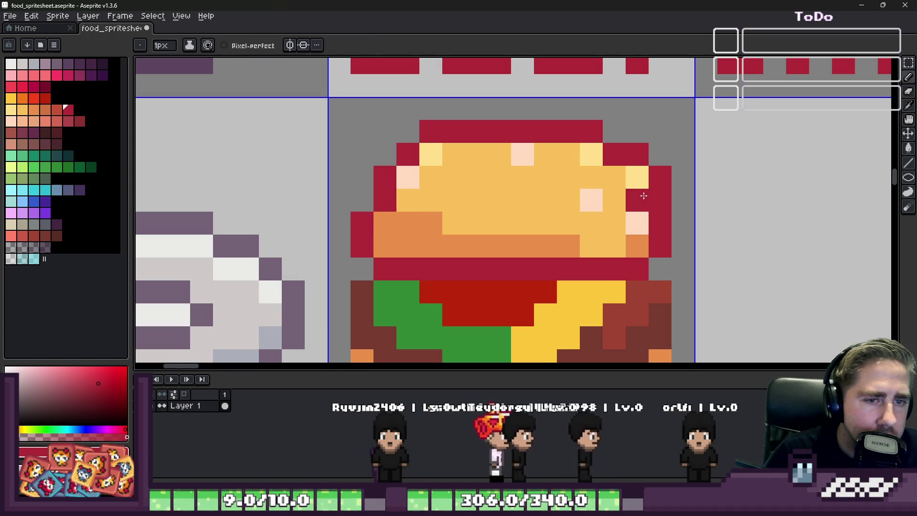
click(637, 177)
Erase more top-left outline pixels and the corner red pixel, then recolour the top-right pale pixel red
scroll(597, 159, down, 10)
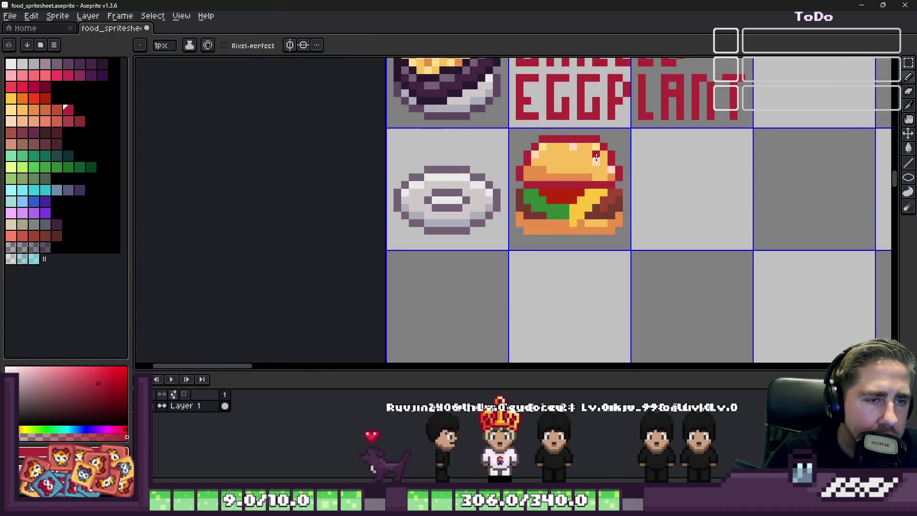
scroll(615, 155, up, 6)
key(alt)
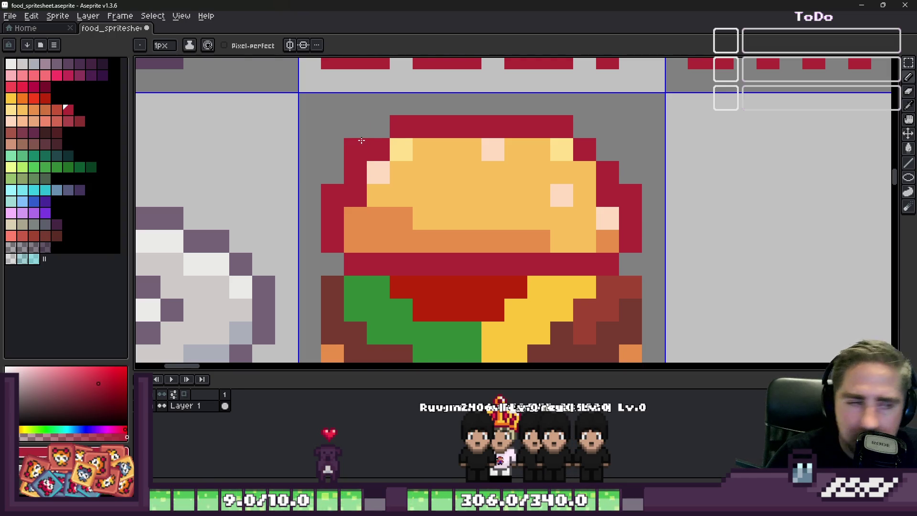
key(e)
drag(362, 141, 401, 127)
key(e)
click(554, 130)
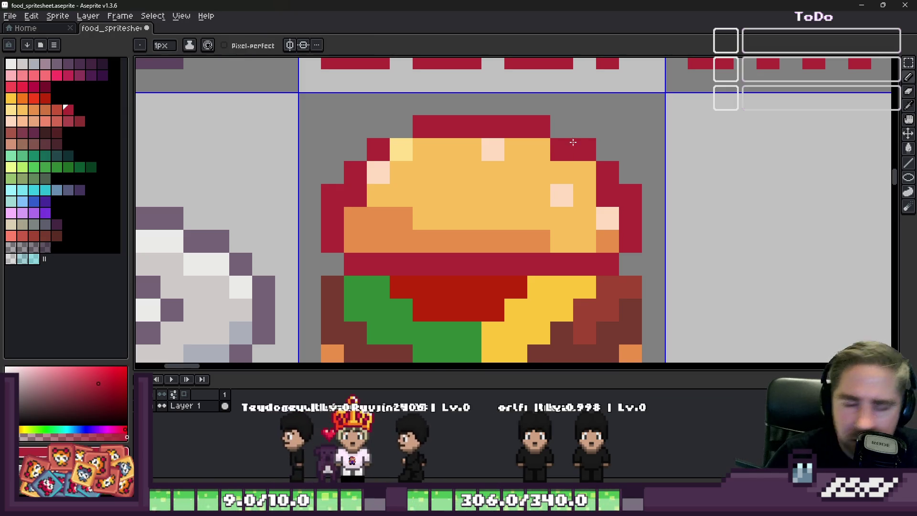
key(b)
click(561, 150)
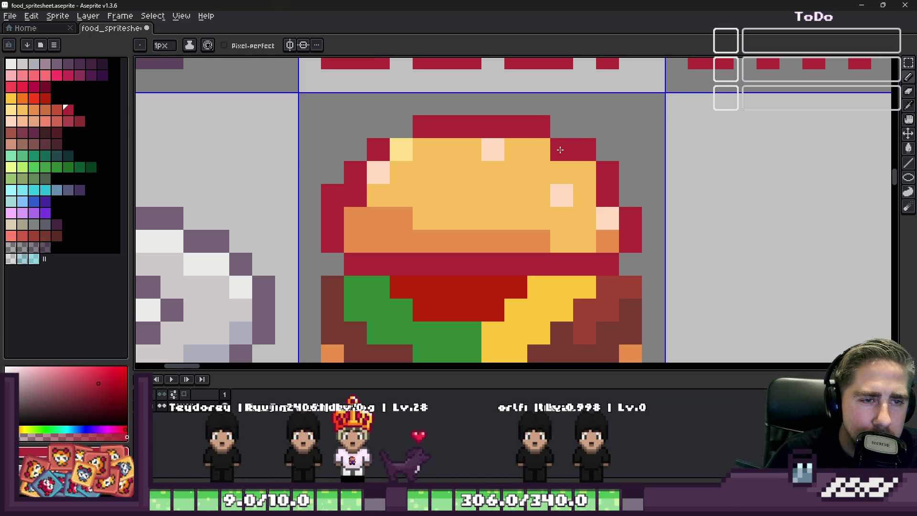
scroll(332, 195, down, 5)
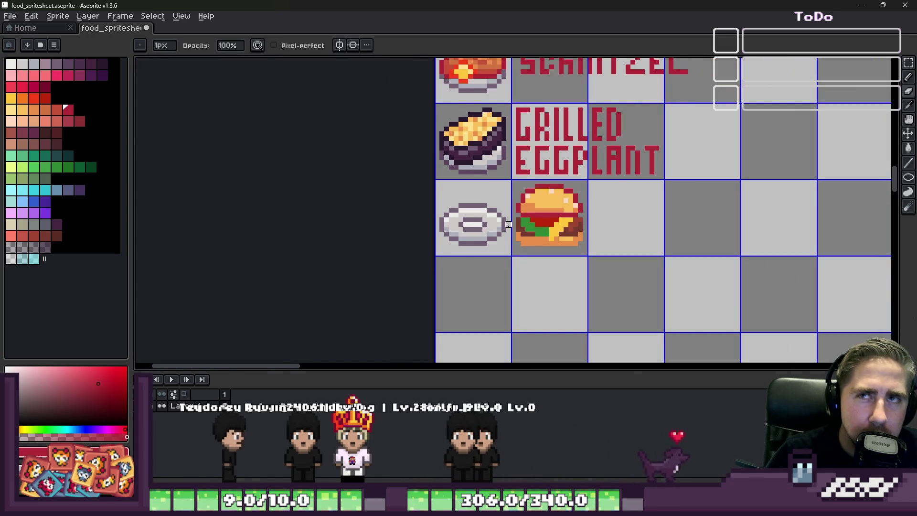
Eyedrop the patty brown and paint the lettuce's lower edge brown
scroll(508, 225, up, 3)
key(i)
key(b)
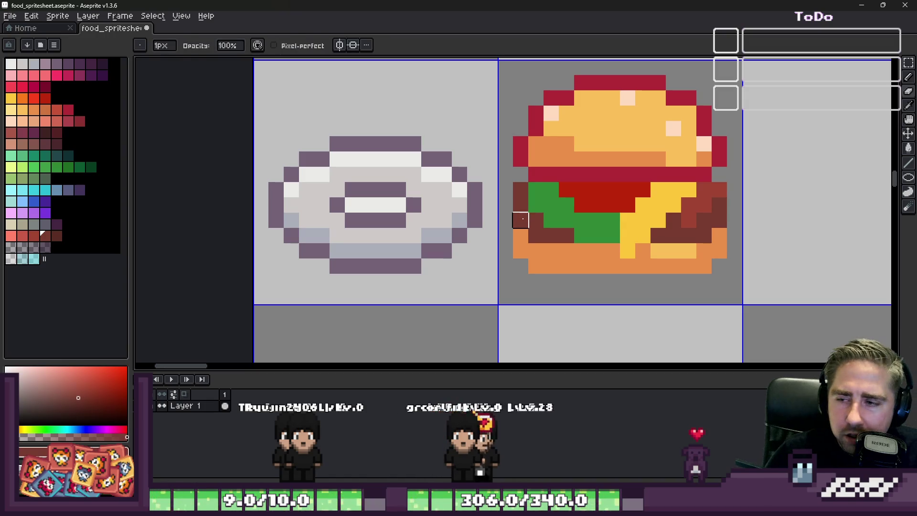
key(i)
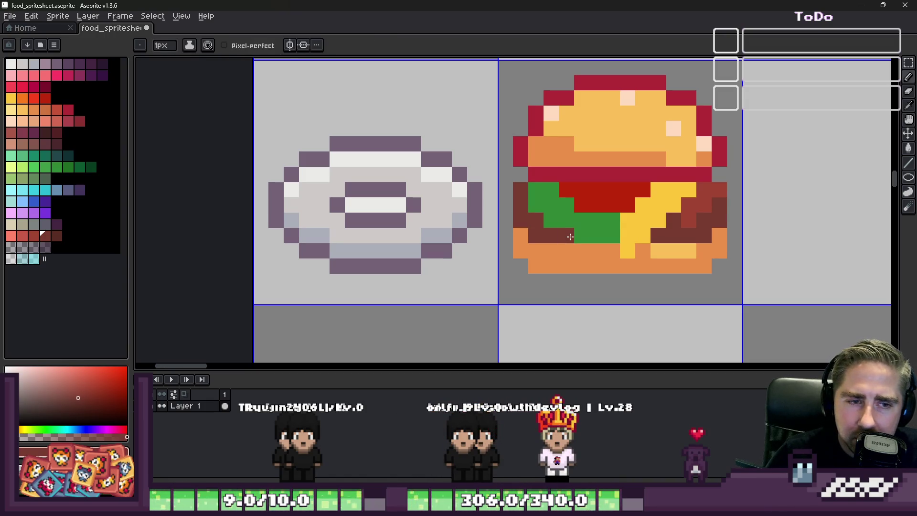
drag(590, 237, 614, 236)
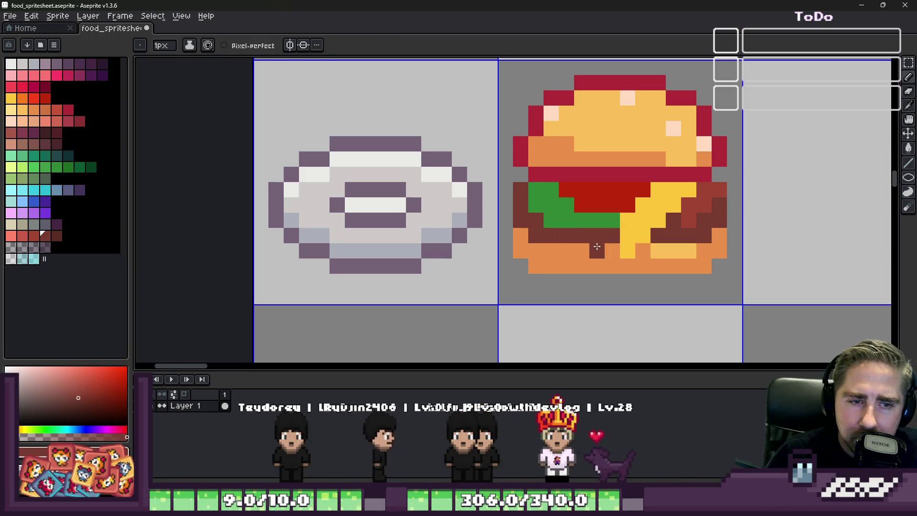
Draw an extra orange row along the bottom bun
alt+click(549, 267)
mouse_move(567, 266)
mouse_down()
mouse_move(549, 281)
mouse_move(691, 282)
mouse_up()
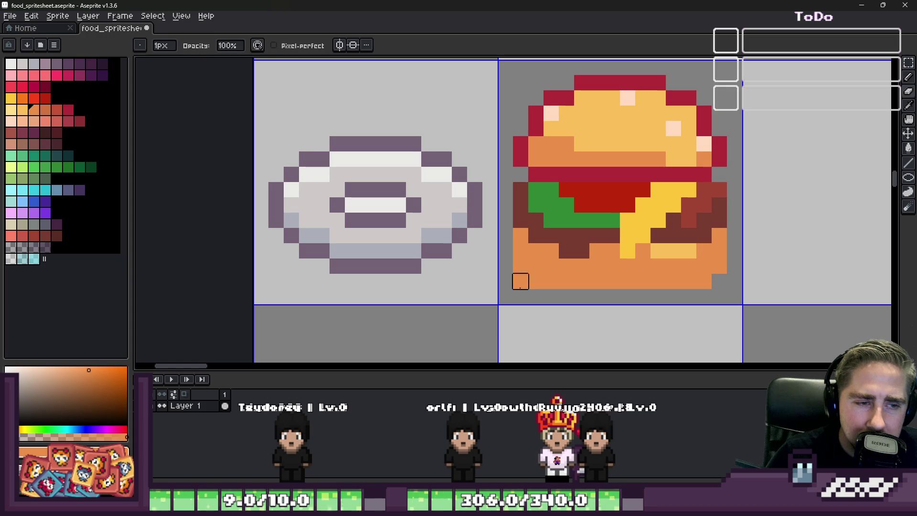
alt+click(555, 240)
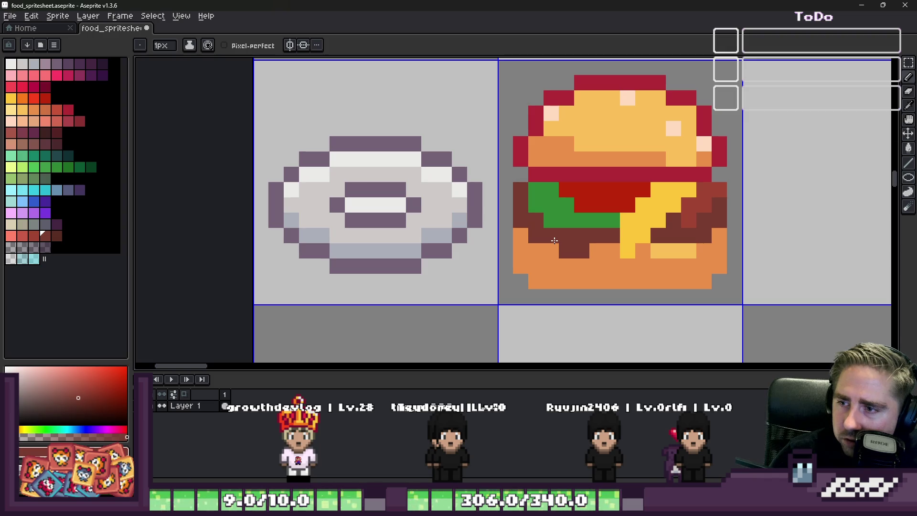
Add light-orange highlight pixels across the bottom bun's top edge
scroll(568, 235, down, 2)
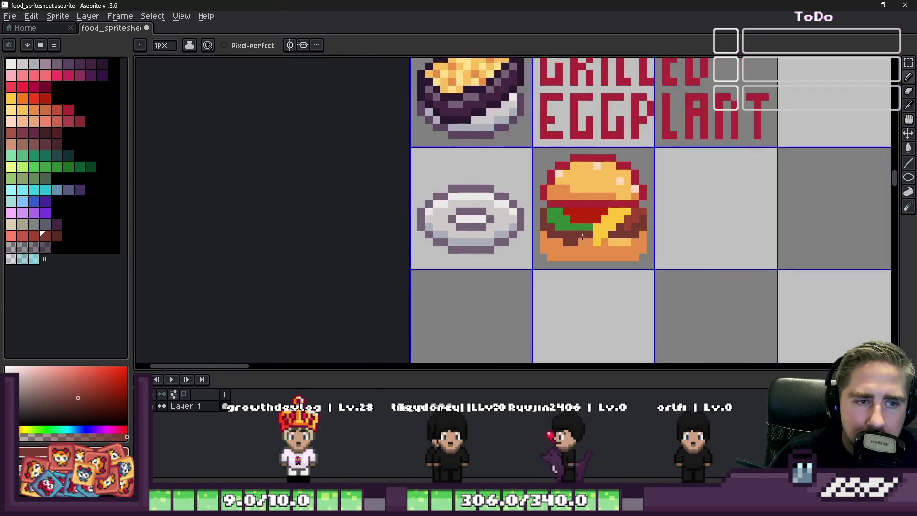
scroll(583, 243, up, 2)
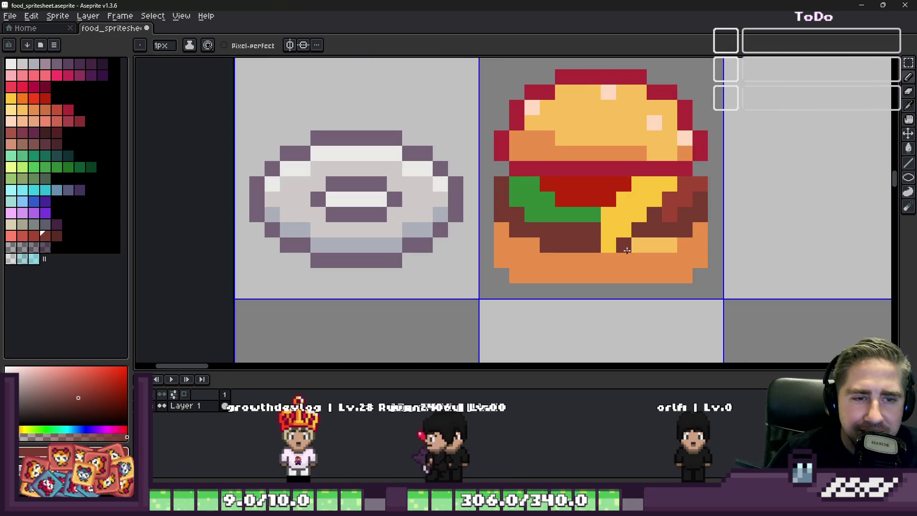
alt+click(664, 129)
mouse_move(701, 230)
mouse_down()
mouse_move(669, 256)
mouse_move(540, 260)
mouse_move(510, 234)
mouse_up()
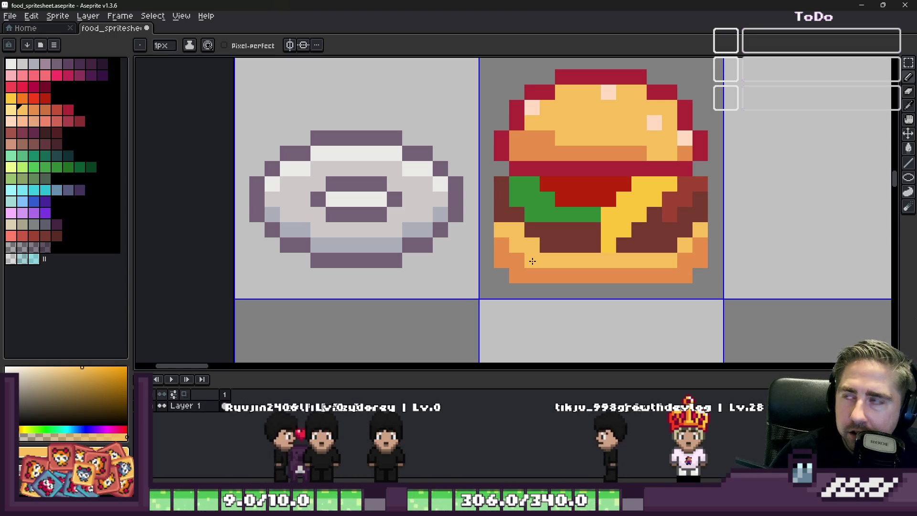
Repaint the light-yellow highlight pixels on the bottom bun's left orange
scroll(525, 262, up, 2)
key(alt)
alt+click(484, 227)
click(480, 204)
click(506, 221)
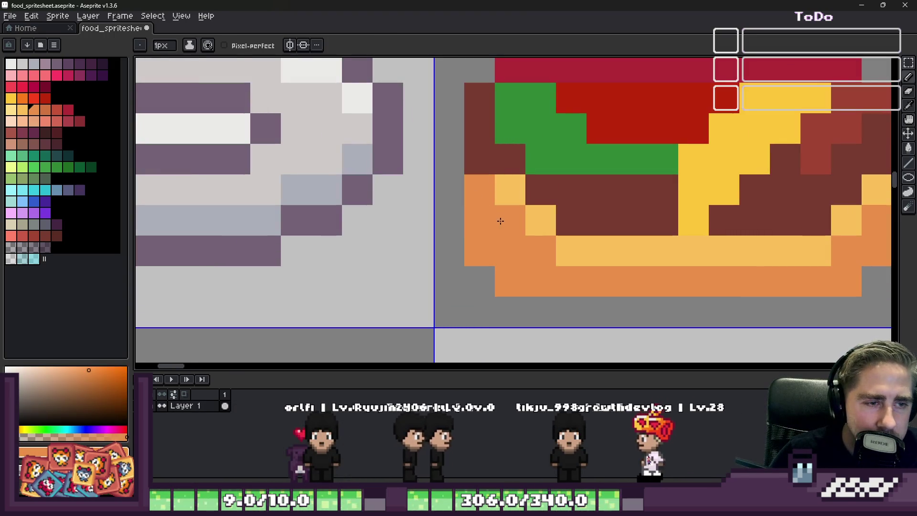
click(569, 253)
scroll(531, 206, down, 7)
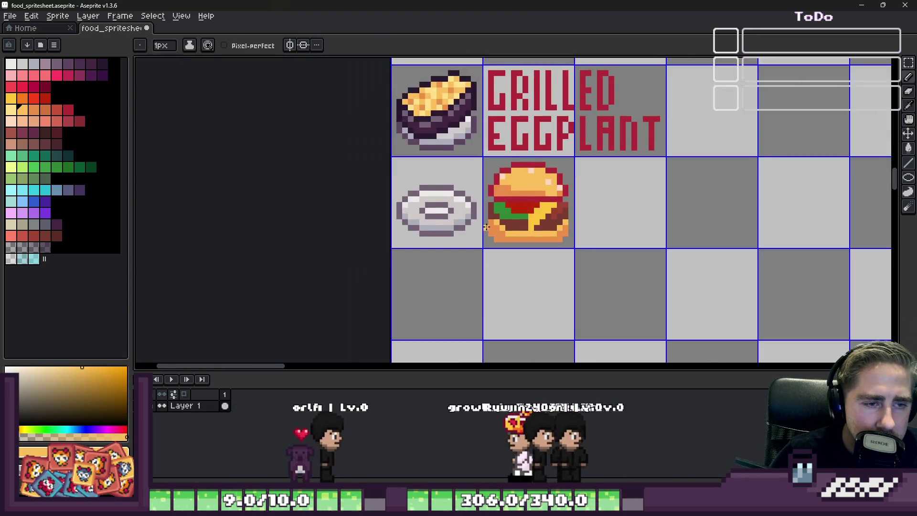
scroll(523, 205, up, 4)
Touch up the lettuce and cheese edges using eyedropped green, yellow and brown
alt+click(519, 206)
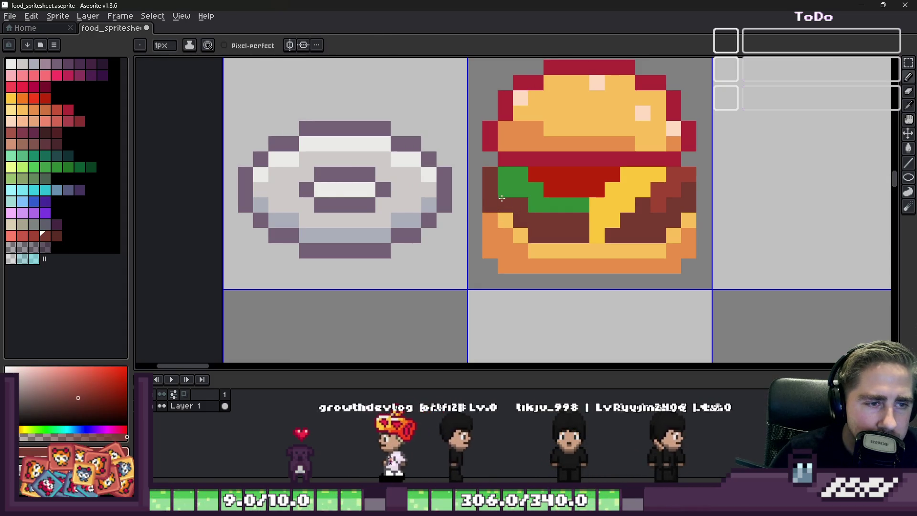
scroll(473, 197, down, 3)
scroll(473, 197, up, 5)
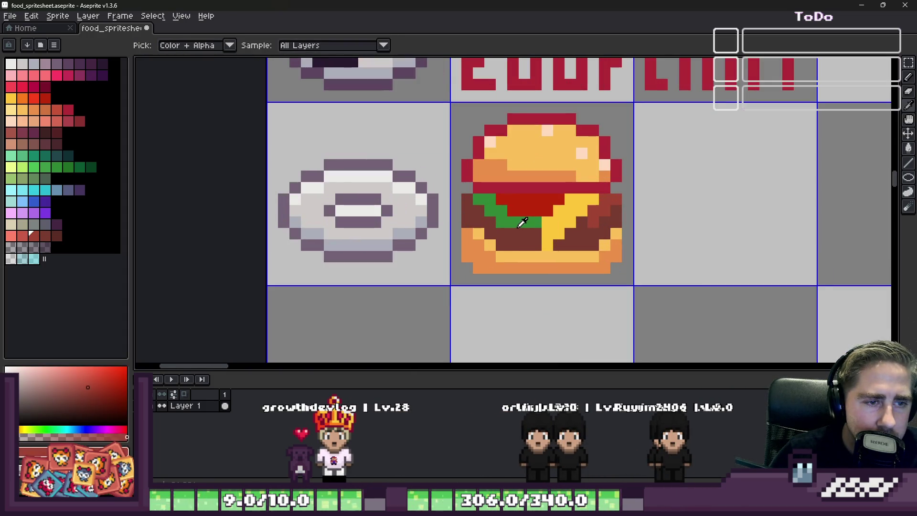
alt+click(521, 232)
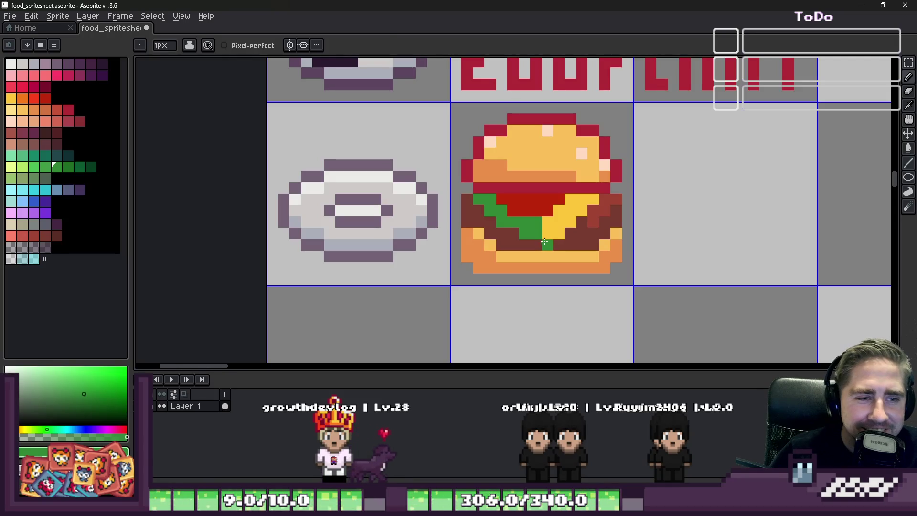
alt+click(543, 238)
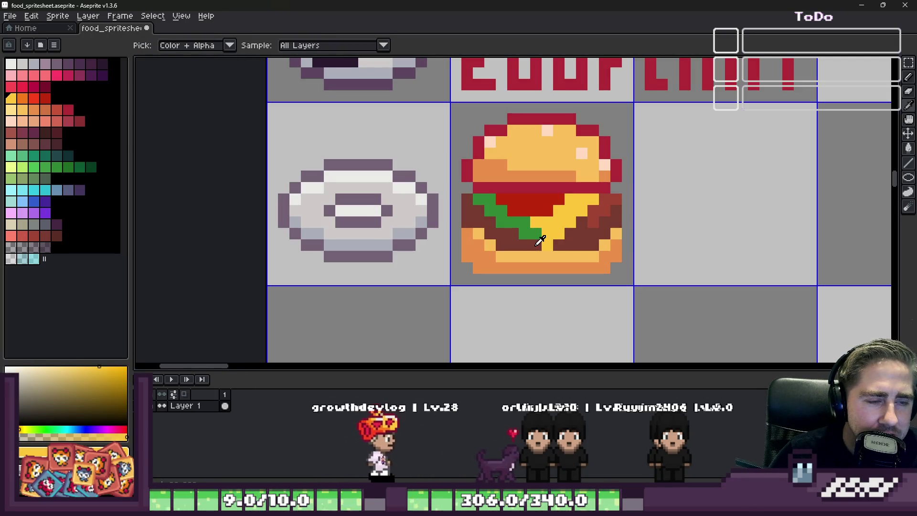
alt+click(551, 239)
alt+click(529, 241)
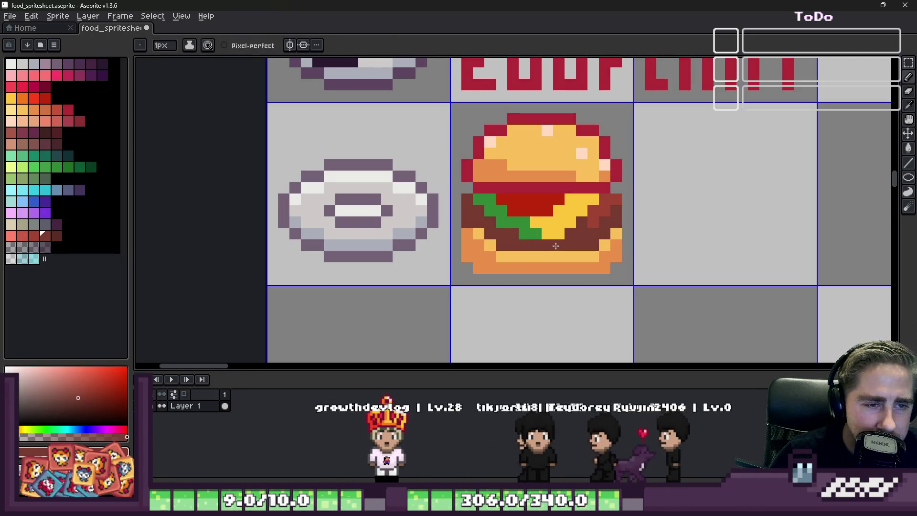
alt+click(560, 228)
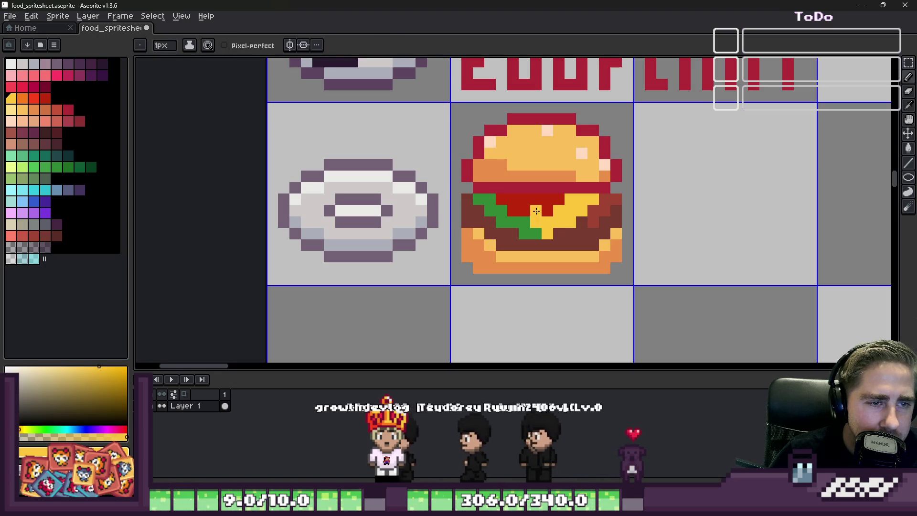
scroll(598, 225, up, 2)
click(610, 205)
click(588, 228)
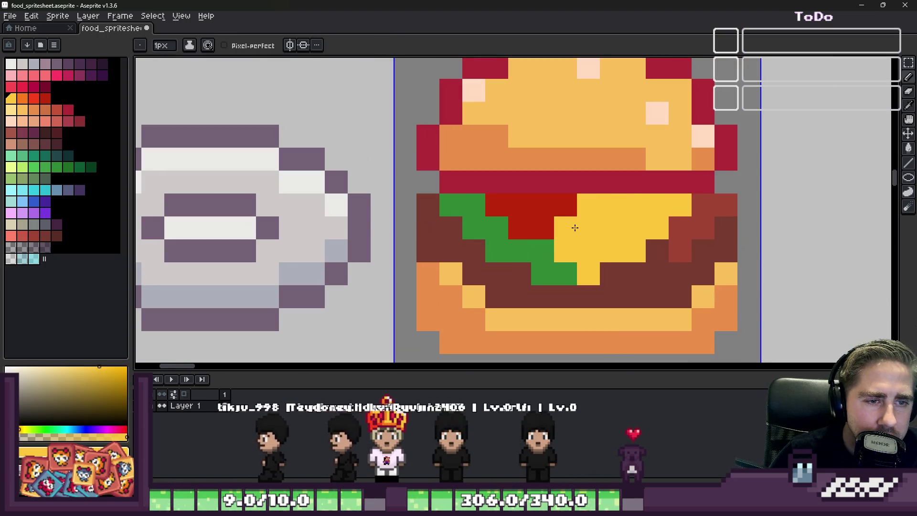
Fix stray tomato, cheese and lettuce pixels with eyedropped red and green
click(569, 227)
alt+click(565, 203)
alt+click(547, 244)
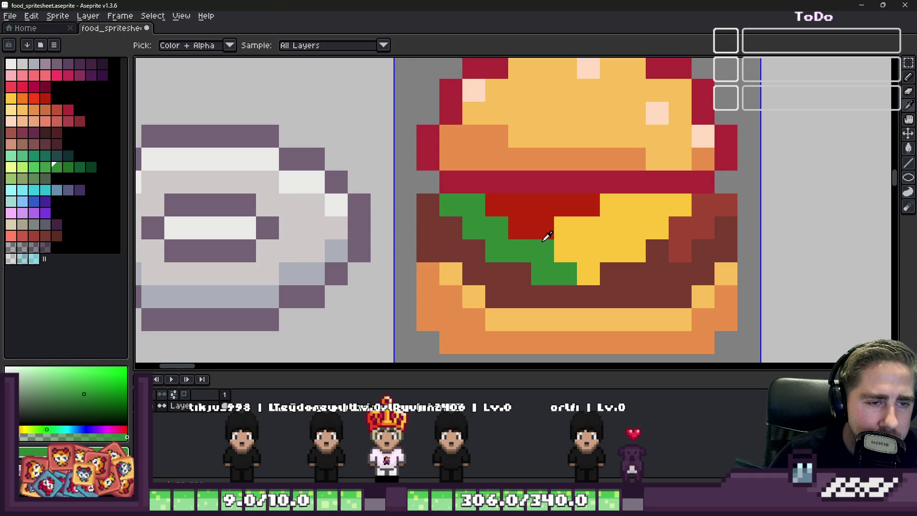
click(547, 236)
alt+click(517, 211)
click(535, 226)
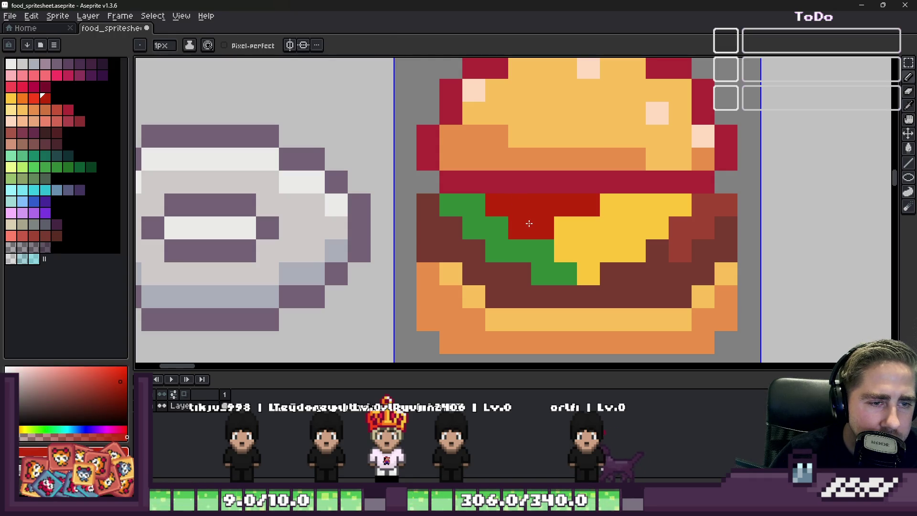
click(566, 227)
scroll(592, 250, down, 5)
scroll(592, 243, up, 5)
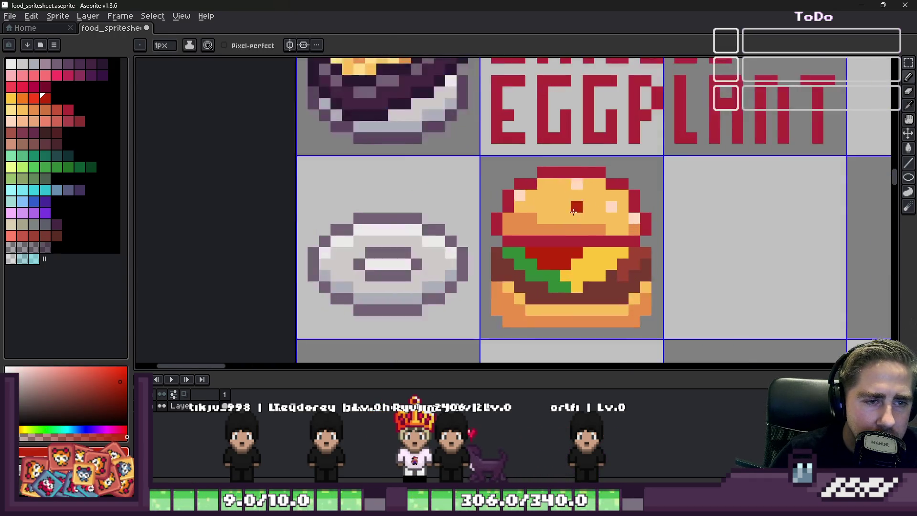
scroll(532, 239, down, 2)
scroll(444, 207, up, 2)
Repaint the top bun's underside band in crimson and orange
alt+click(441, 211)
click(419, 234)
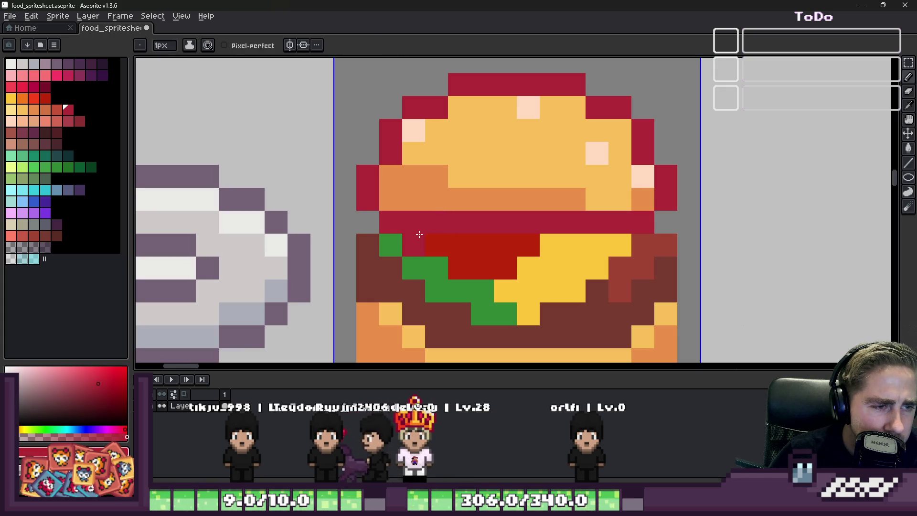
drag(558, 247, 597, 246)
alt+click(421, 206)
drag(414, 222, 594, 225)
alt+click(416, 243)
click(414, 223)
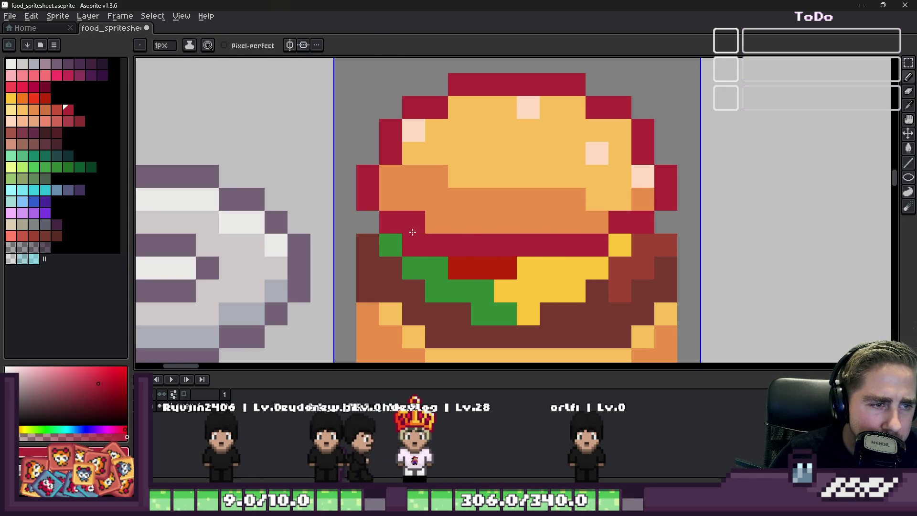
alt+click(417, 263)
Darken the burger's right edge outline to a deeper maroon
scroll(563, 267, down, 5)
scroll(646, 249, up, 1)
scroll(526, 241, up, 4)
scroll(531, 235, up, 1)
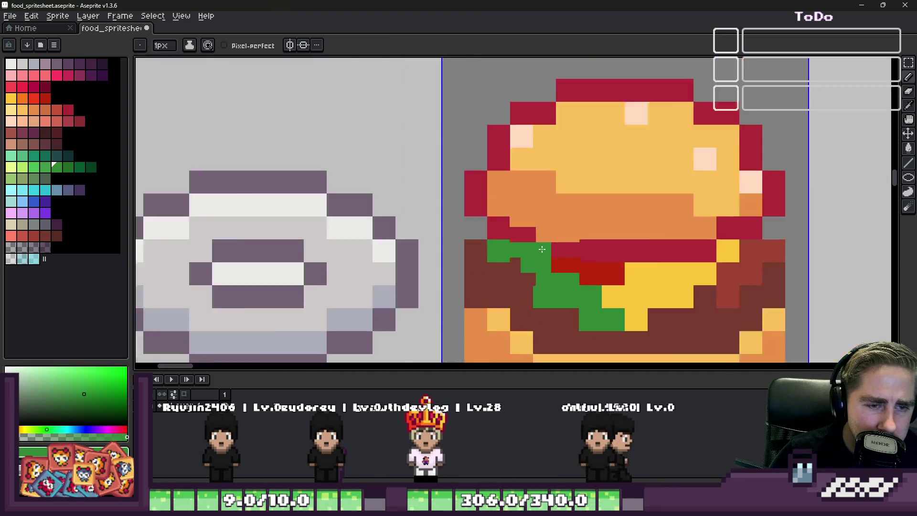
scroll(538, 225, down, 6)
scroll(539, 225, down, 1)
scroll(587, 225, up, 5)
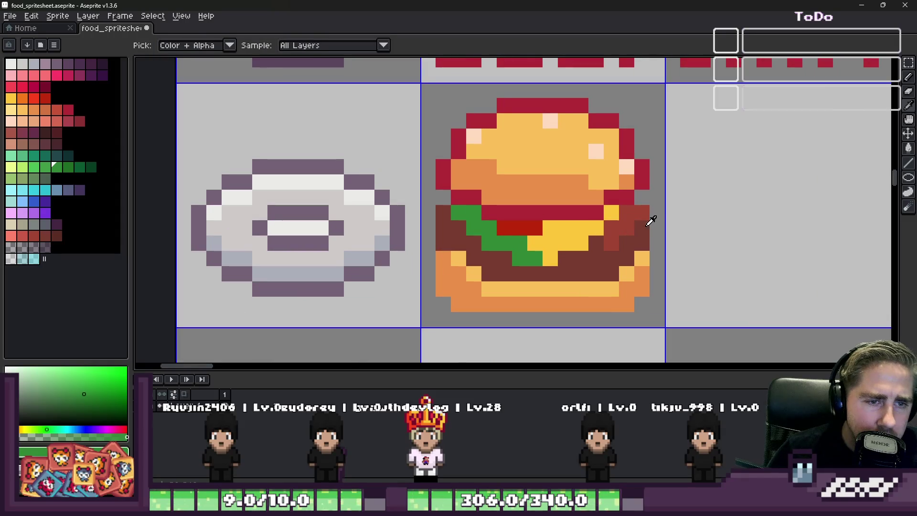
alt+click(651, 223)
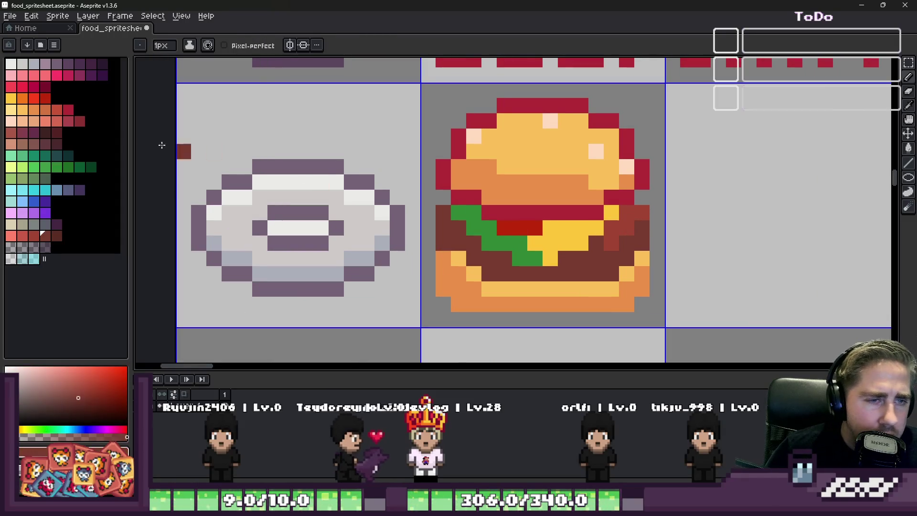
click(55, 134)
mouse_move(641, 213)
mouse_down()
mouse_move(644, 291)
mouse_move(461, 303)
mouse_move(442, 287)
mouse_move(433, 231)
mouse_move(470, 119)
mouse_move(501, 102)
mouse_move(540, 103)
mouse_move(627, 146)
mouse_move(642, 165)
mouse_up()
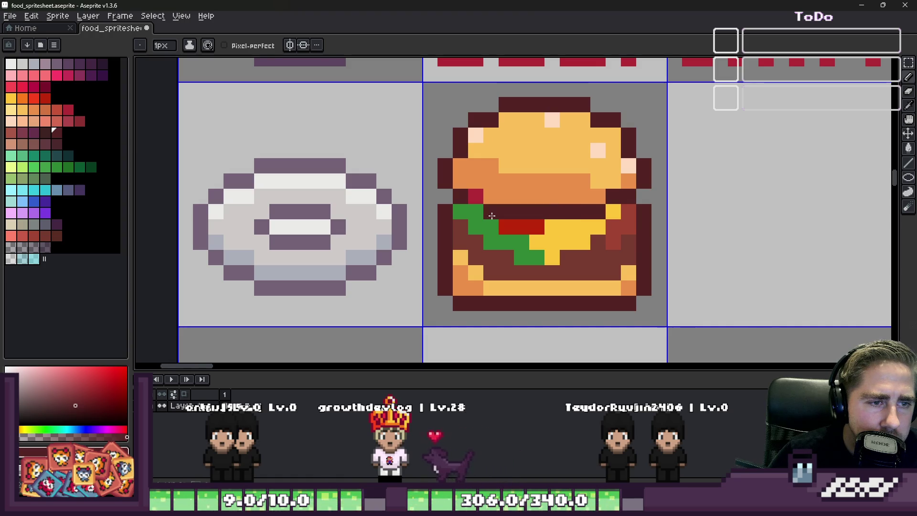
Paint a dark teal diagonal shadow along the lettuce's lower edge
scroll(469, 195, down, 5)
scroll(526, 264, up, 6)
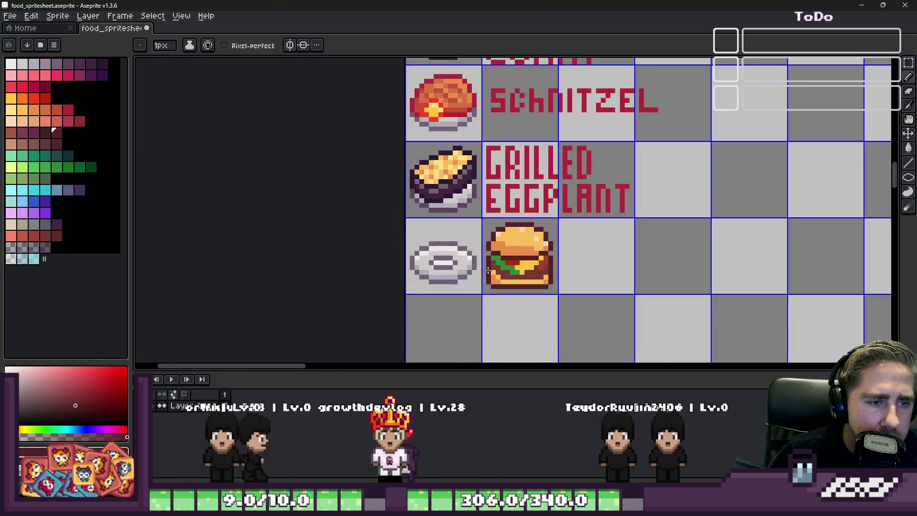
key(i)
click(538, 215)
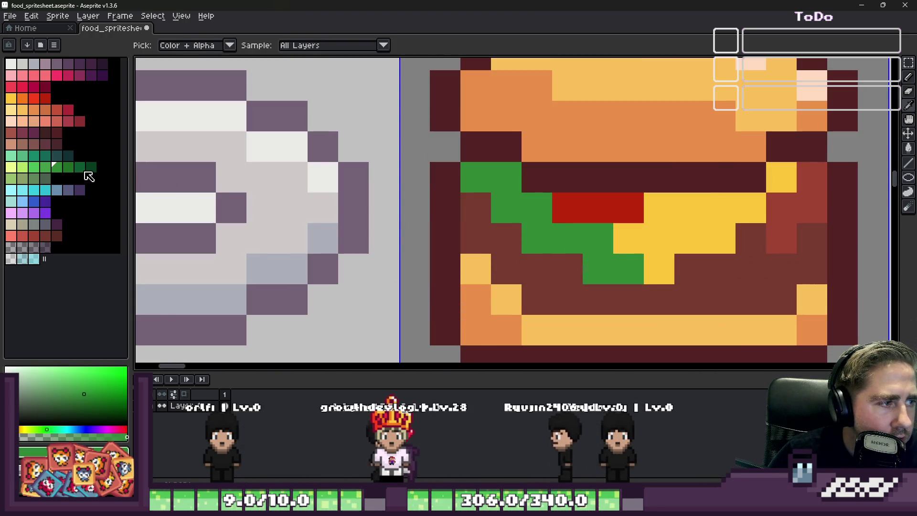
click(61, 155)
key(b)
mouse_move(476, 208)
mouse_down()
mouse_move(595, 299)
mouse_move(671, 299)
mouse_up()
key(v)
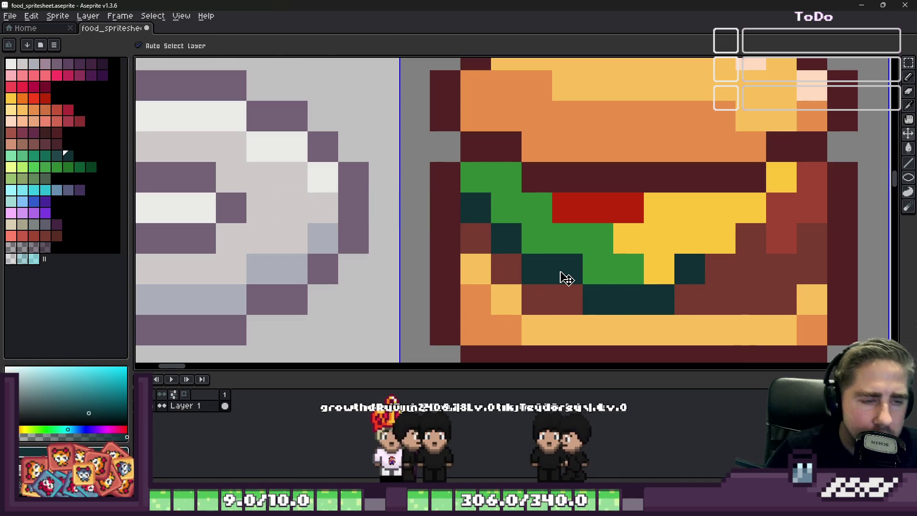
key(ctrl+z)
key(ctrl+z)
key(ctrl+z)
key(b)
click(467, 183)
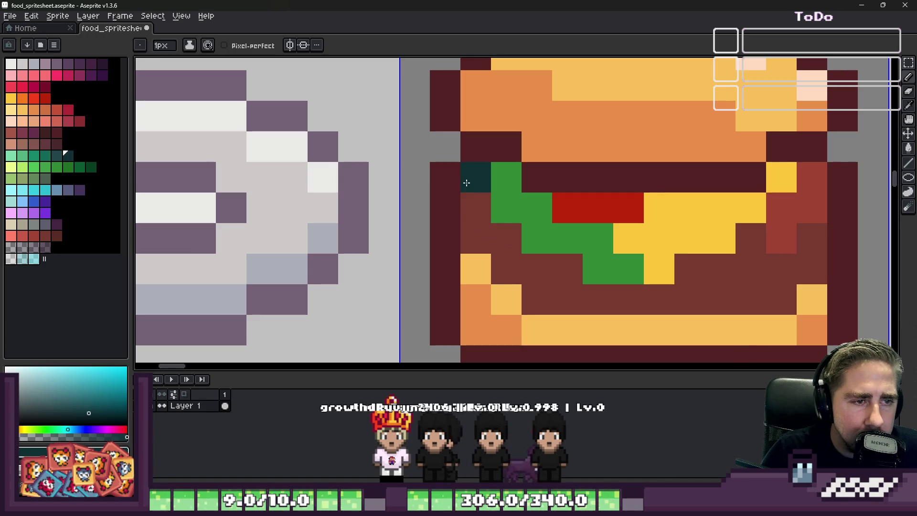
drag(569, 268, 622, 292)
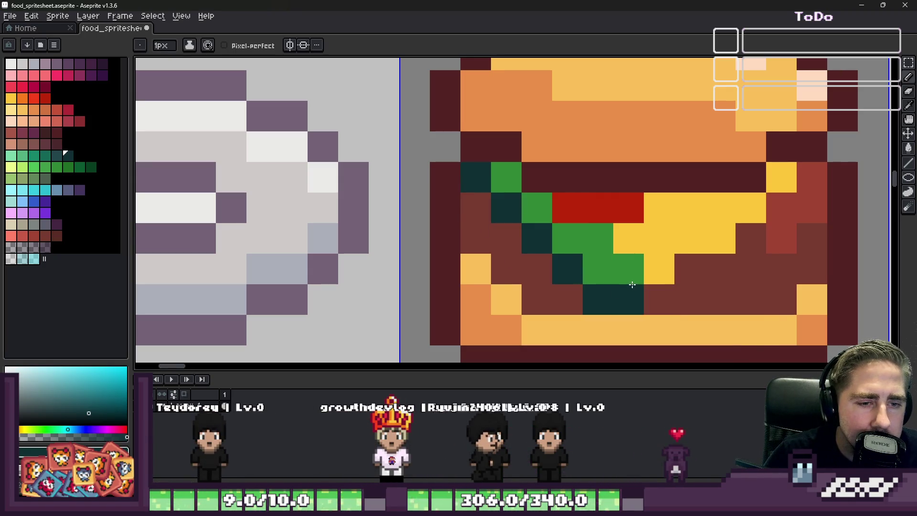
scroll(543, 225, down, 5)
scroll(543, 225, up, 2)
Recolour individual burger pixels orange, dark brown and dark maroon
alt+click(519, 213)
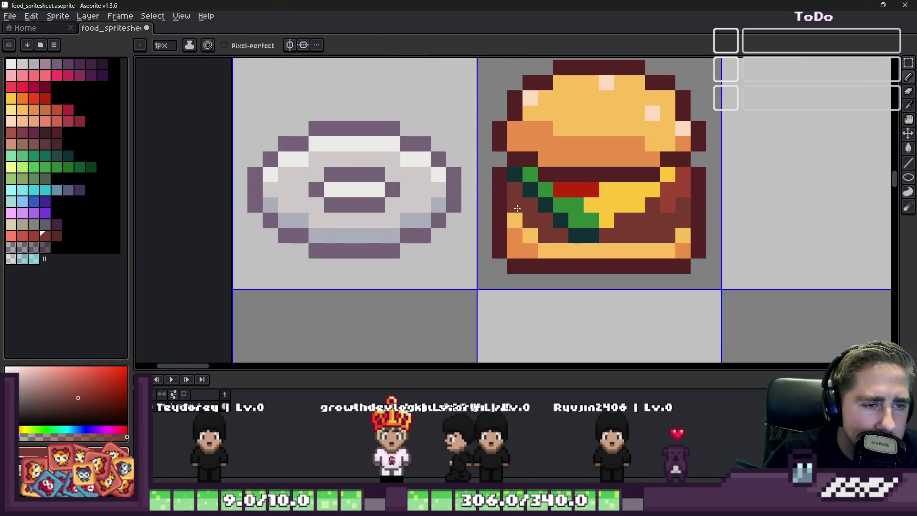
alt+click(515, 234)
click(515, 219)
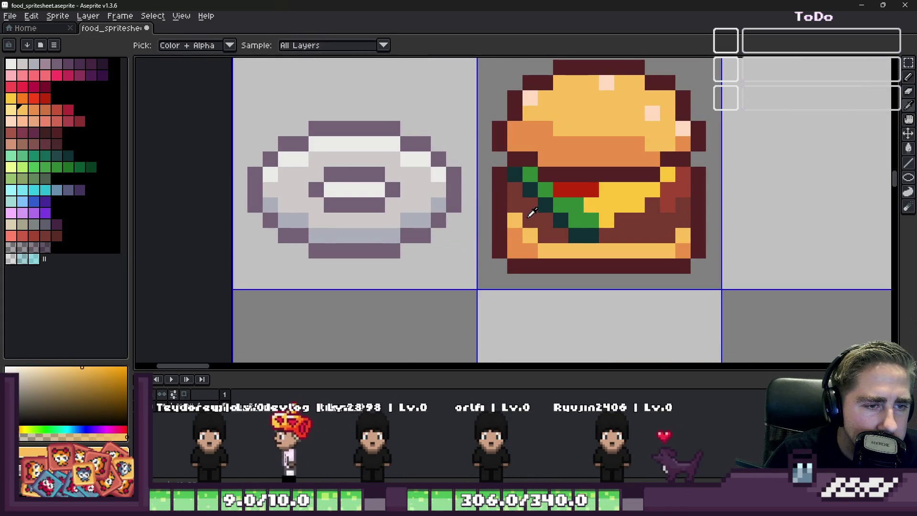
alt+click(514, 200)
alt+click(510, 219)
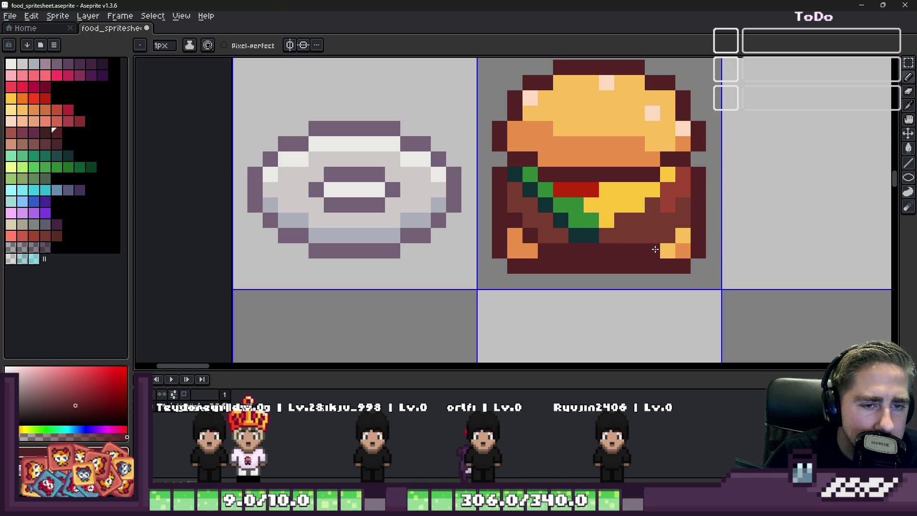
click(638, 220)
scroll(584, 218, down, 3)
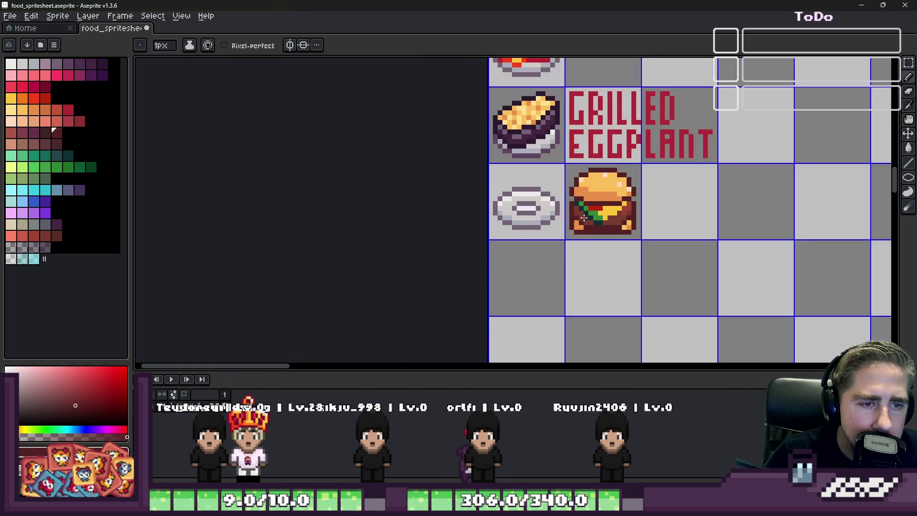
scroll(594, 212, up, 4)
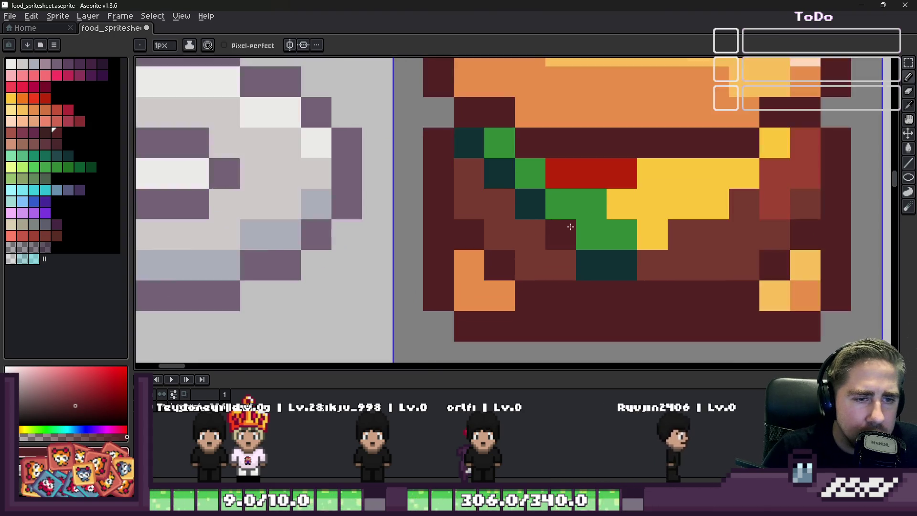
click(591, 229)
Cover stray teal pixels with patty brown and add one dark teal lettuce pixel
scroll(591, 229, down, 1)
key(alt)
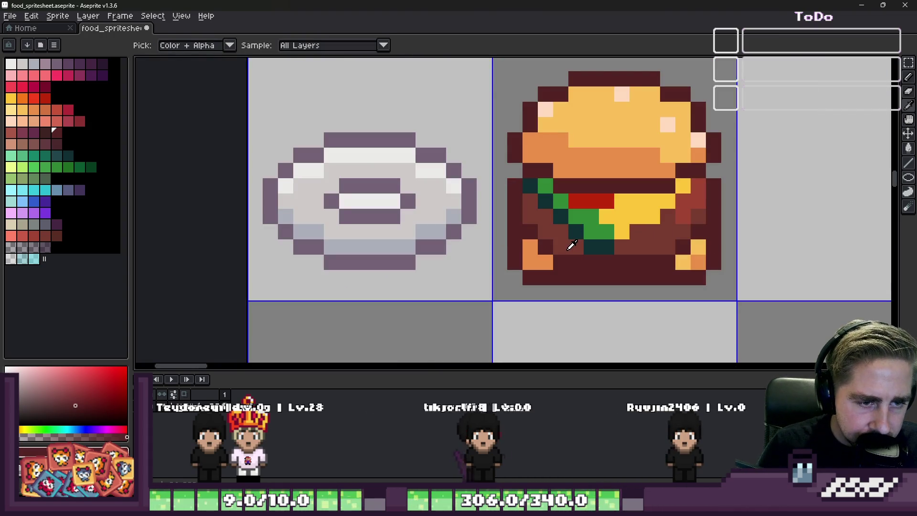
alt+click(568, 249)
click(604, 247)
alt+click(580, 231)
click(592, 232)
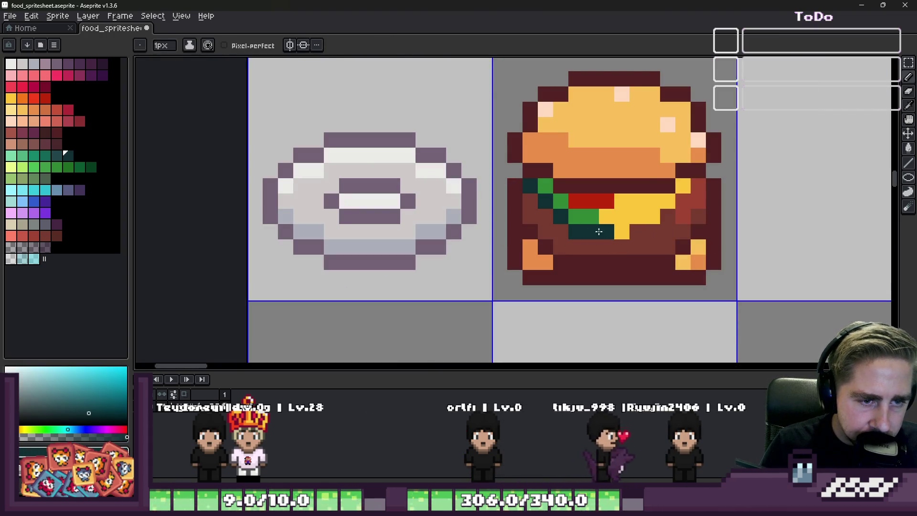
scroll(599, 232, down, 3)
scroll(617, 210, up, 5)
Shade the burger's yellow cheese with orange pixels and an orange shadow along its edge
alt+click(621, 209)
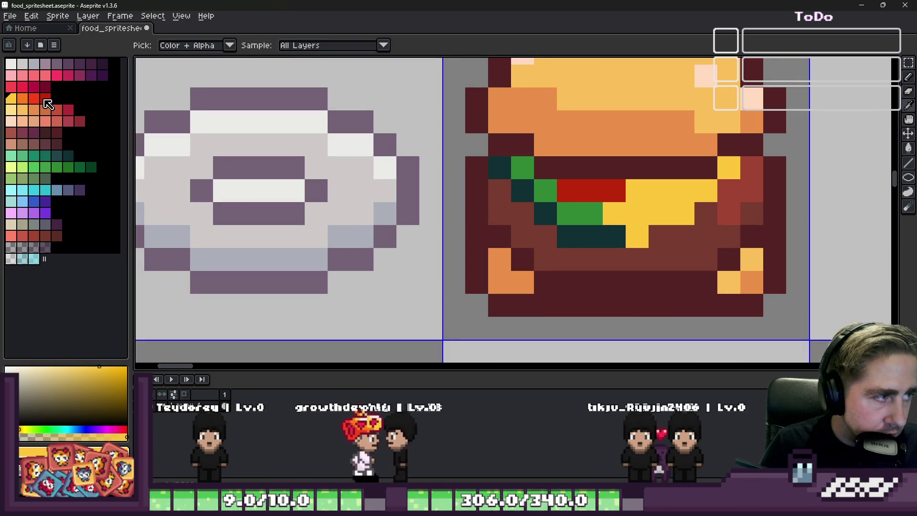
click(22, 98)
click(614, 213)
click(636, 237)
mouse_move(660, 213)
mouse_down()
mouse_move(692, 205)
mouse_move(750, 167)
mouse_up()
click(705, 213)
click(660, 237)
alt+click(638, 214)
click(660, 214)
alt+click(705, 213)
click(736, 168)
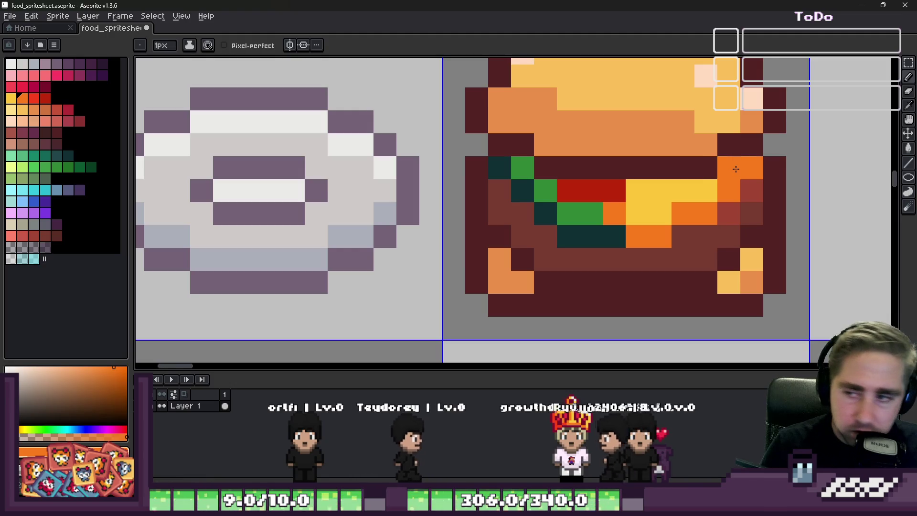
Repaint the teal lettuce shadow in dark green
scroll(736, 169, down, 2)
scroll(643, 191, down, 4)
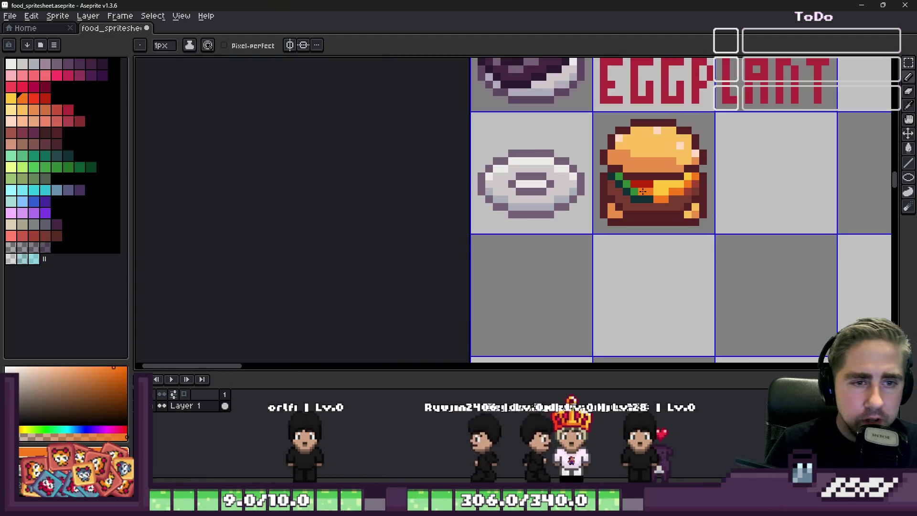
scroll(643, 191, up, 3)
alt+click(572, 220)
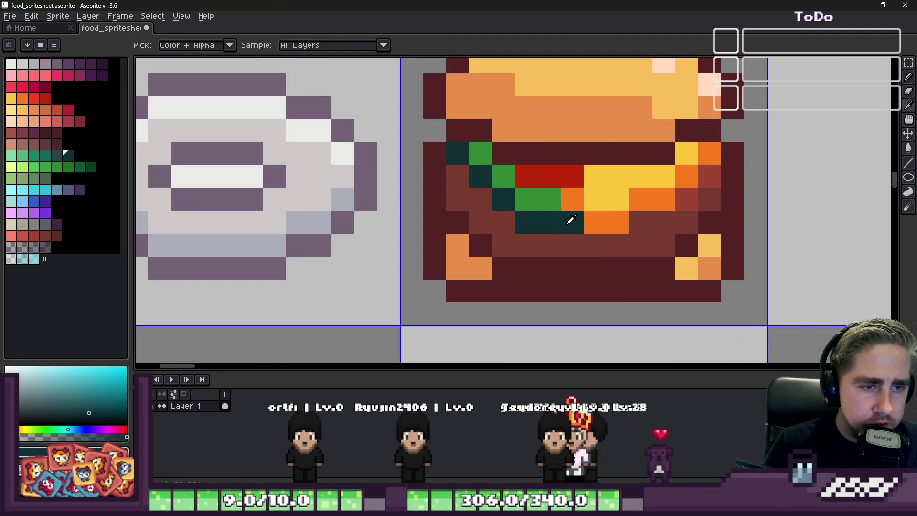
click(89, 167)
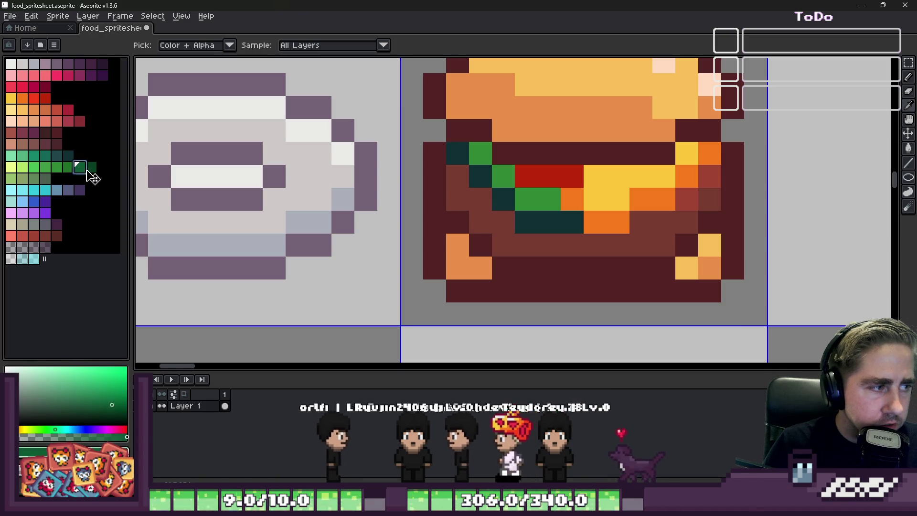
drag(573, 222, 533, 226)
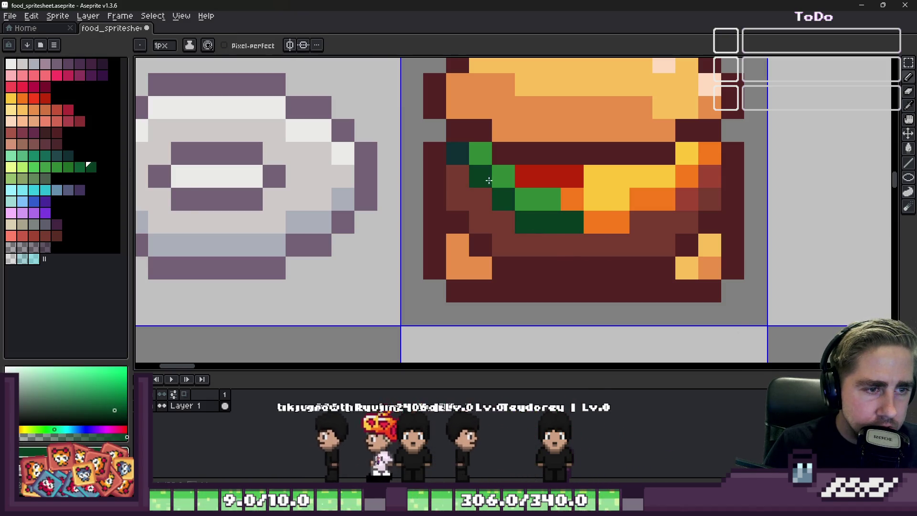
Add a dark green pixel on the bun, then cover the stray green with orange
scroll(590, 226, down, 2)
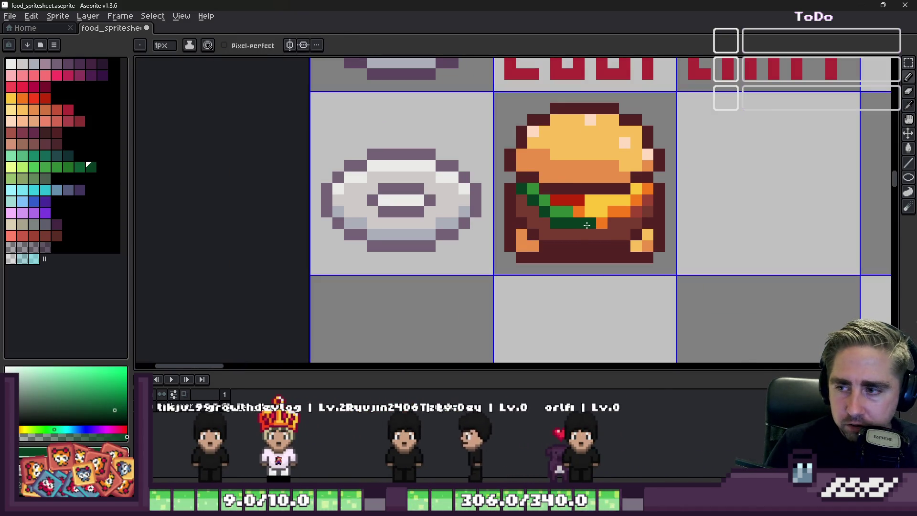
scroll(587, 224, down, 2)
scroll(573, 210, up, 4)
scroll(563, 199, down, 3)
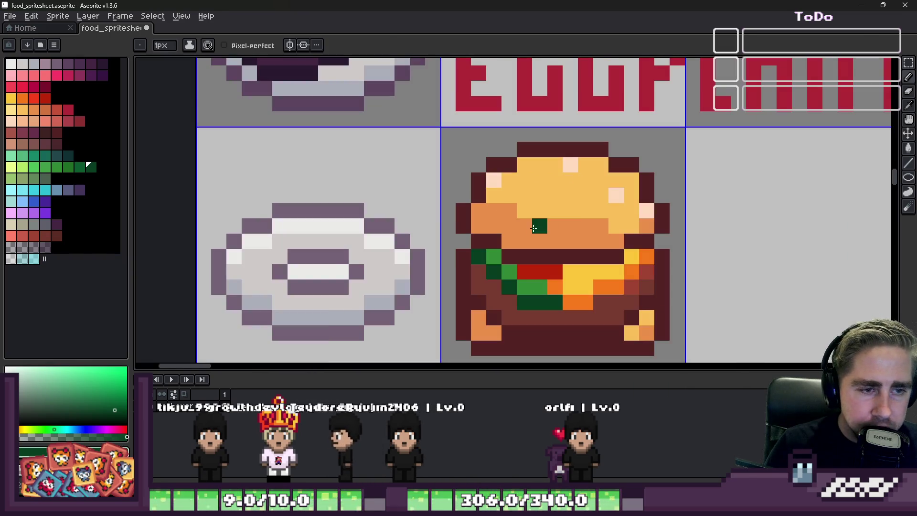
scroll(540, 220, up, 1)
click(536, 227)
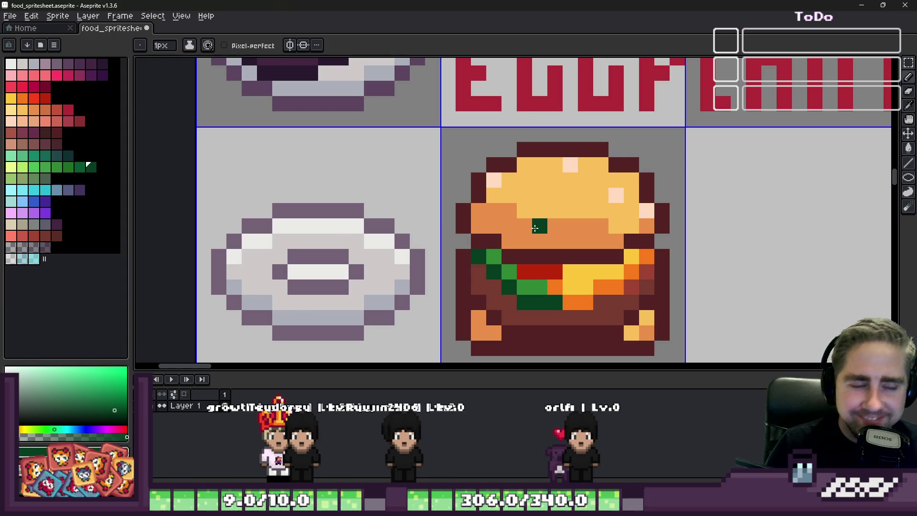
scroll(535, 227, up, 1)
alt+click(558, 212)
drag(589, 213, 493, 157)
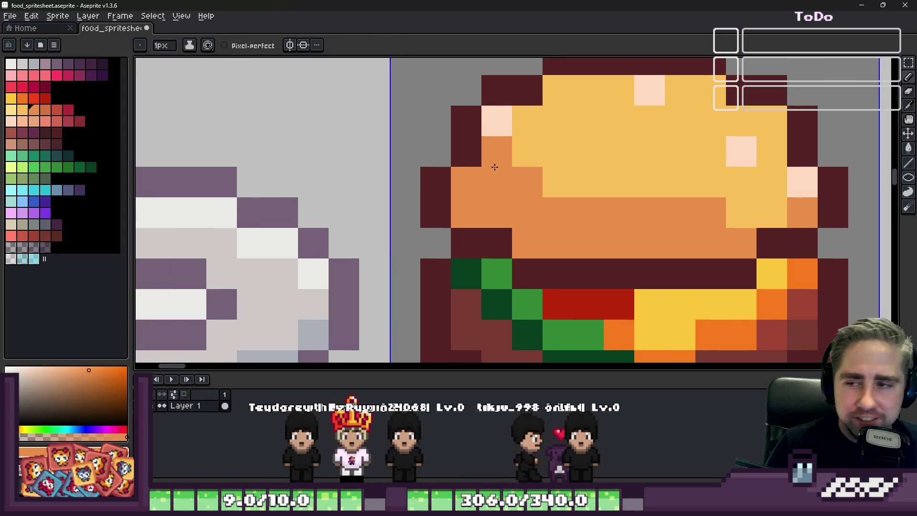
Repaint the top bun's highlight pixels in the light bun yellow
scroll(497, 177, down, 2)
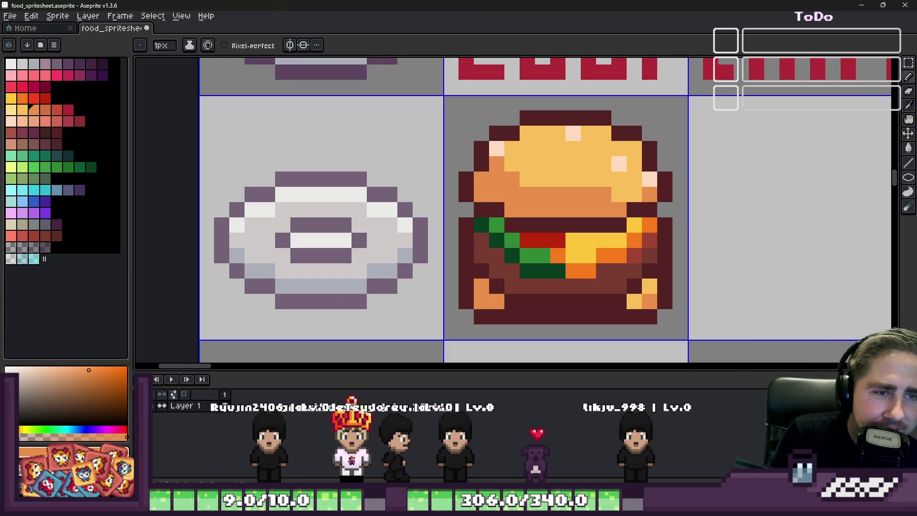
alt+click(549, 153)
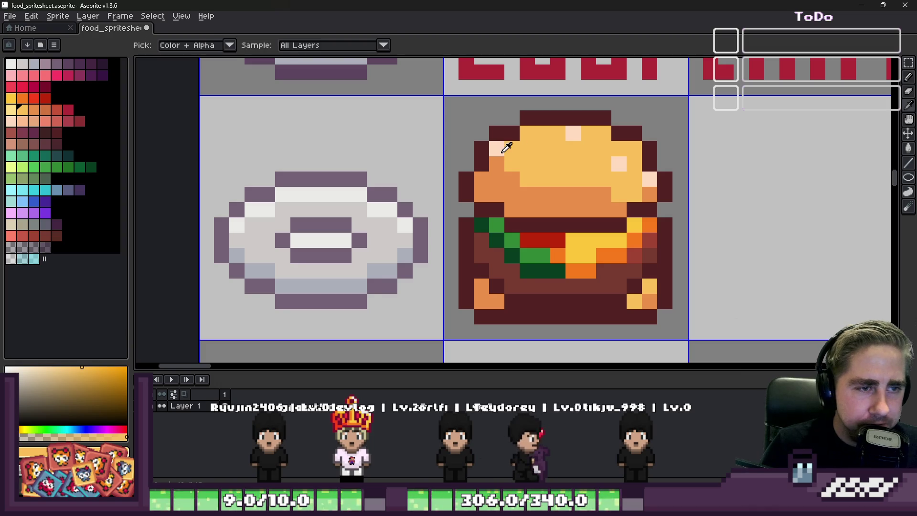
click(497, 148)
drag(574, 132, 614, 156)
click(650, 179)
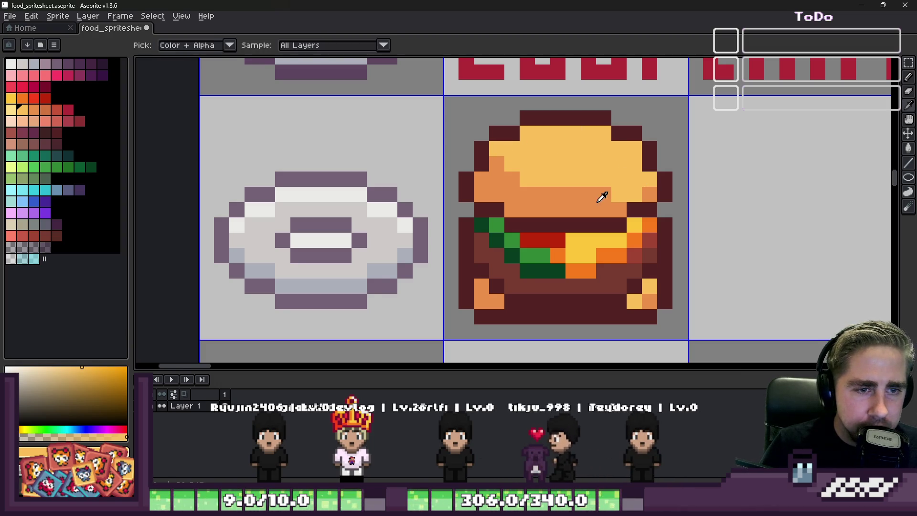
Paint a row of bun pixels orange along the lower edge, then extend yellow across the bun
alt+click(592, 191)
drag(635, 193, 623, 193)
click(496, 148)
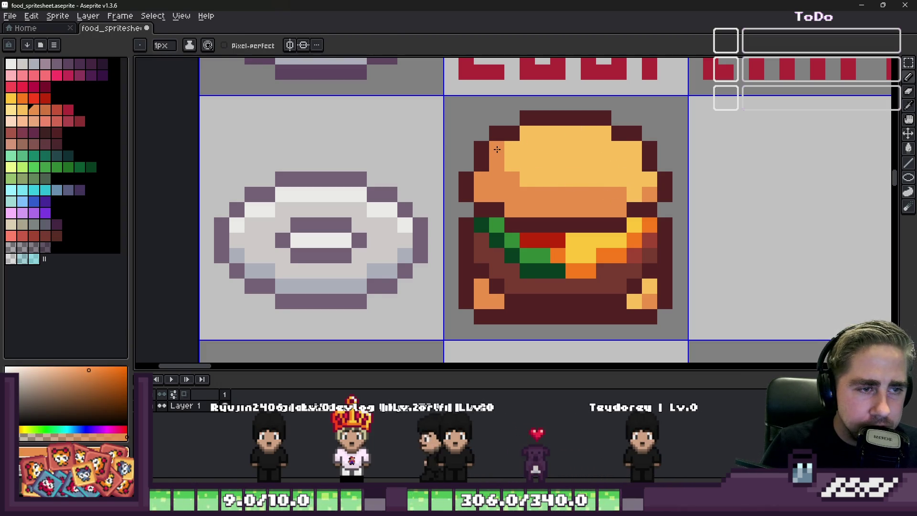
drag(527, 179, 573, 179)
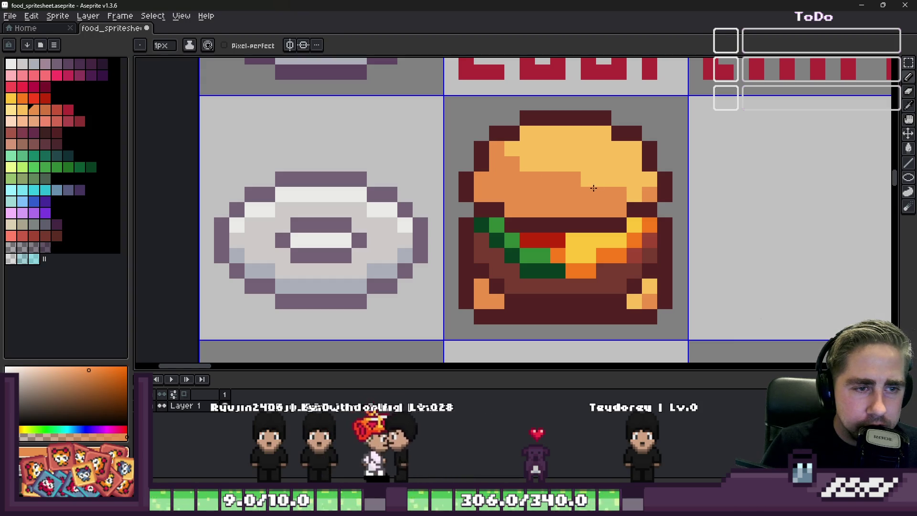
click(634, 195)
alt+click(612, 174)
click(573, 179)
click(589, 194)
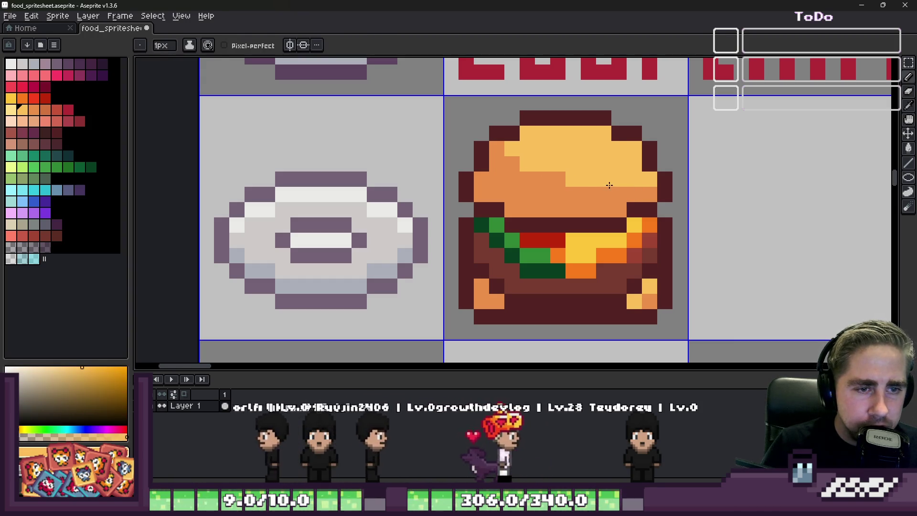
drag(620, 194, 541, 179)
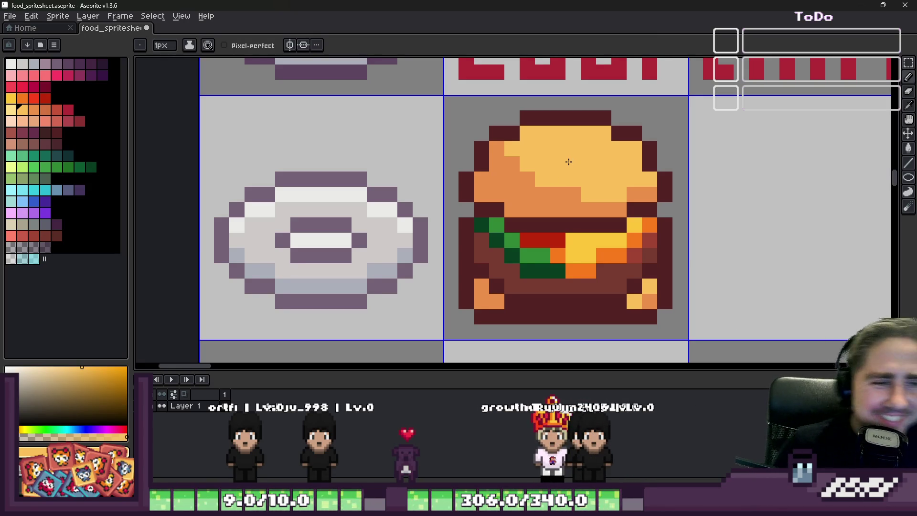
Add a light highlight pixel on the bun, recoloured to light peach
key(alt)
click(332, 191)
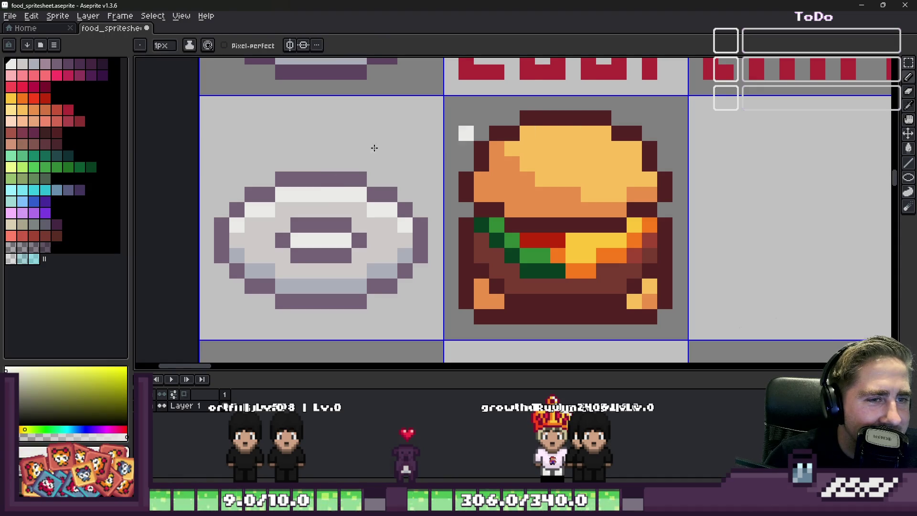
click(11, 111)
click(527, 148)
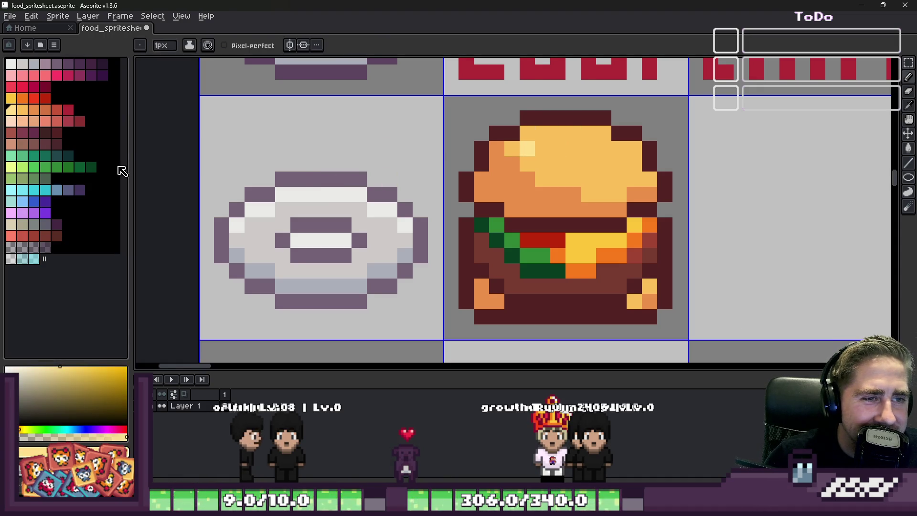
click(11, 122)
click(528, 148)
Dot more light peach sesame-seed highlights across the top bun, undoing one misplaced pixel
click(527, 194)
key(ctrl+z)
click(512, 179)
click(588, 179)
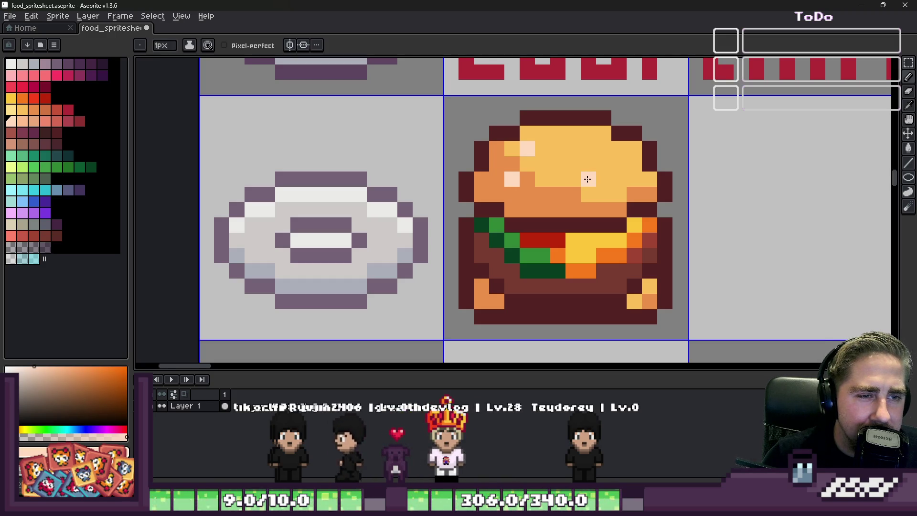
click(573, 148)
click(544, 194)
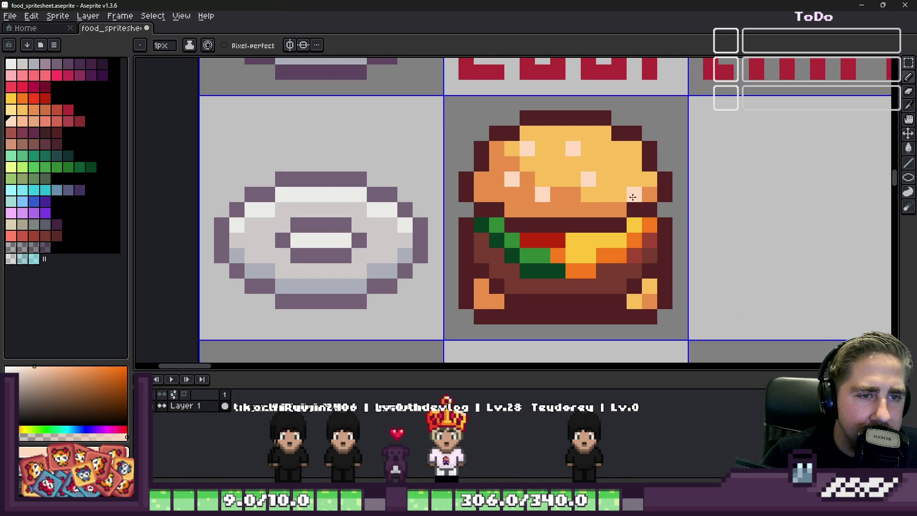
scroll(620, 156, down, 4)
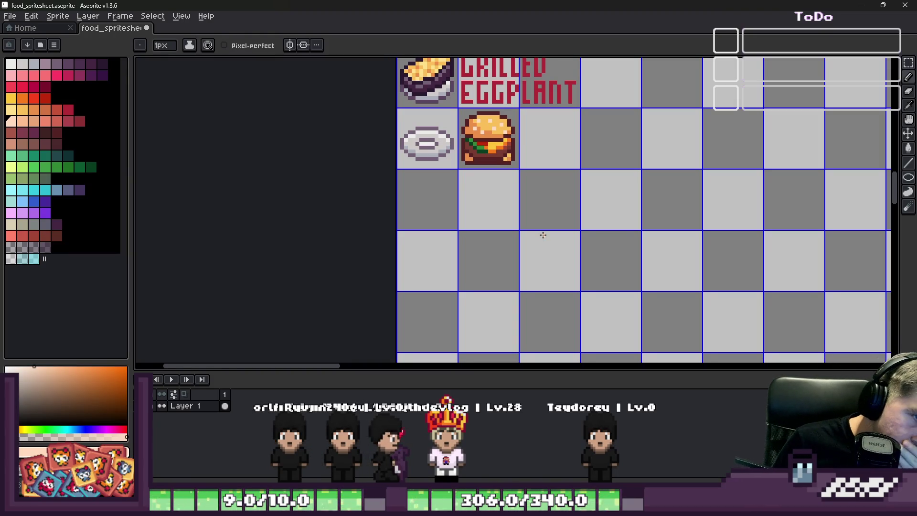
Select the burger with the rectangular marquee and move it up one pixel
scroll(449, 162, up, 1)
scroll(497, 231, down, 1)
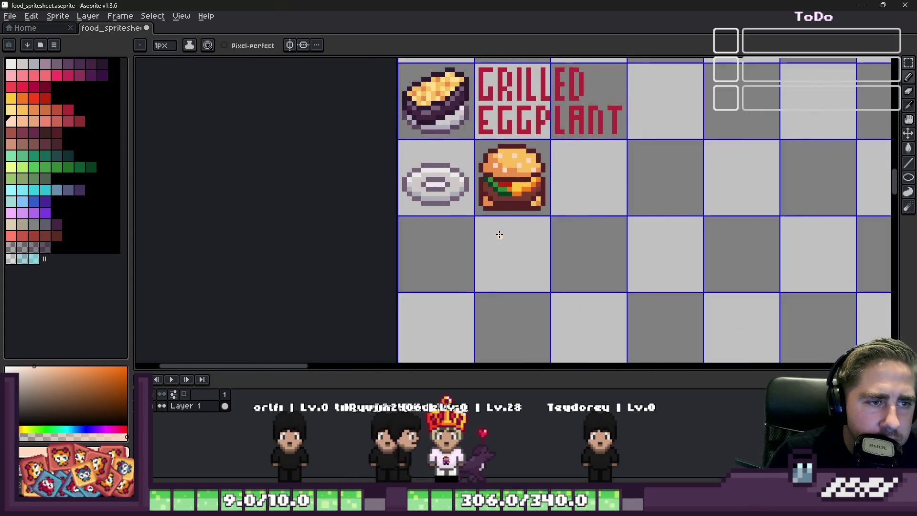
scroll(498, 162, up, 3)
key(m)
scroll(477, 128, up, 1)
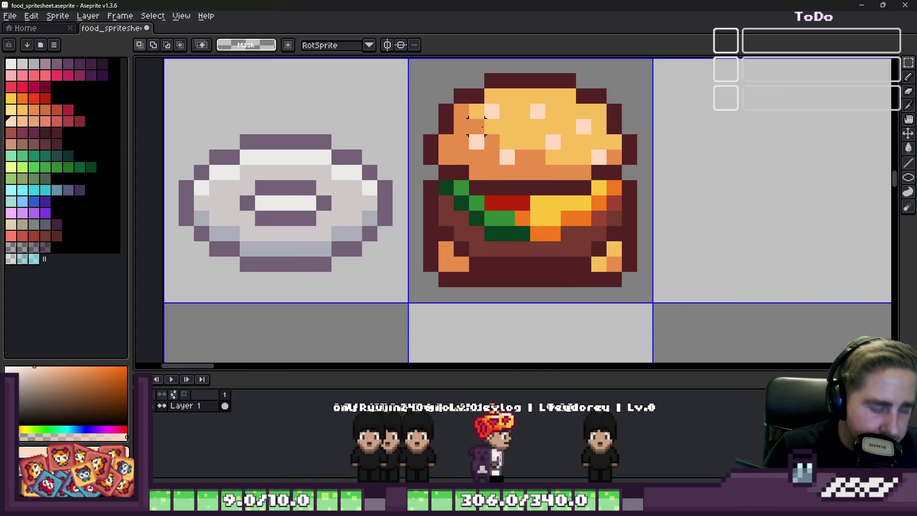
key(Delete)
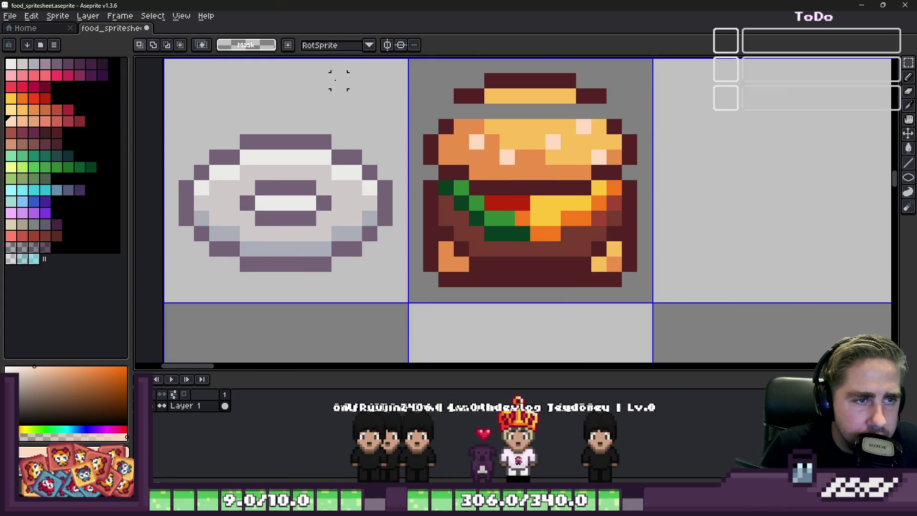
drag(430, 80, 638, 104)
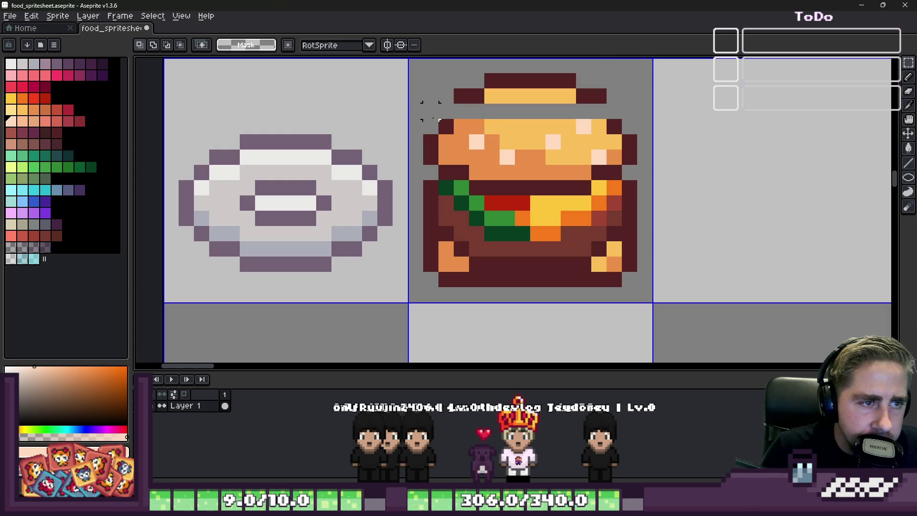
drag(468, 164, 640, 274)
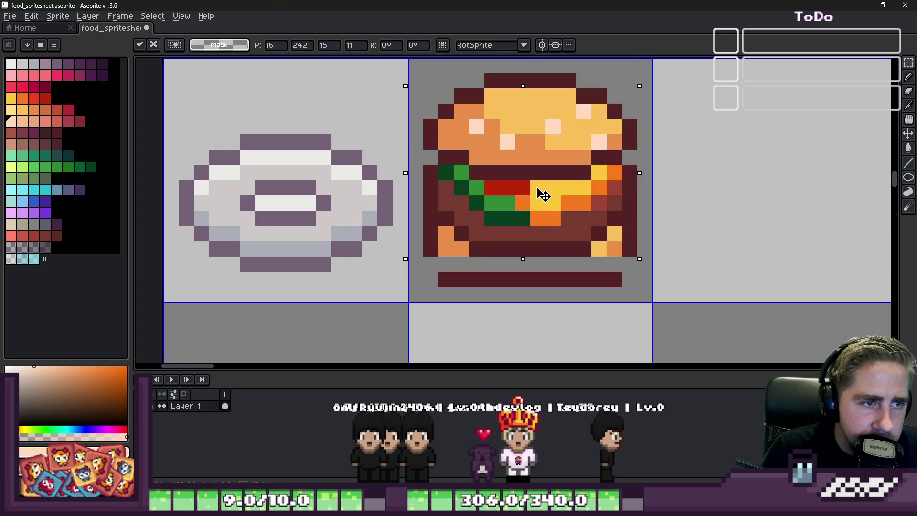
drag(545, 205, 544, 191)
key(Return)
scroll(544, 192, down, 3)
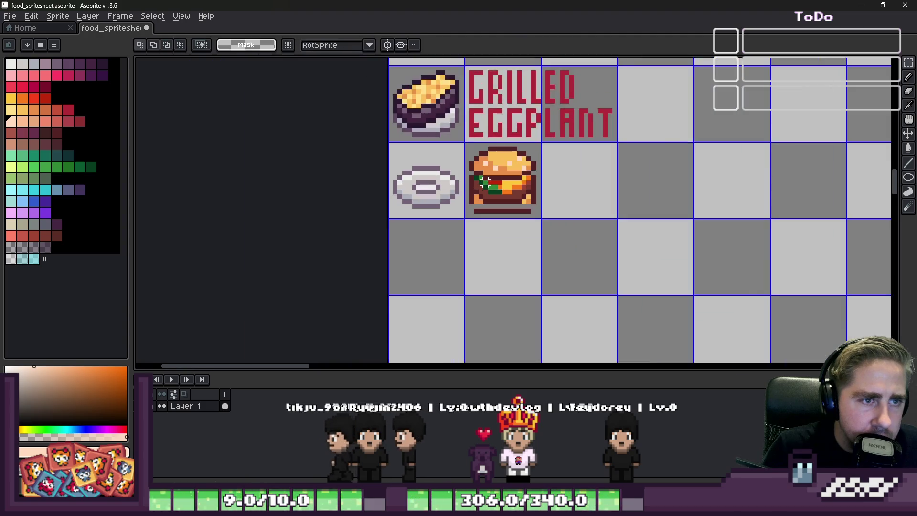
Draw the bottom bun's dark outline on both sides and fill its band with orange
key(b)
scroll(415, 225, up, 4)
click(420, 229)
click(680, 232)
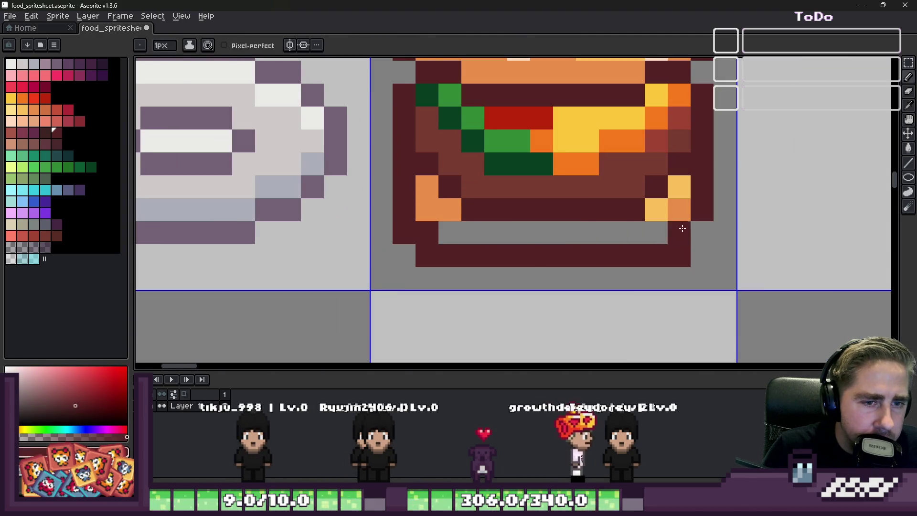
click(702, 232)
alt+click(681, 209)
click(669, 224)
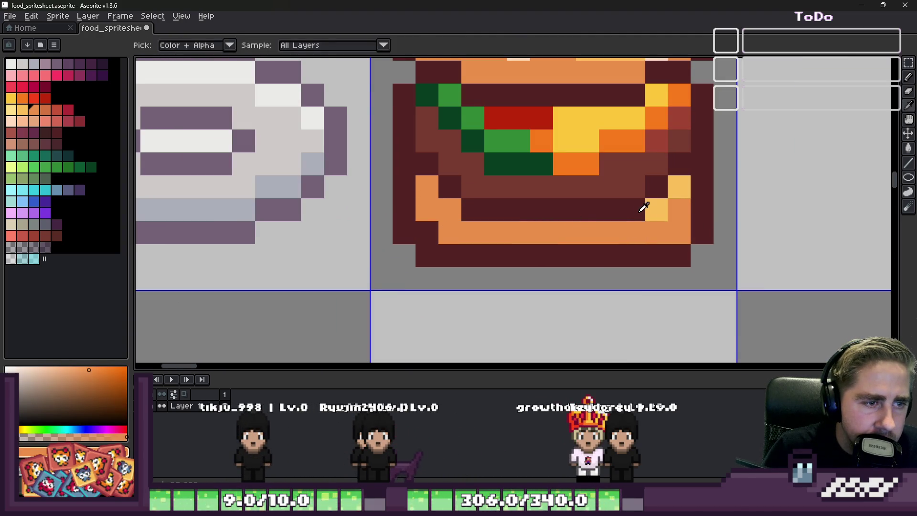
Try a light yellow corner on the bottom bun, undo it, and add a dark red pixel on the patty
alt+click(644, 206)
click(438, 213)
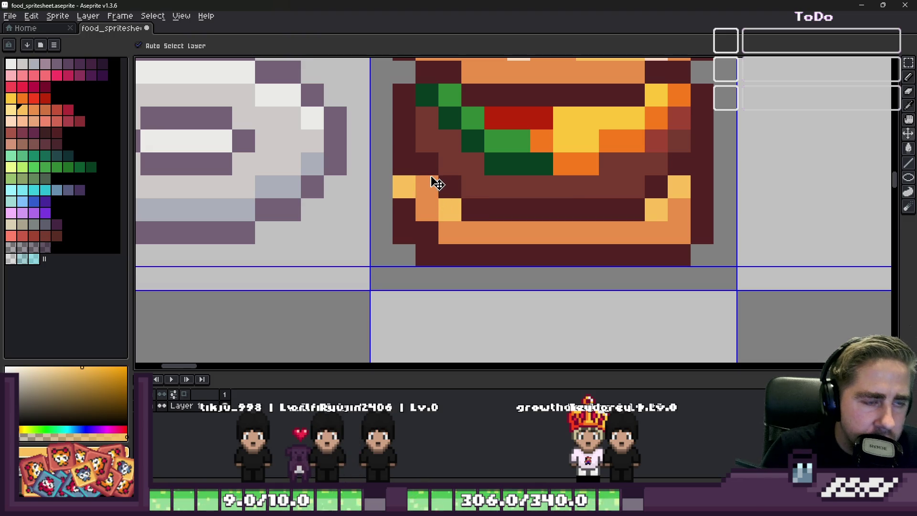
key(ctrl+z)
alt+click(468, 162)
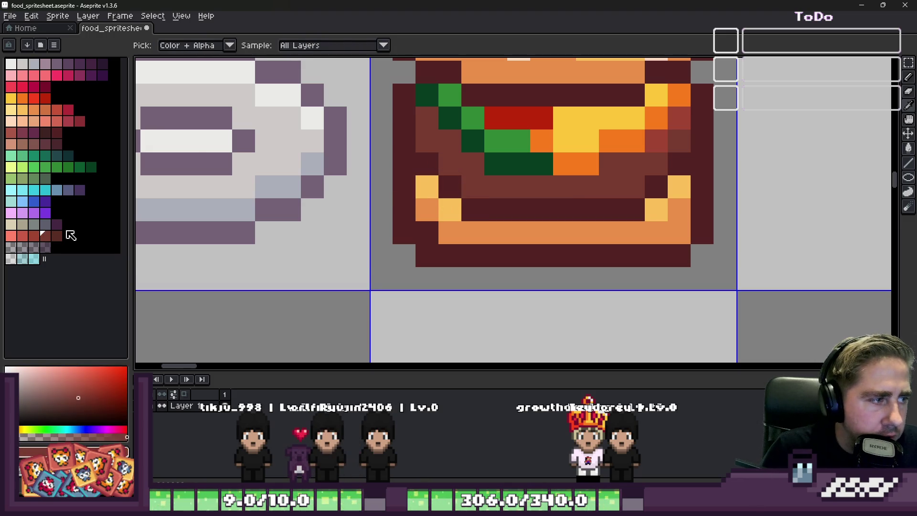
click(36, 236)
click(533, 177)
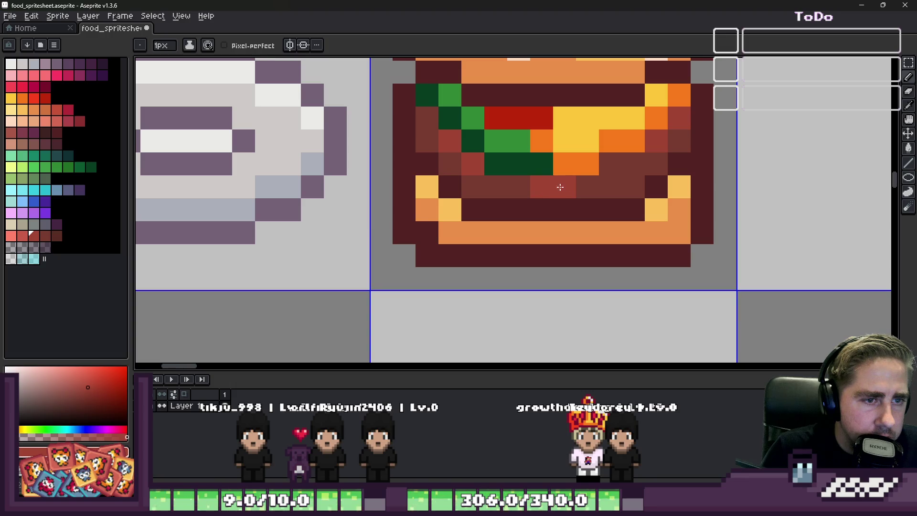
scroll(607, 170, down, 6)
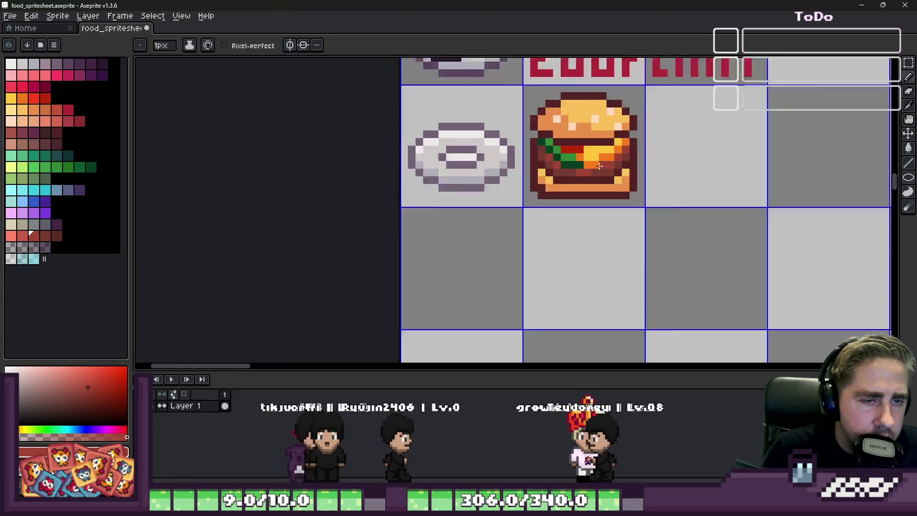
Paint dark brown over the filling row beneath the top bun
scroll(551, 190, up, 1)
scroll(551, 191, up, 2)
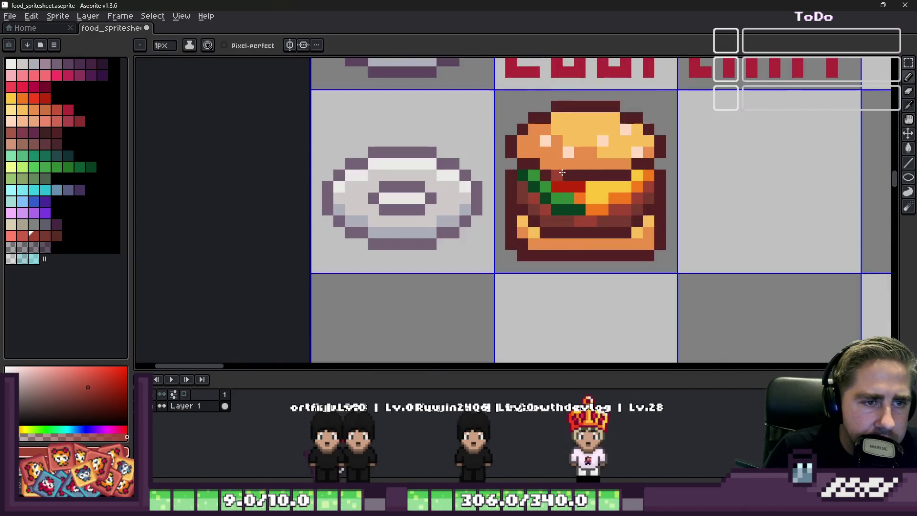
alt+click(512, 154)
mouse_move(529, 177)
mouse_down()
mouse_move(547, 189)
mouse_move(651, 193)
mouse_up()
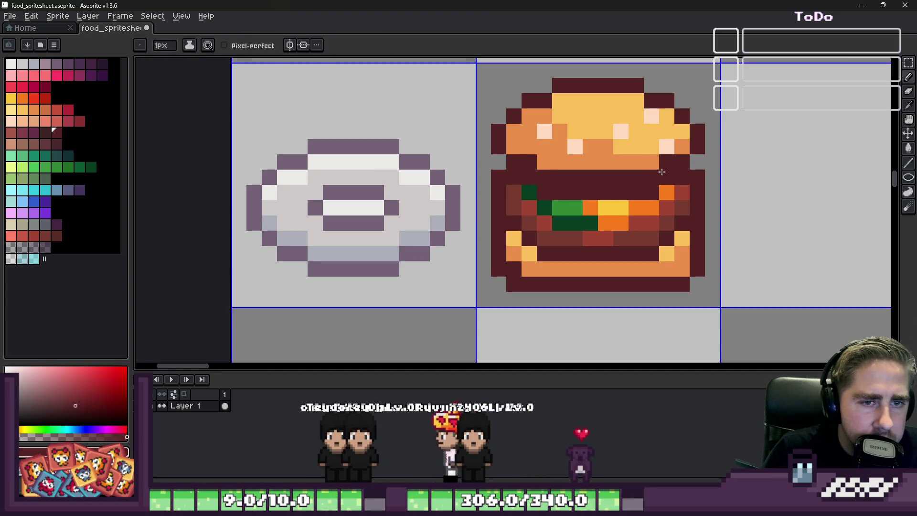
alt+click(658, 160)
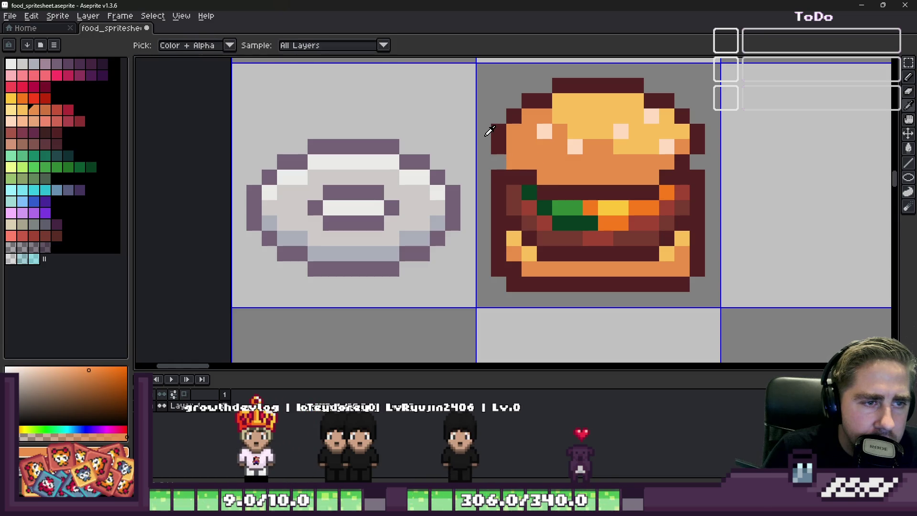
alt+click(498, 140)
scroll(695, 161, down, 3)
scroll(694, 162, up, 3)
alt+click(684, 157)
scroll(683, 157, down, 2)
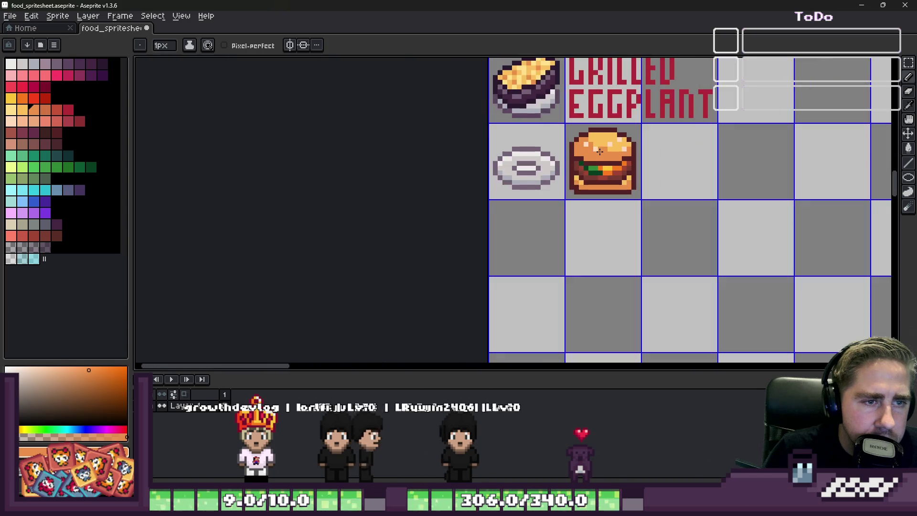
scroll(597, 195, up, 3)
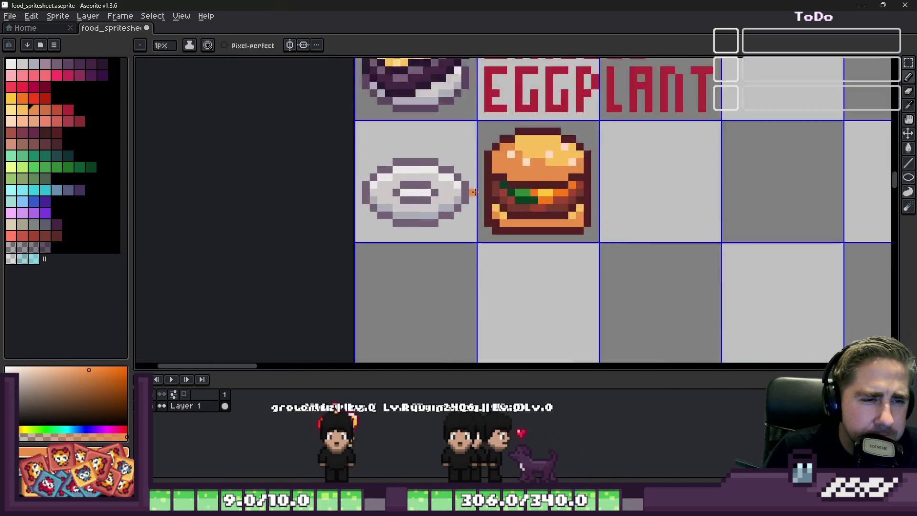
Paint dark maroon pixels along the top bun's lower edge at left, centre and right
alt+click(528, 158)
click(517, 161)
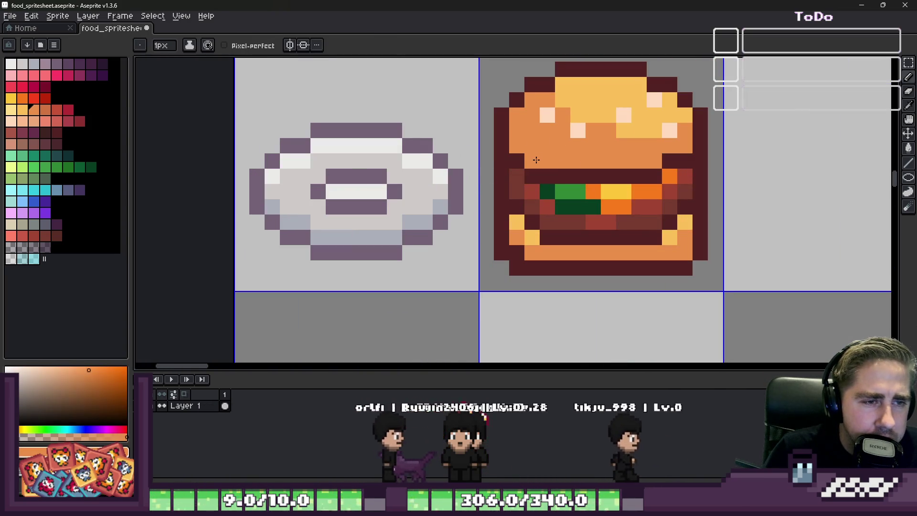
click(685, 161)
click(669, 177)
click(609, 161)
scroll(615, 162, down, 3)
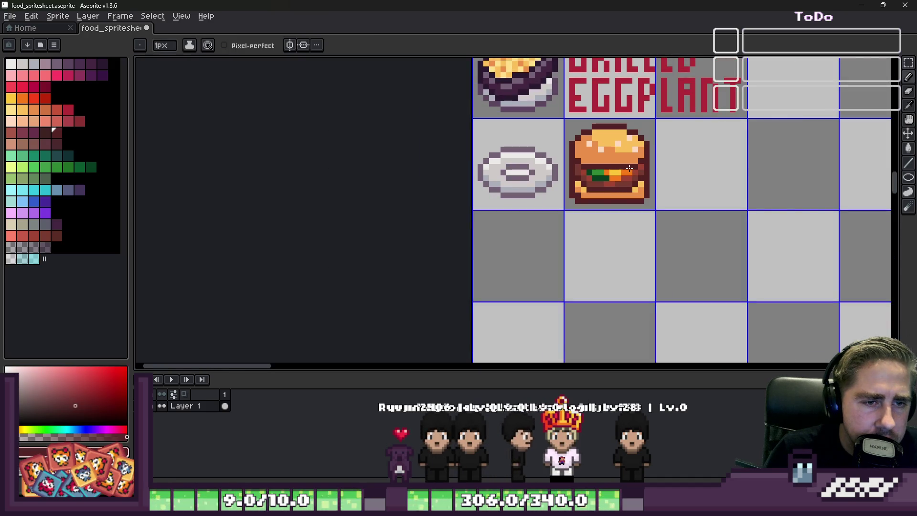
scroll(605, 165, down, 2)
scroll(595, 166, up, 5)
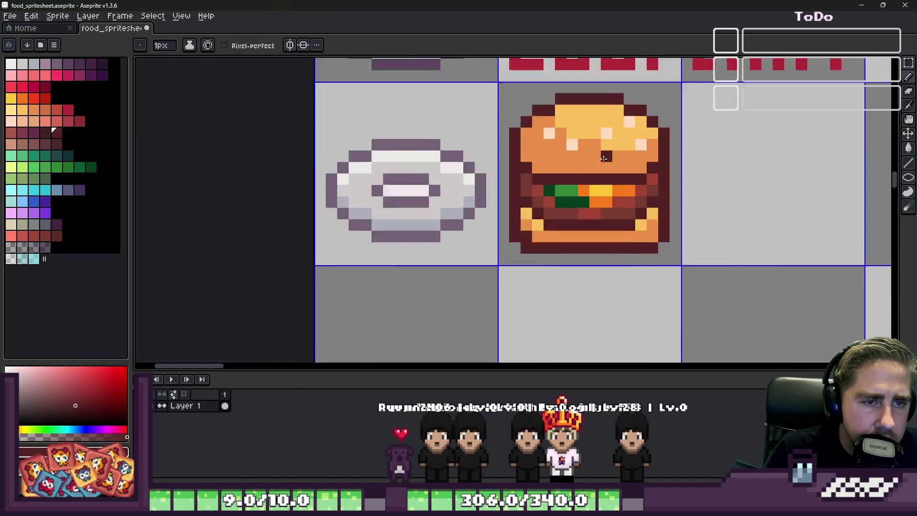
Add red pixels on the bun's lower edge and darken one orange pixel to maroon
click(499, 216)
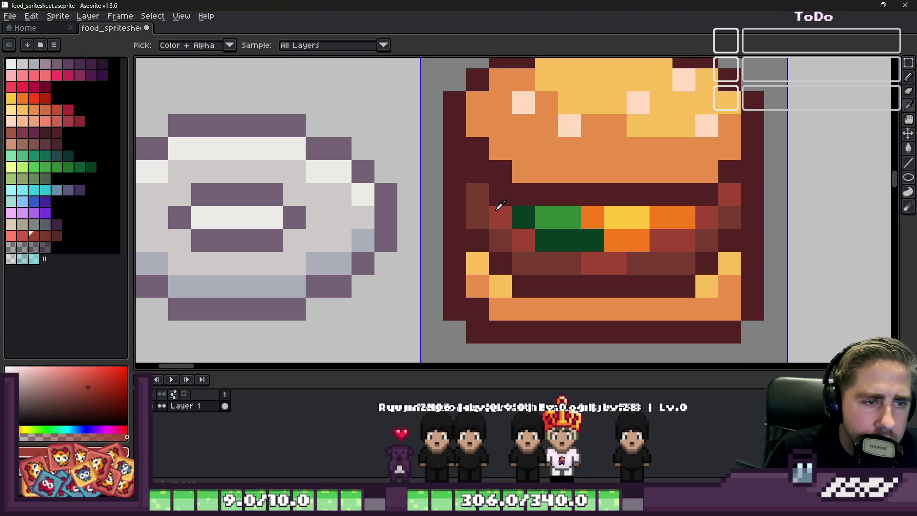
click(501, 194)
click(478, 172)
click(708, 194)
alt+click(746, 176)
click(714, 175)
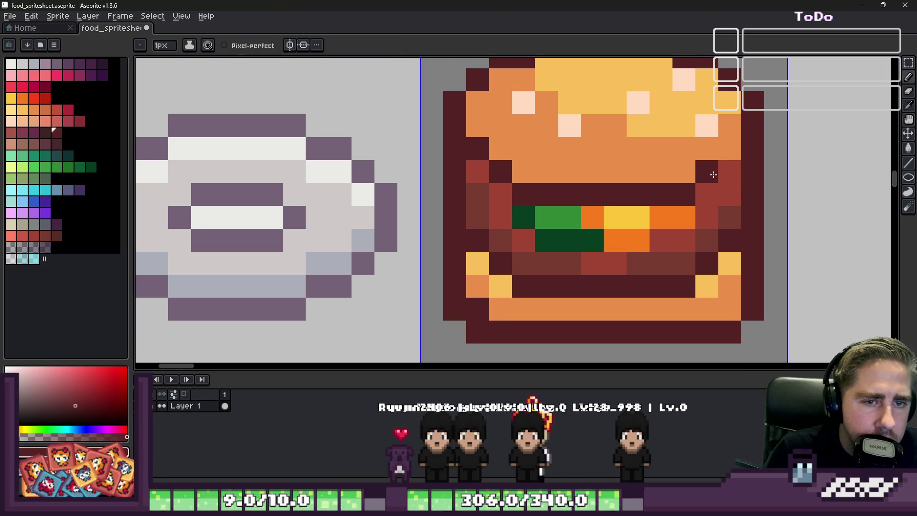
scroll(722, 156, down, 4)
scroll(690, 180, up, 3)
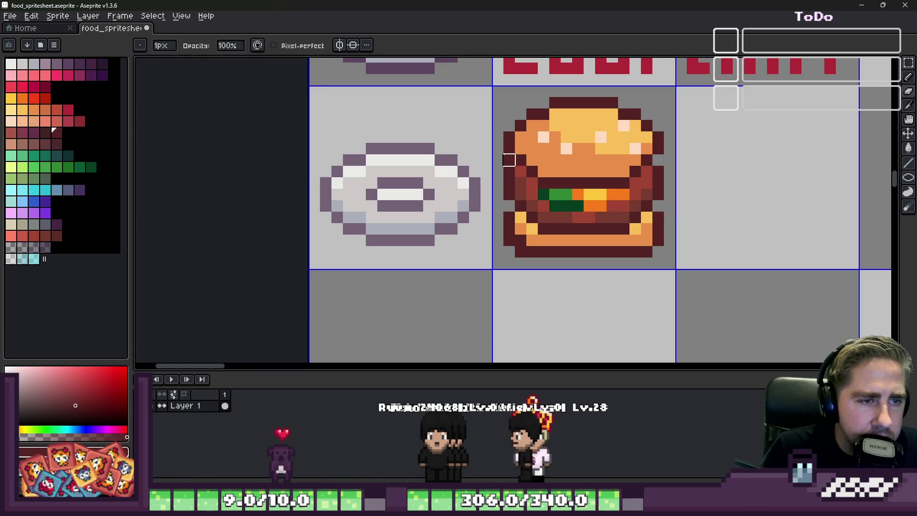
scroll(707, 202, down, 2)
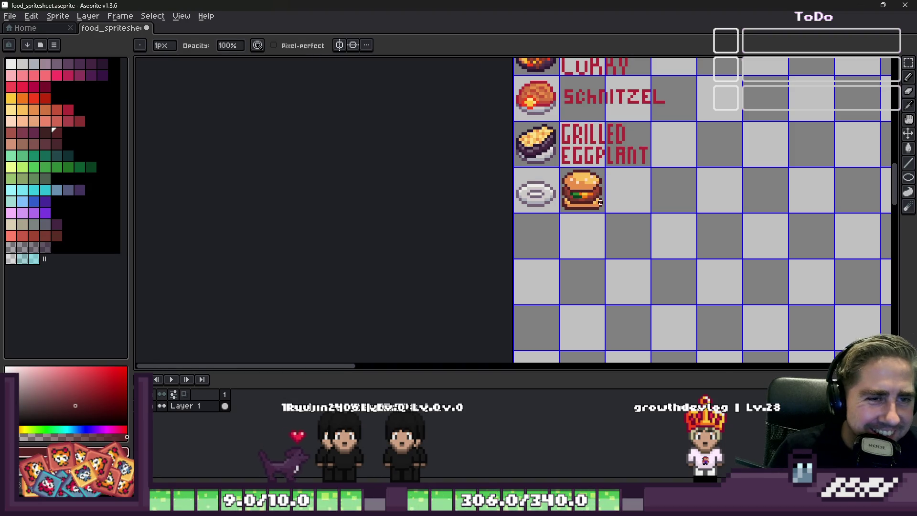
scroll(587, 199, up, 1)
scroll(598, 173, up, 2)
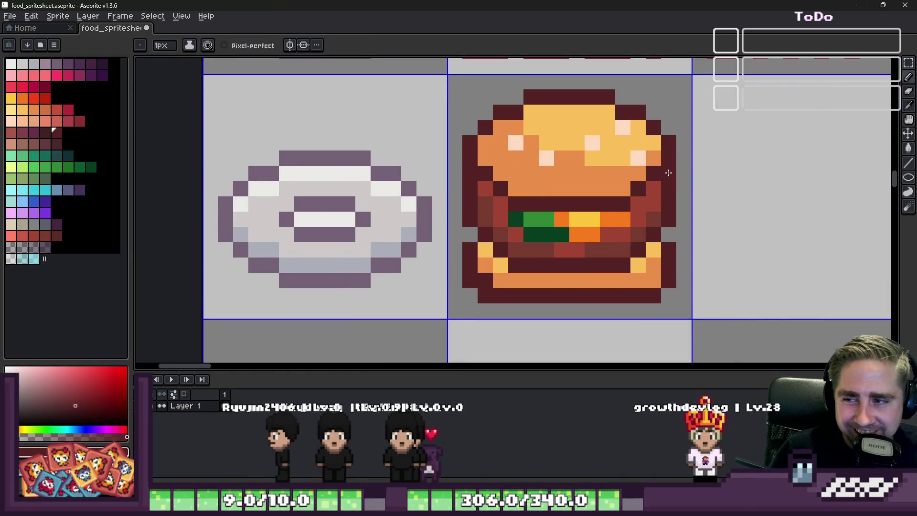
scroll(623, 176, up, 2)
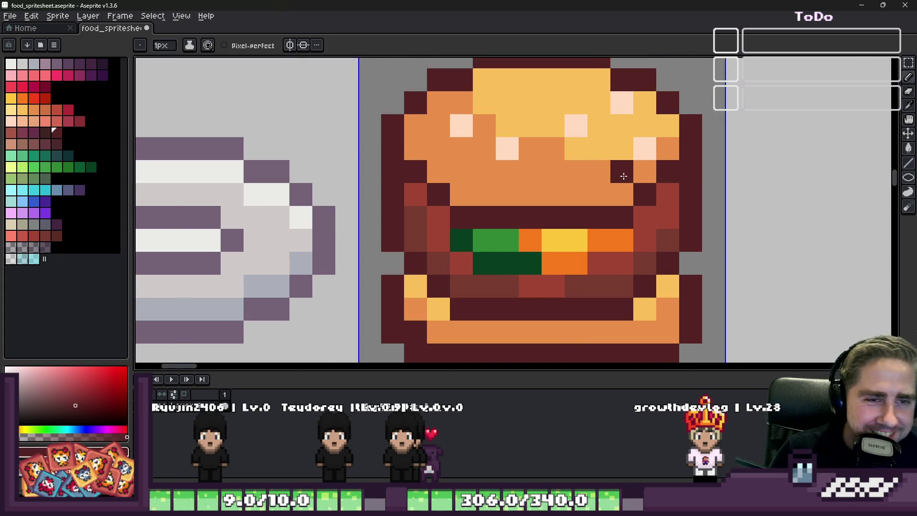
Paint orange outline pixels along the bun's right and left edges
alt+click(612, 194)
click(645, 191)
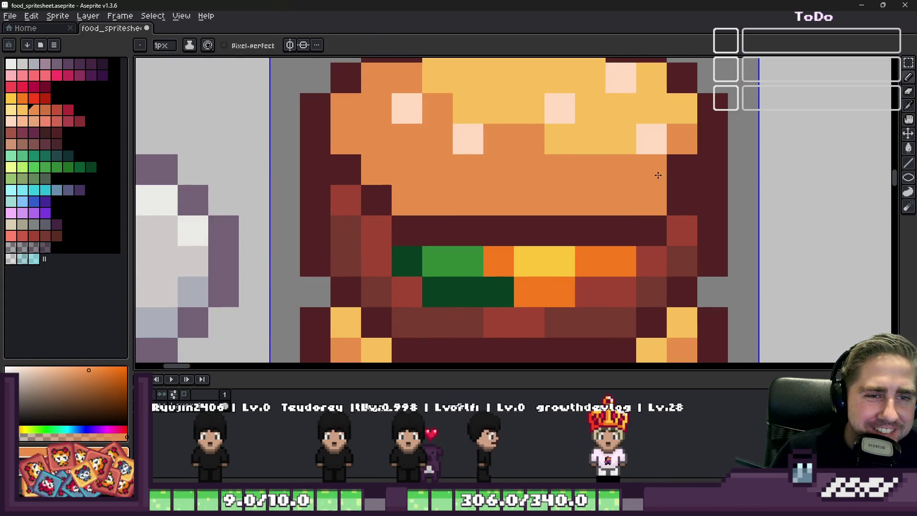
click(670, 161)
click(376, 200)
click(345, 169)
alt+click(316, 191)
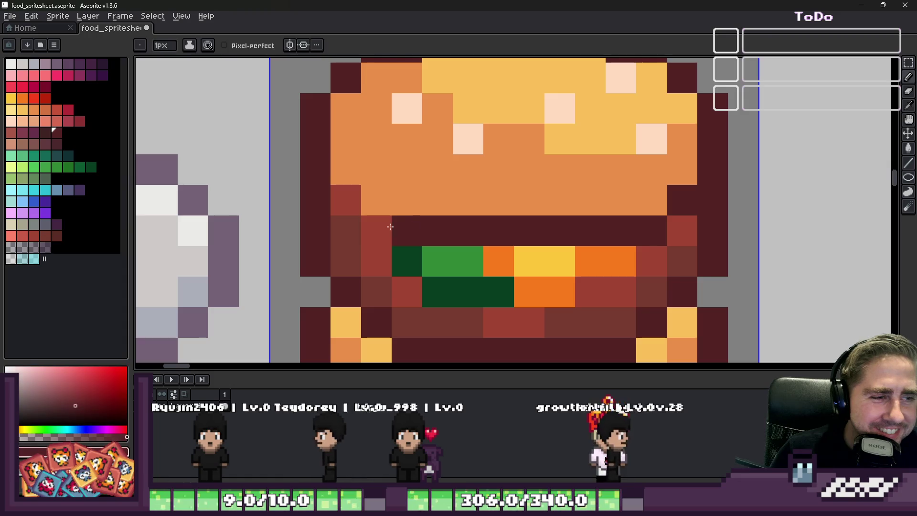
scroll(534, 188, down, 3)
scroll(534, 187, up, 3)
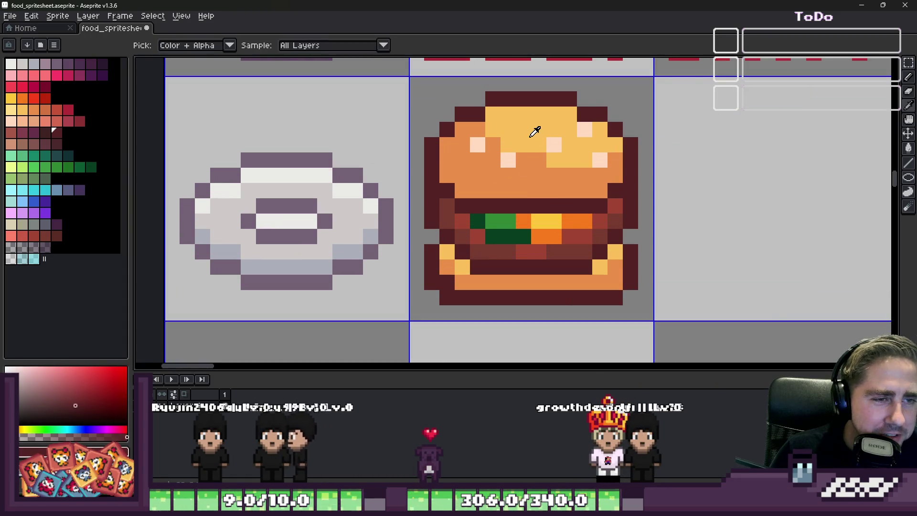
Add a darker orange stroke down the bun's left edge and dark strokes along its lower row
alt+click(513, 150)
alt+click(511, 155)
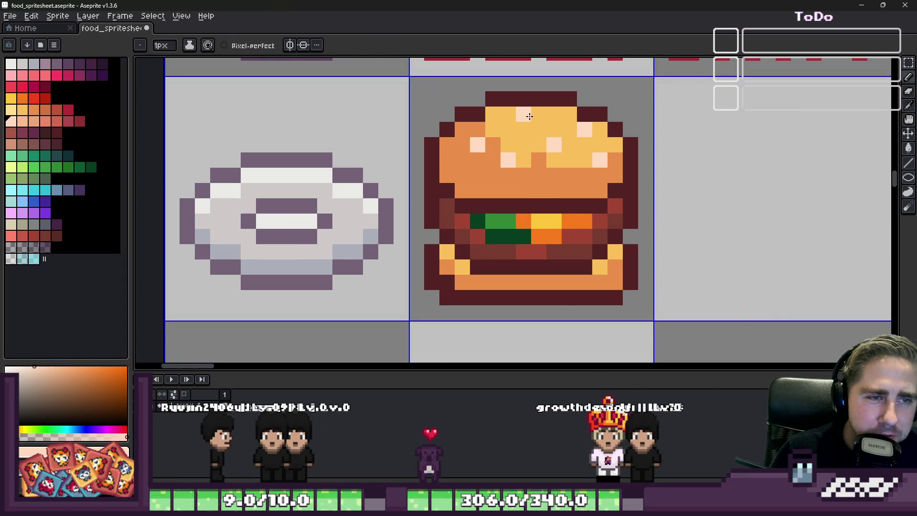
alt+click(482, 170)
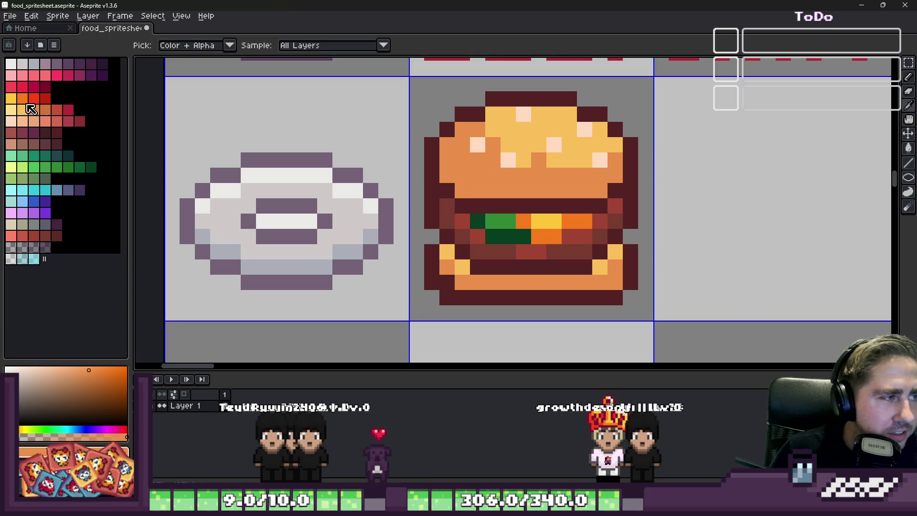
click(44, 109)
scroll(451, 187, up, 1)
drag(443, 103, 454, 160)
drag(464, 194, 755, 194)
scroll(460, 178, down, 5)
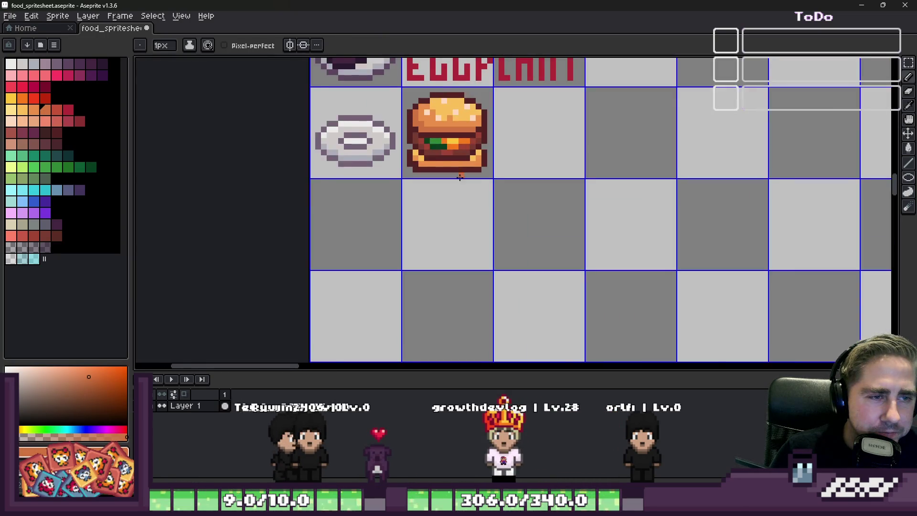
scroll(464, 184, down, 3)
scroll(412, 157, up, 9)
drag(445, 177, 580, 179)
scroll(555, 193, down, 8)
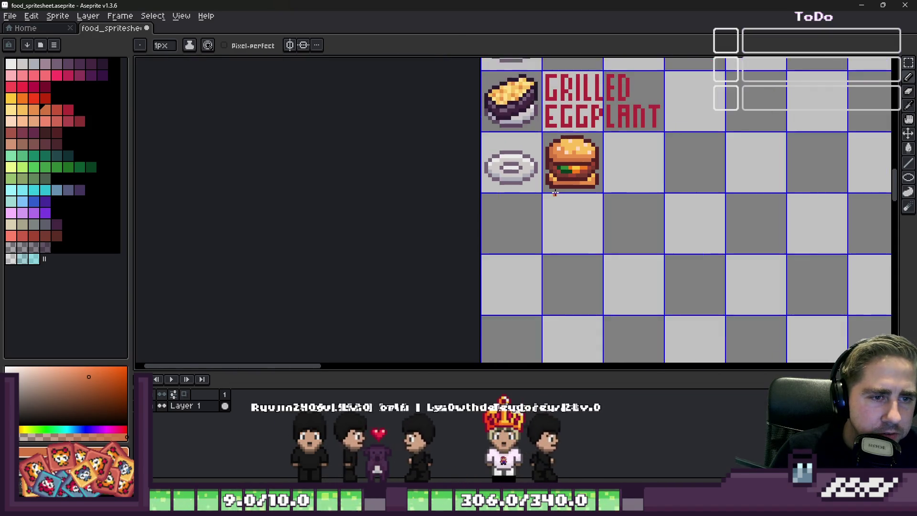
scroll(555, 193, up, 5)
Add a maroon outline pixel at the burger's lower-left and erase the bottom-right corner pixel
alt+click(710, 175)
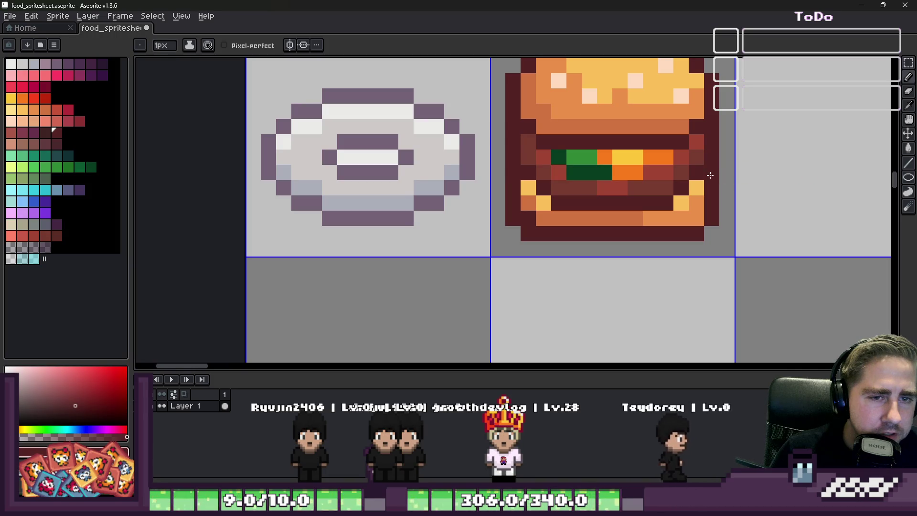
scroll(530, 193, down, 5)
scroll(546, 209, up, 5)
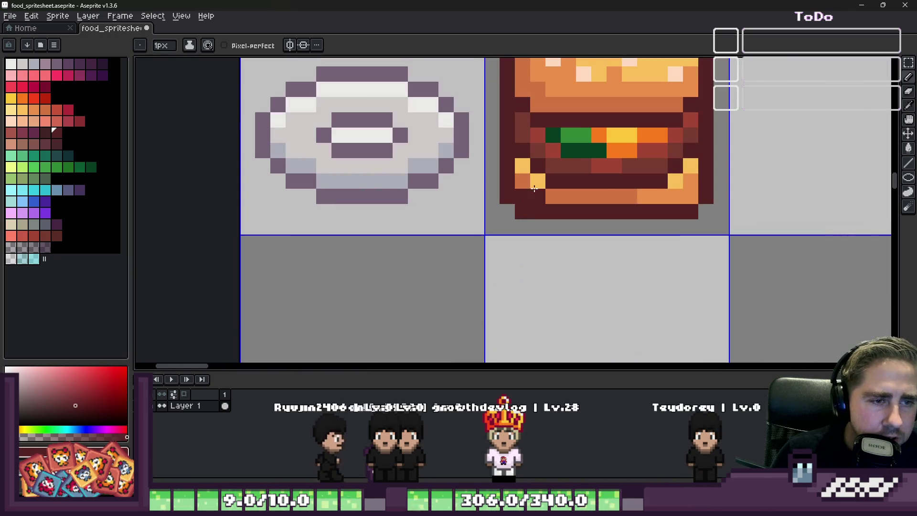
click(507, 180)
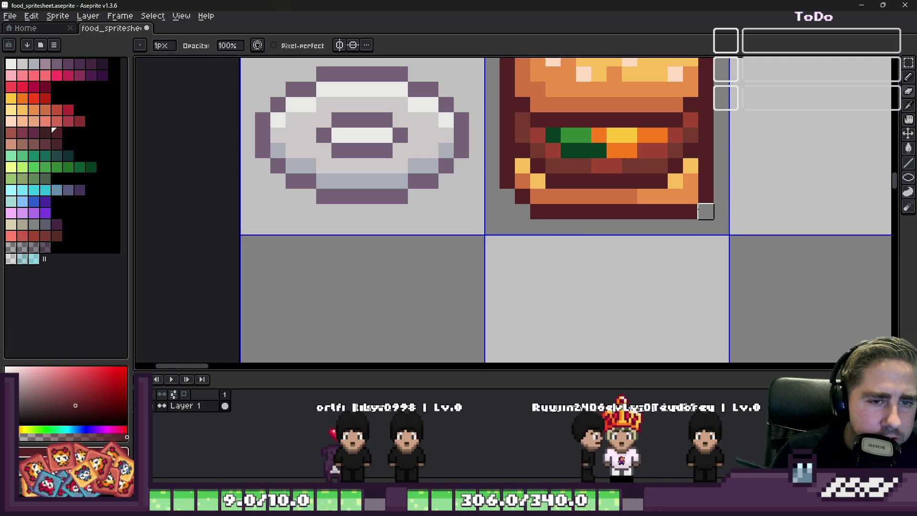
right_click(690, 212)
scroll(686, 195, down, 8)
scroll(626, 250, up, 2)
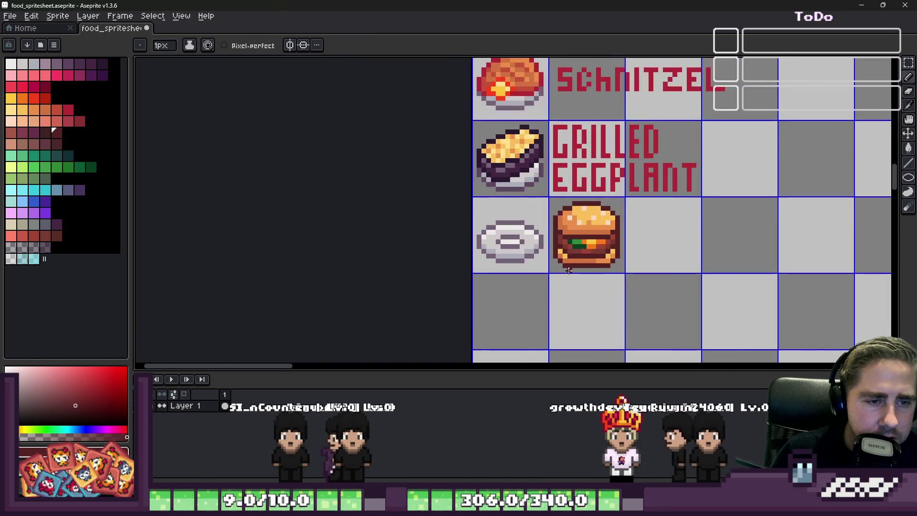
scroll(568, 270, down, 2)
scroll(557, 272, down, 1)
scroll(334, 266, up, 7)
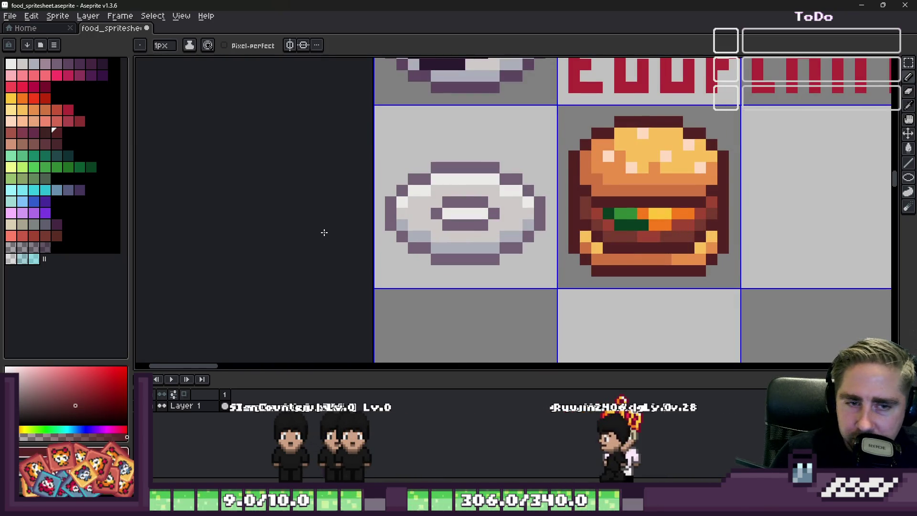
scroll(324, 233, down, 3)
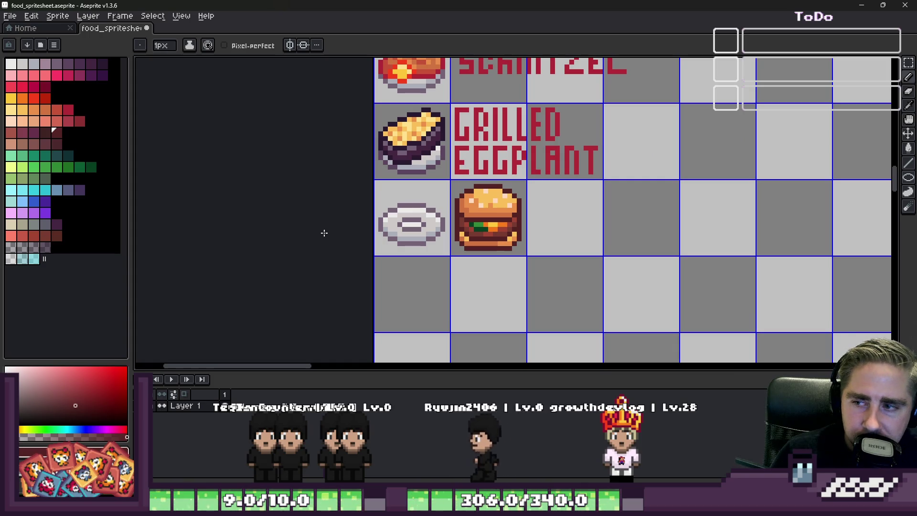
scroll(421, 225, up, 8)
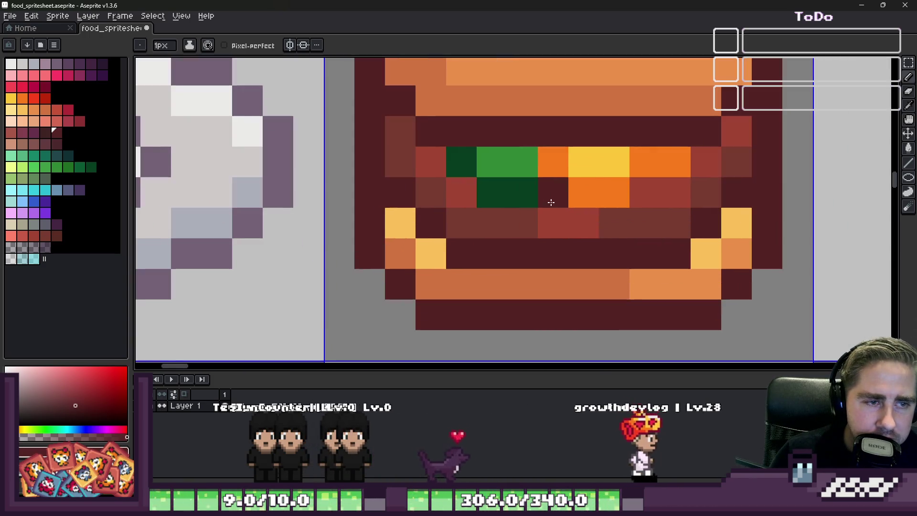
key(i)
alt+click(492, 160)
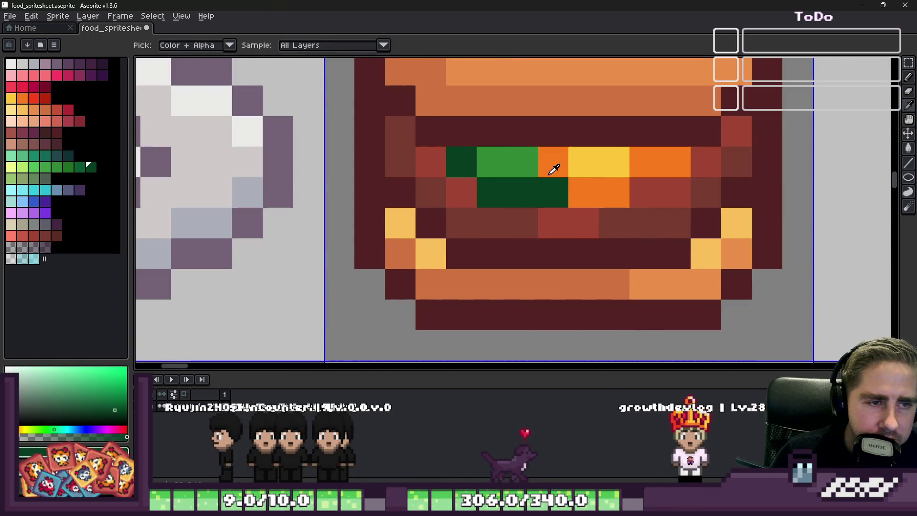
Turn one dark lettuce pixel light green and one red filling pixel dark green
click(466, 158)
click(474, 190)
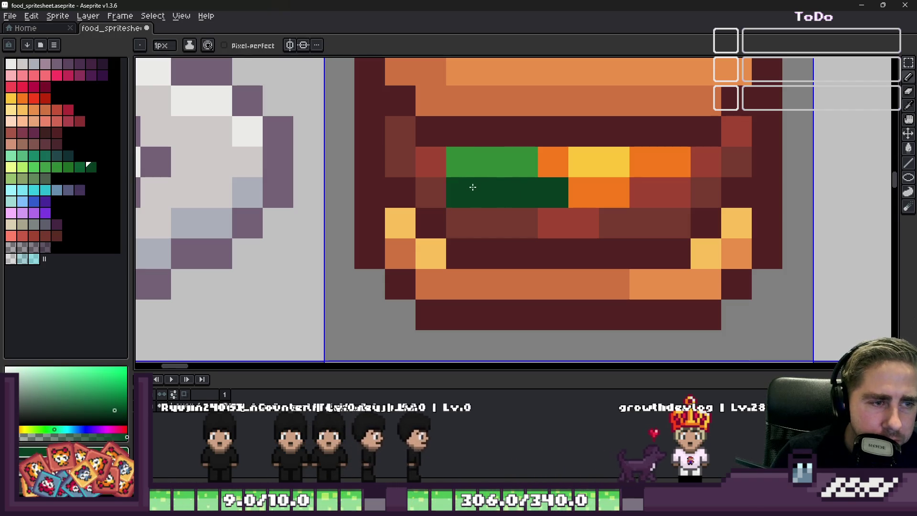
scroll(478, 188, down, 3)
scroll(591, 219, down, 2)
scroll(592, 219, down, 1)
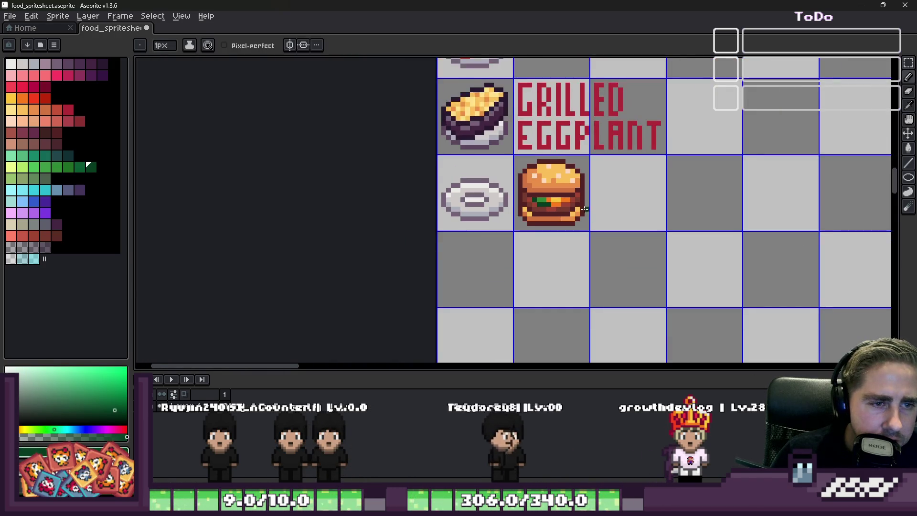
scroll(563, 195, up, 5)
Recolour several filling pixels, making some orange and others yellow to match the cheese
alt+click(567, 221)
click(599, 203)
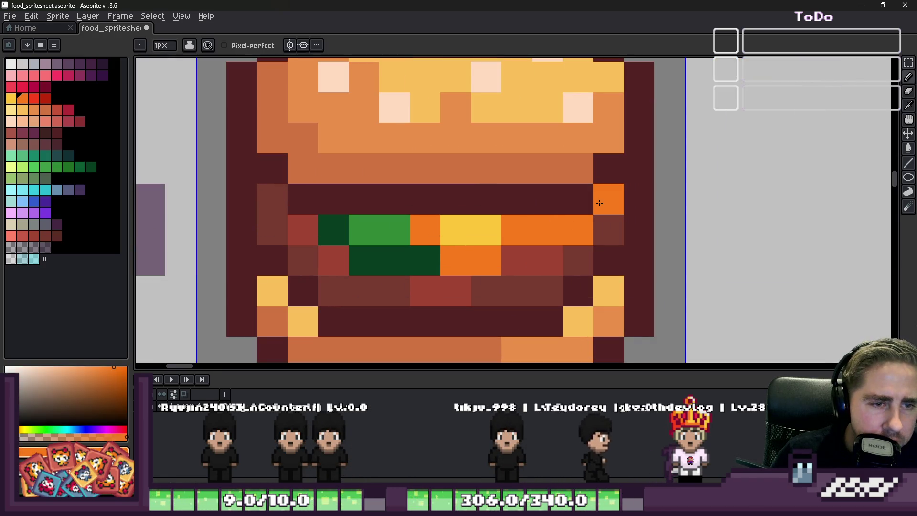
alt+click(488, 226)
drag(511, 224, 535, 222)
alt+click(492, 258)
drag(516, 260, 549, 260)
scroll(525, 258, down, 3)
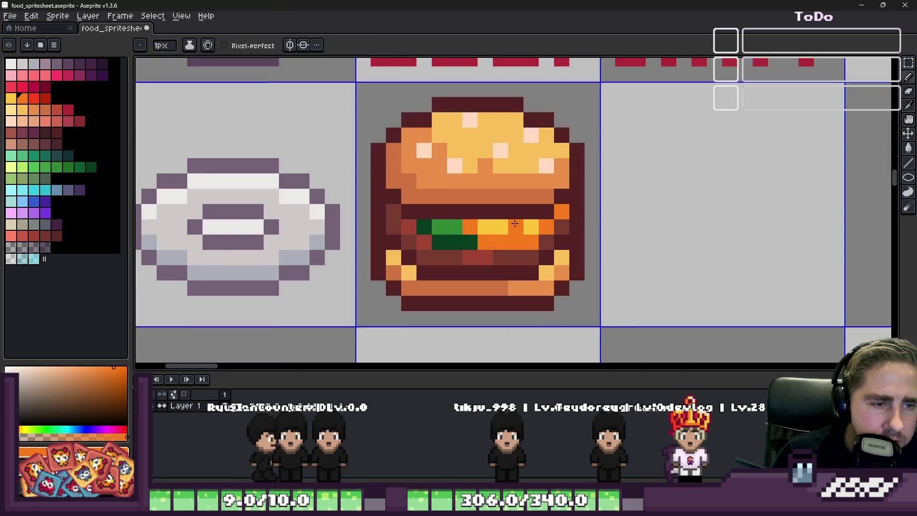
scroll(515, 245, up, 3)
alt+click(517, 212)
click(536, 235)
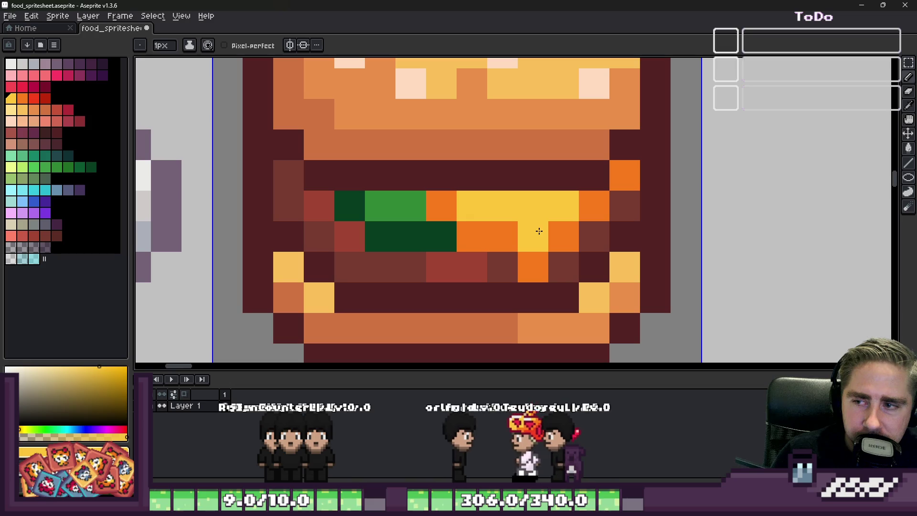
scroll(538, 229, down, 4)
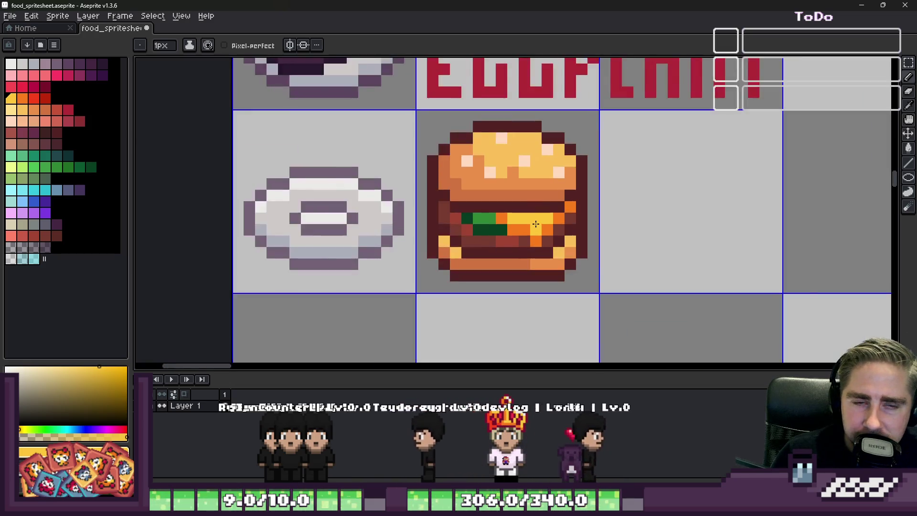
scroll(438, 216, up, 2)
scroll(578, 237, up, 2)
Repaint two middle lettuce pixels light green and one dark green
alt+click(550, 211)
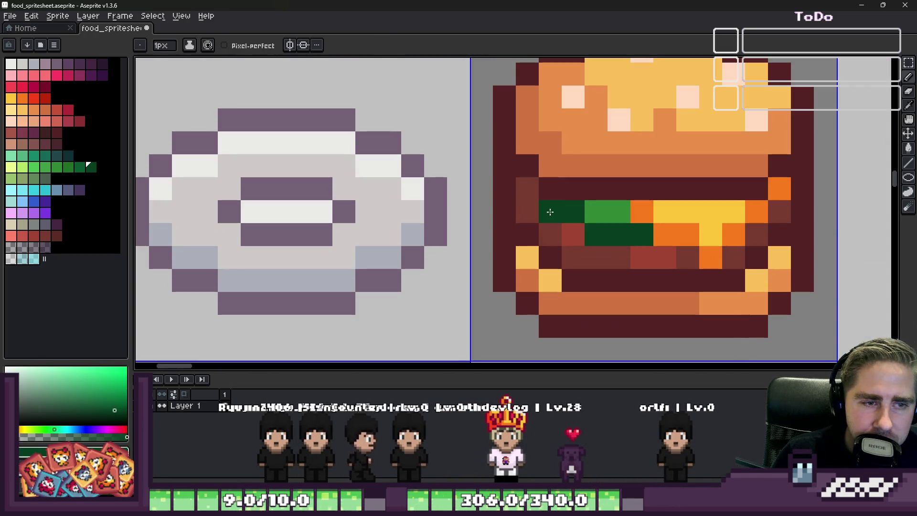
alt+click(607, 211)
click(575, 210)
click(596, 234)
alt+click(619, 234)
click(596, 211)
scroll(614, 199, down, 3)
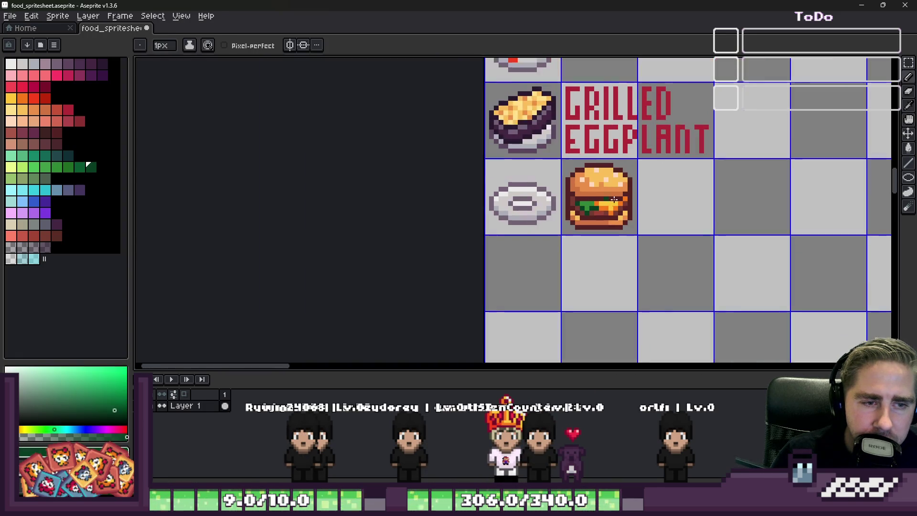
scroll(687, 223, up, 2)
scroll(717, 219, down, 3)
scroll(641, 206, up, 6)
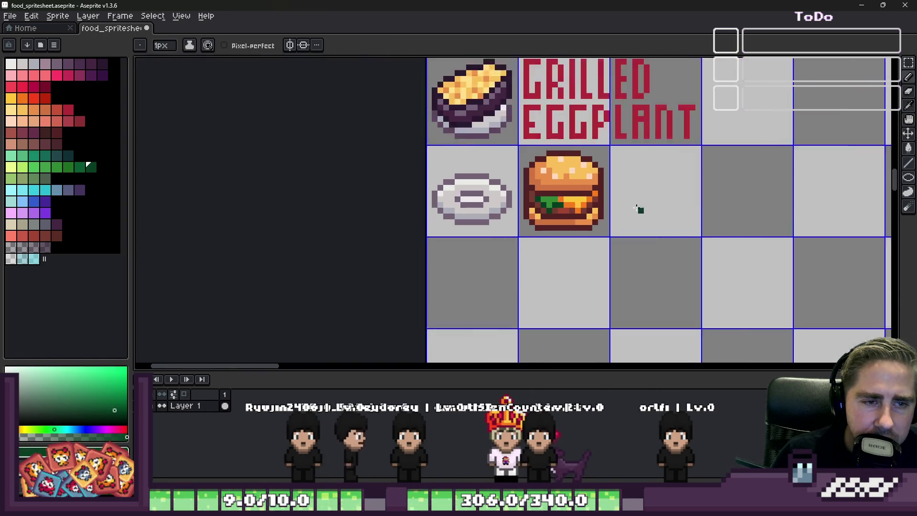
alt+click(606, 189)
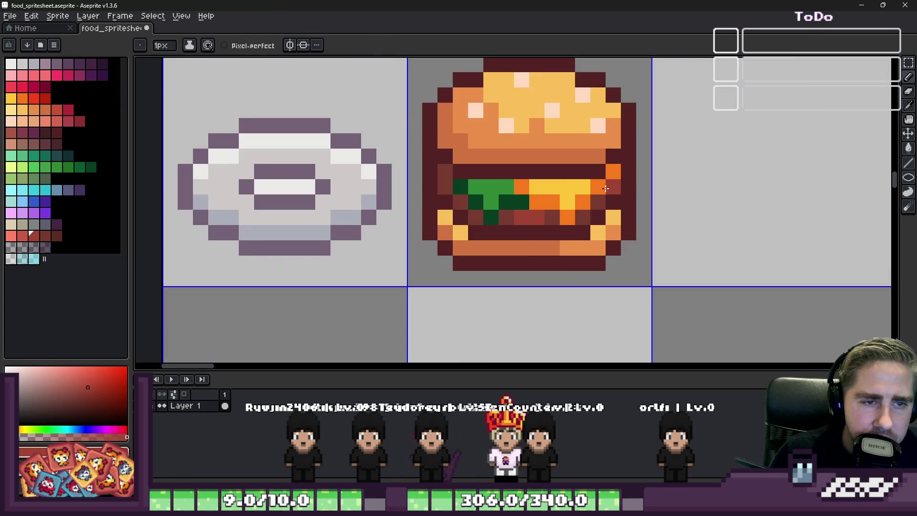
alt+click(582, 201)
scroll(578, 167, down, 4)
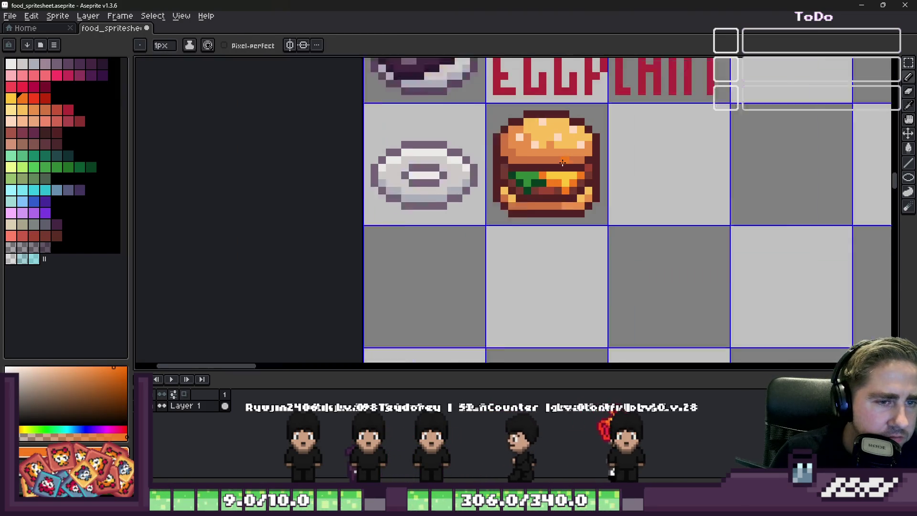
scroll(576, 165, down, 1)
scroll(549, 168, up, 10)
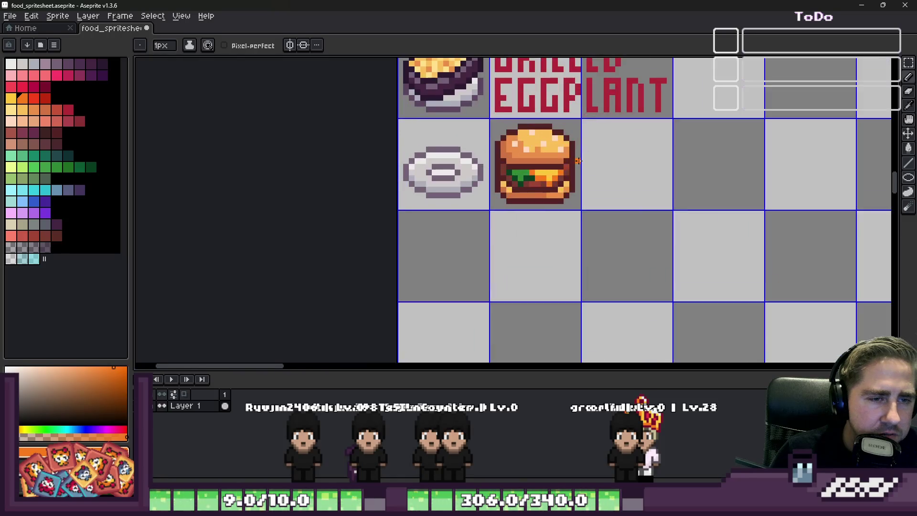
Add dark and light green pixels at the lettuce's left end, nudging the light one left
alt+click(410, 196)
click(387, 185)
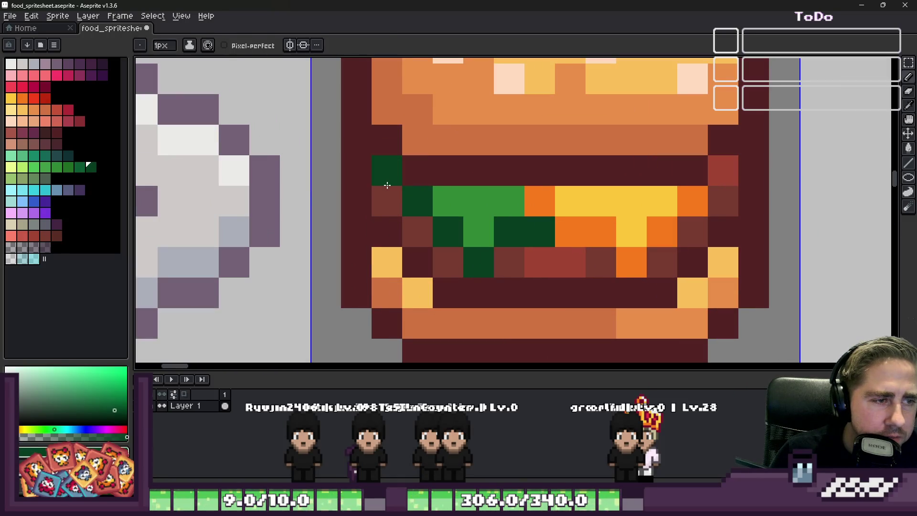
alt+click(449, 198)
click(417, 175)
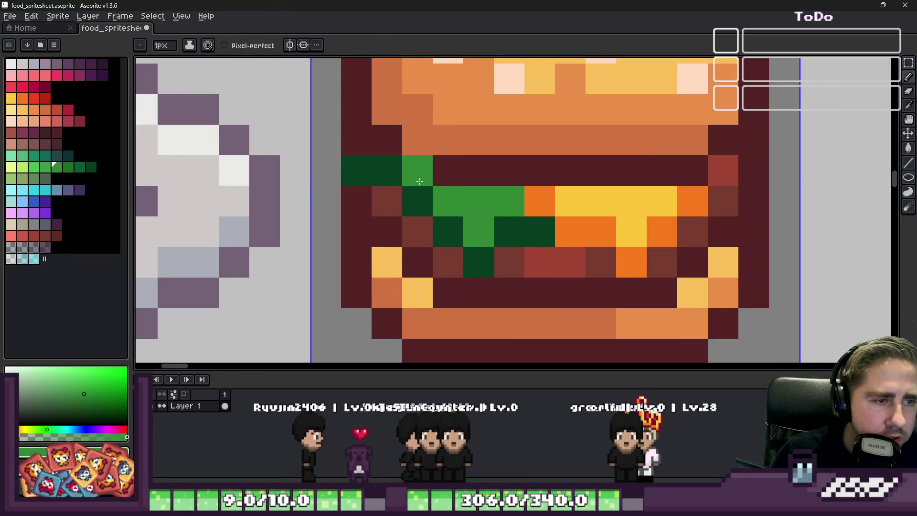
key(ctrl)
key(ctrl+z)
click(393, 170)
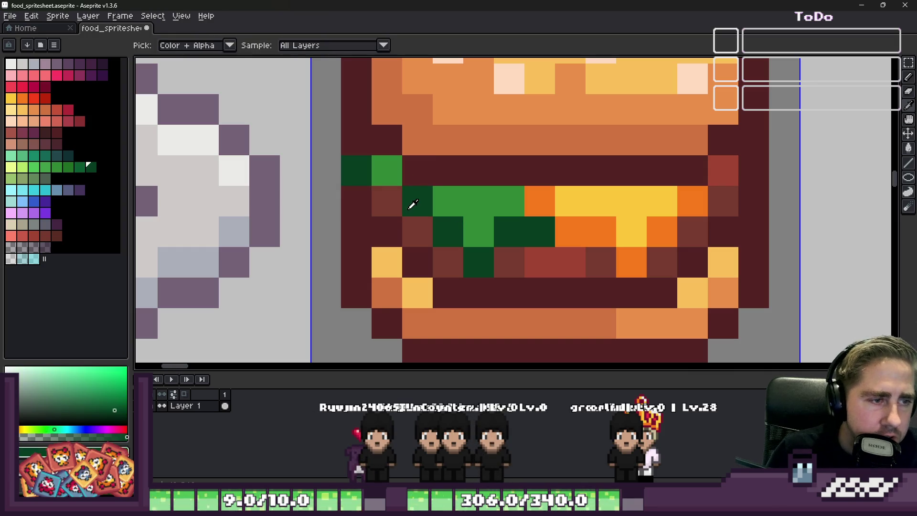
click(387, 201)
scroll(387, 201, down, 4)
scroll(478, 191, up, 3)
Paint an orange pixel at the burger's right edge
alt+click(548, 181)
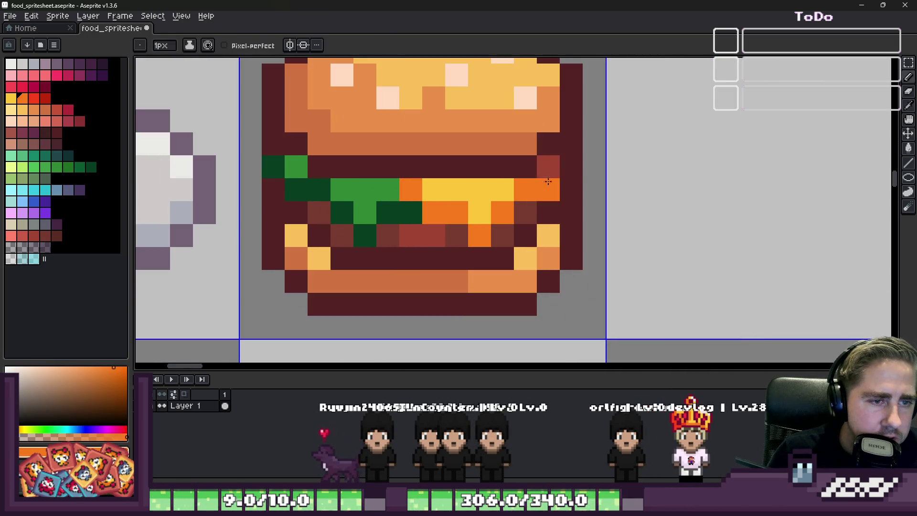
click(548, 190)
alt+click(549, 165)
scroll(560, 172, down, 3)
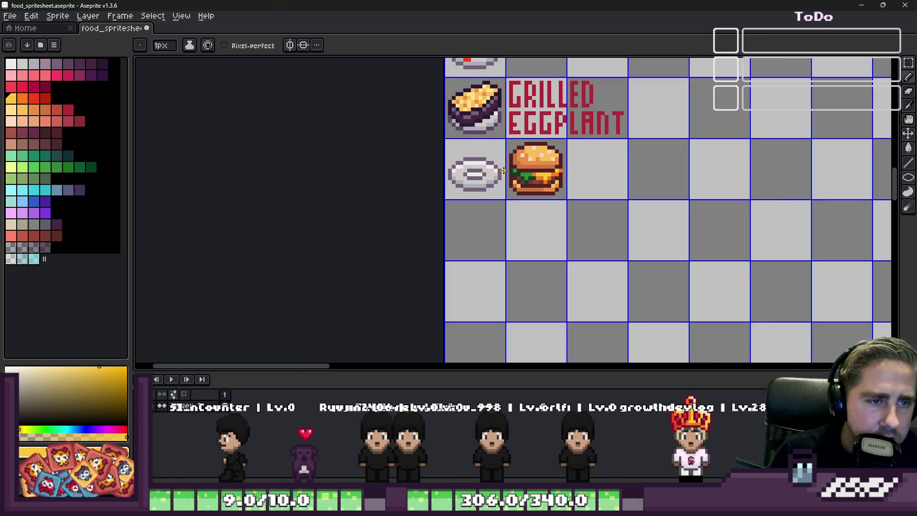
scroll(503, 170, up, 5)
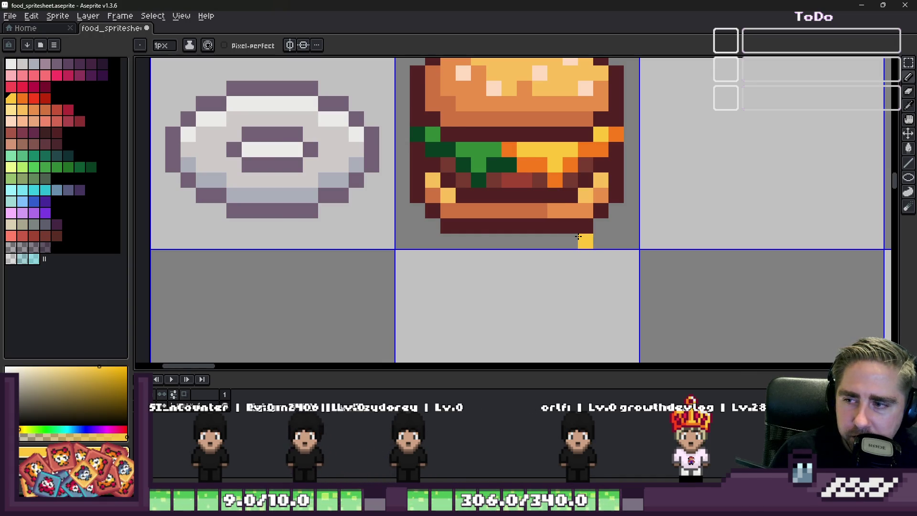
scroll(578, 237, down, 3)
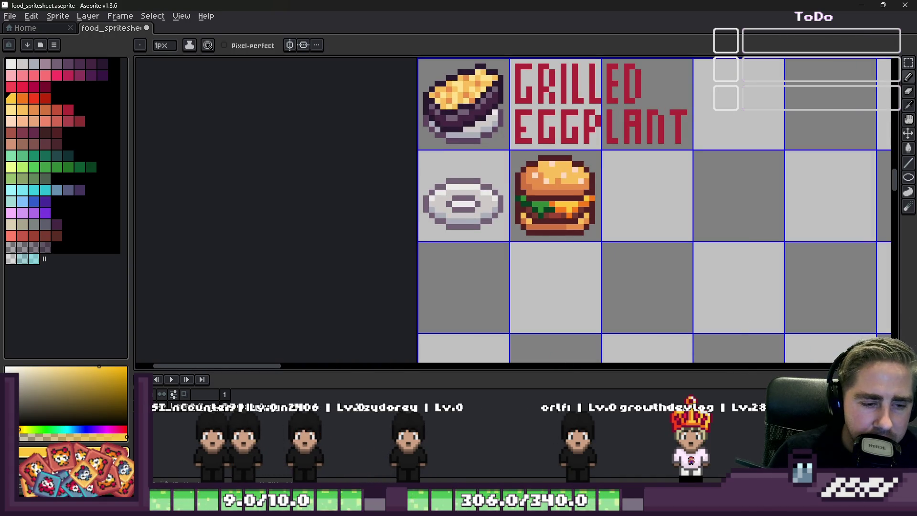
click(602, 460)
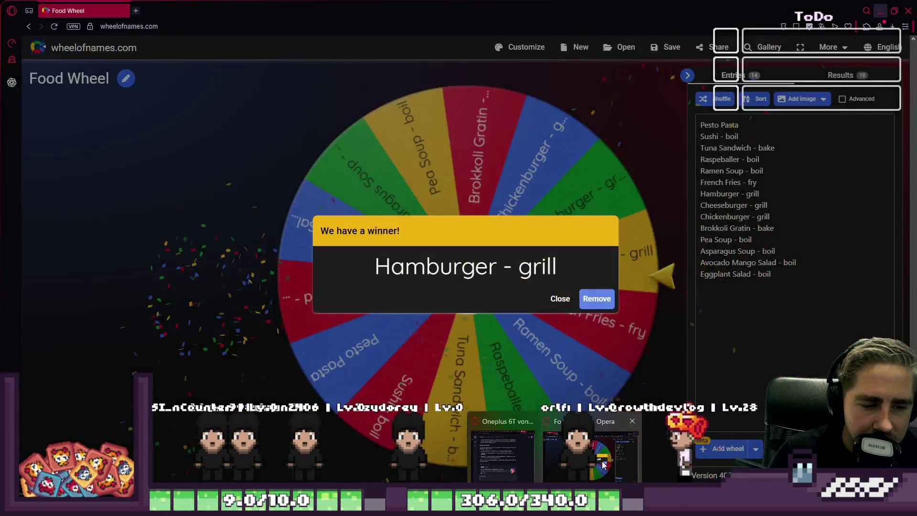
Remove 'Hamburger - grill' from the wheel's winner dialog and return to Aseprite
click(595, 300)
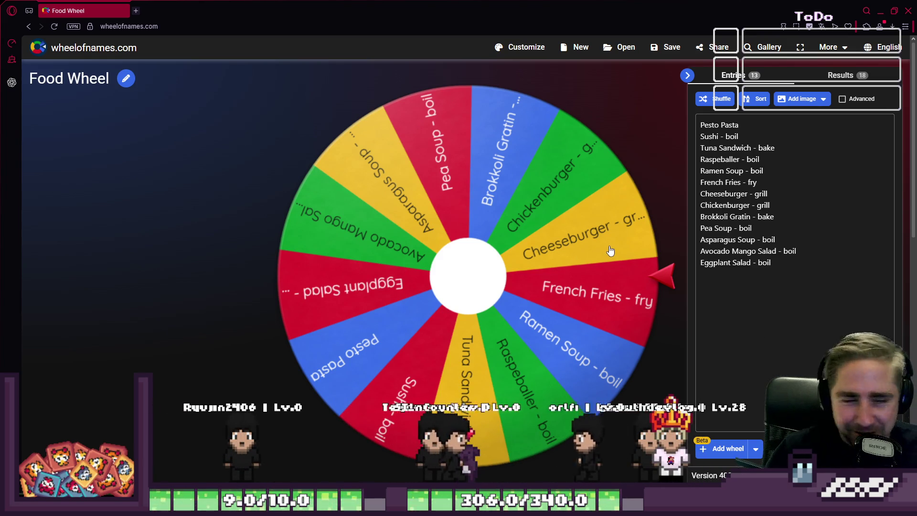
click(884, 18)
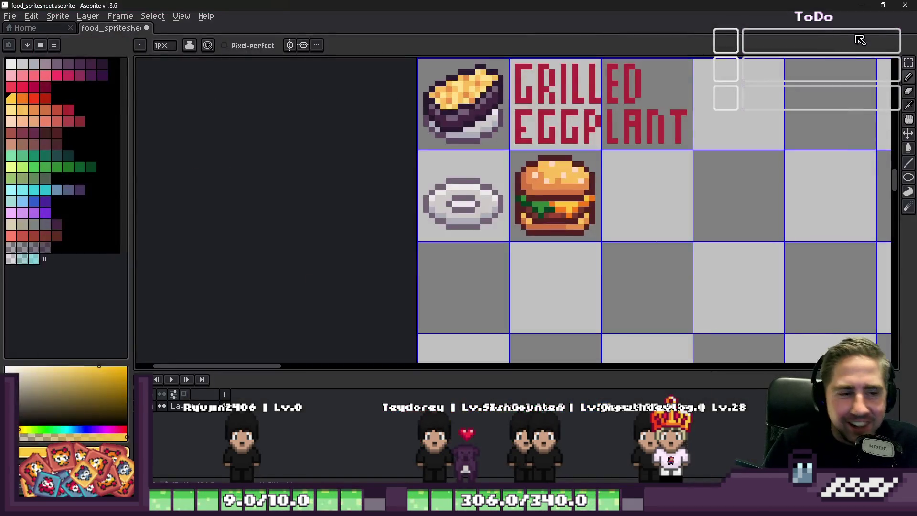
Paint a medium green pixel on the burger's lettuce
scroll(550, 223, up, 2)
scroll(550, 223, up, 2)
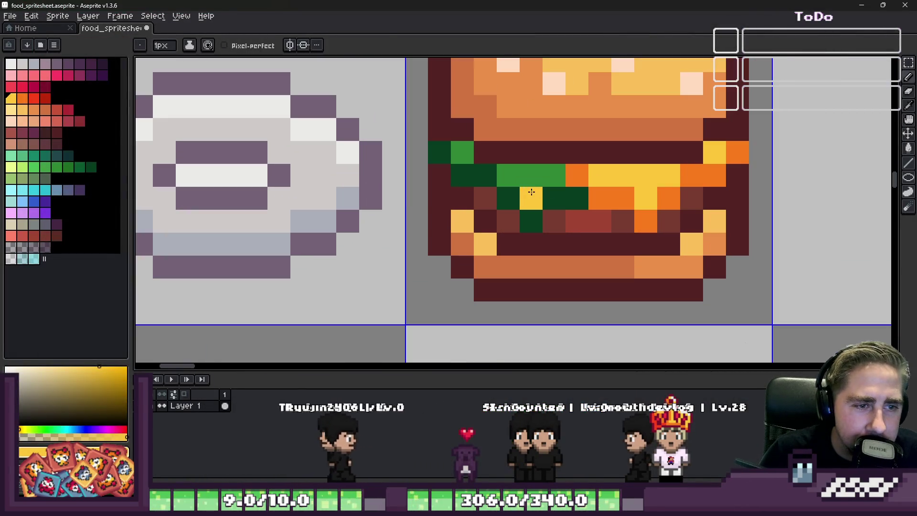
key(i)
click(537, 172)
click(43, 171)
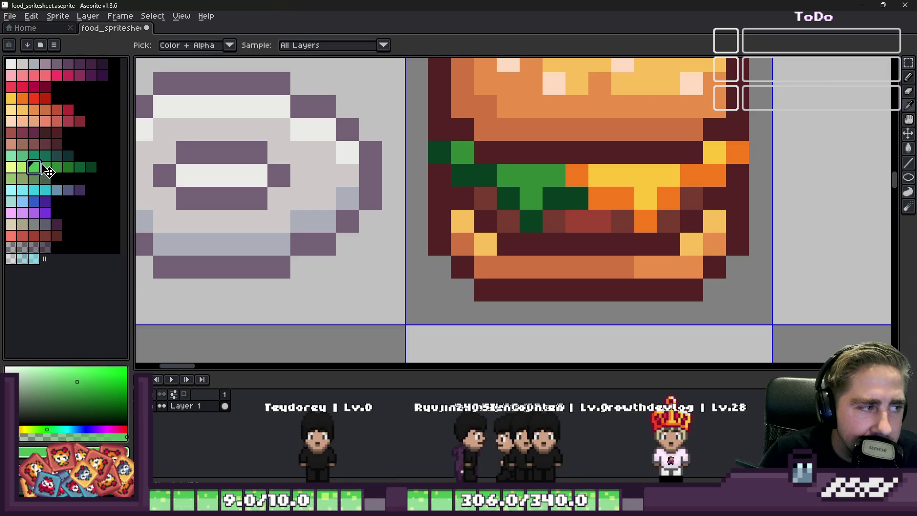
key(b)
click(348, 175)
scroll(534, 174, down, 4)
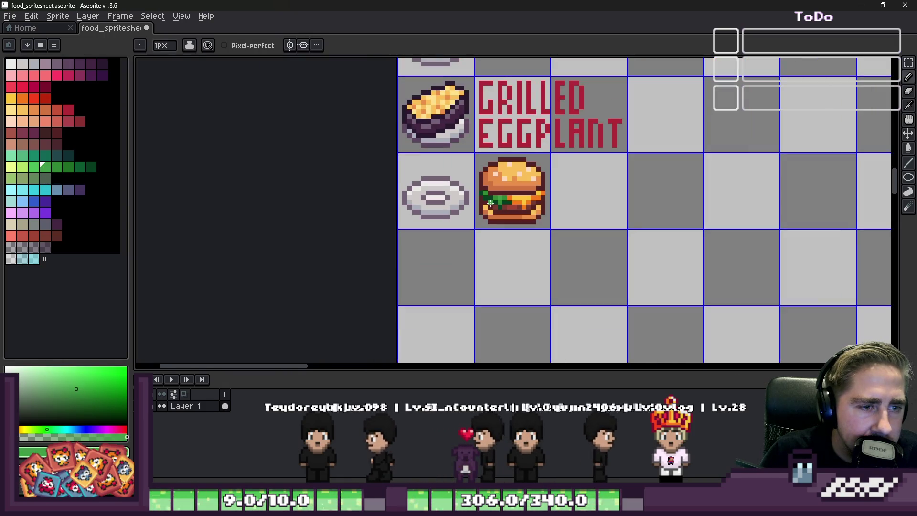
Select the burger's cell, drag it one cell left into the plate slot, and save
key(m)
drag(497, 157, 502, 215)
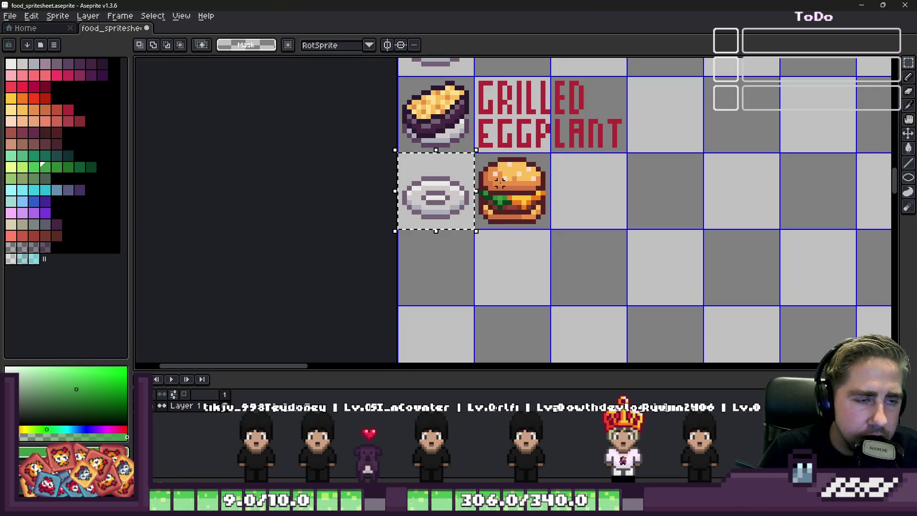
drag(509, 182, 432, 182)
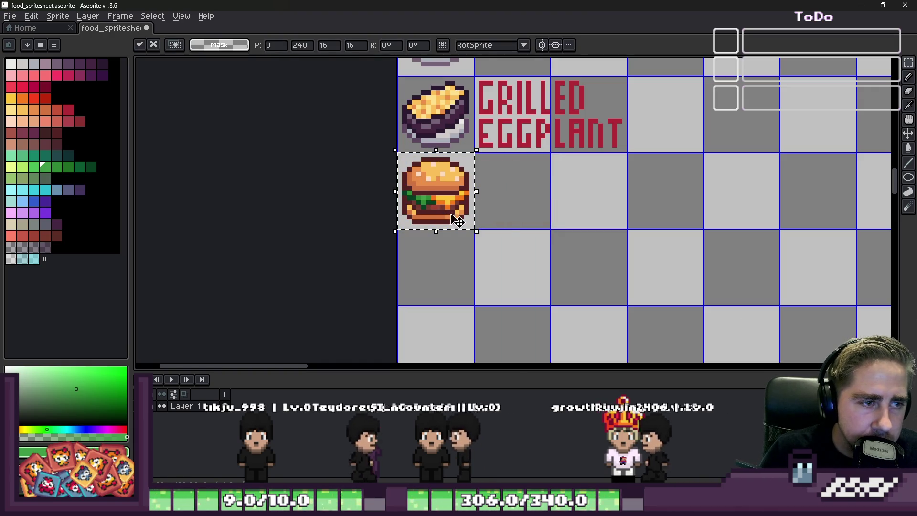
scroll(544, 241, down, 2)
scroll(480, 222, down, 3)
scroll(483, 223, up, 3)
key(ctrl+s)
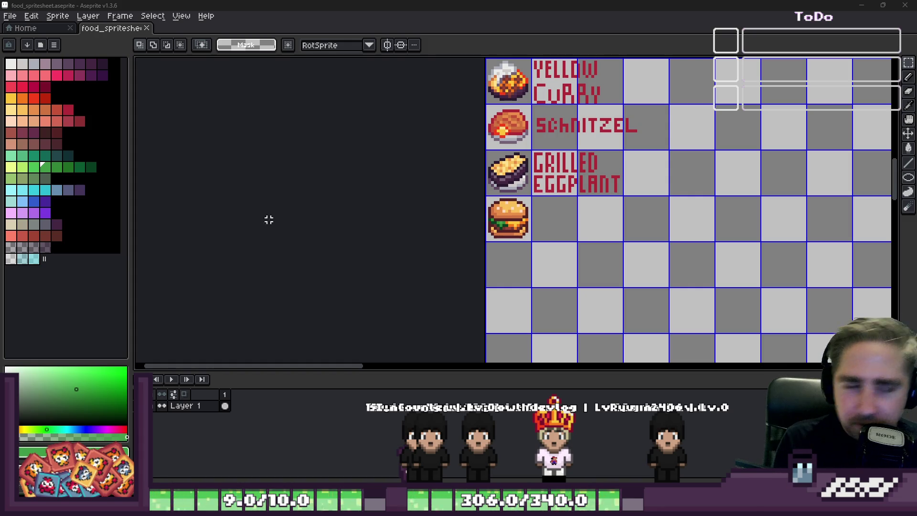
Pick the red palette swatch as the foreground colour
scroll(535, 203, up, 2)
click(67, 109)
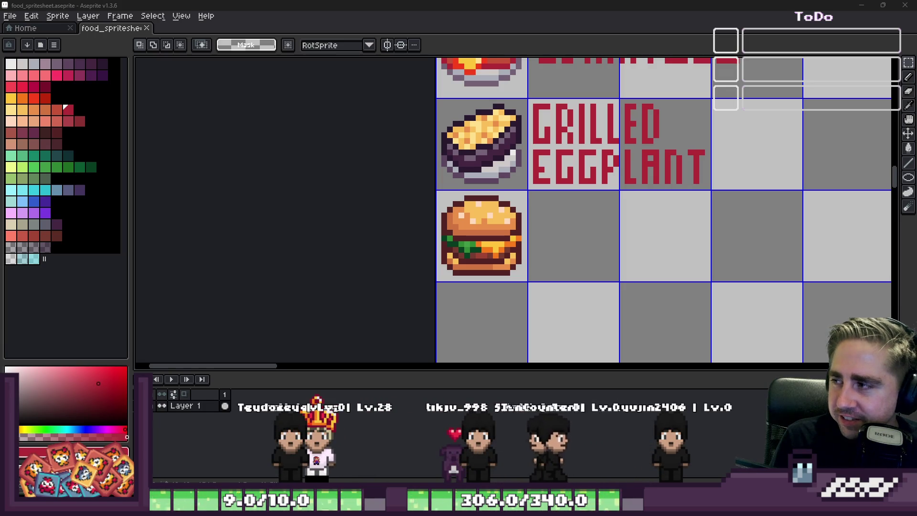
scroll(542, 211, up, 1)
scroll(542, 211, down, 1)
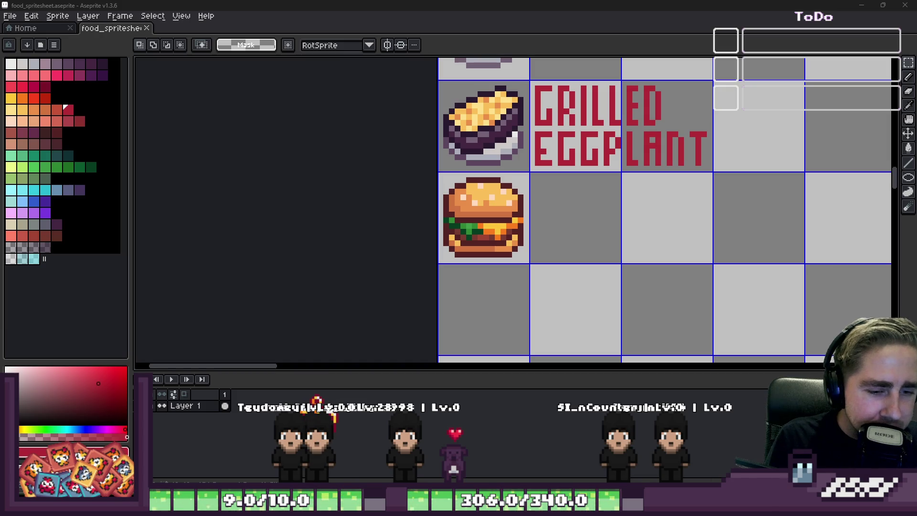
click(616, 442)
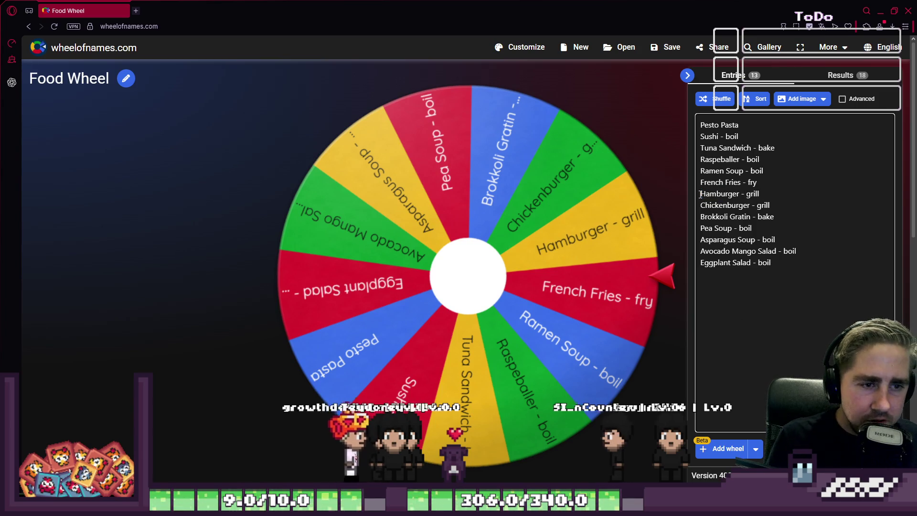
Spin the food wheel, landing on French Fries - fry, then return to Aseprite
click(462, 301)
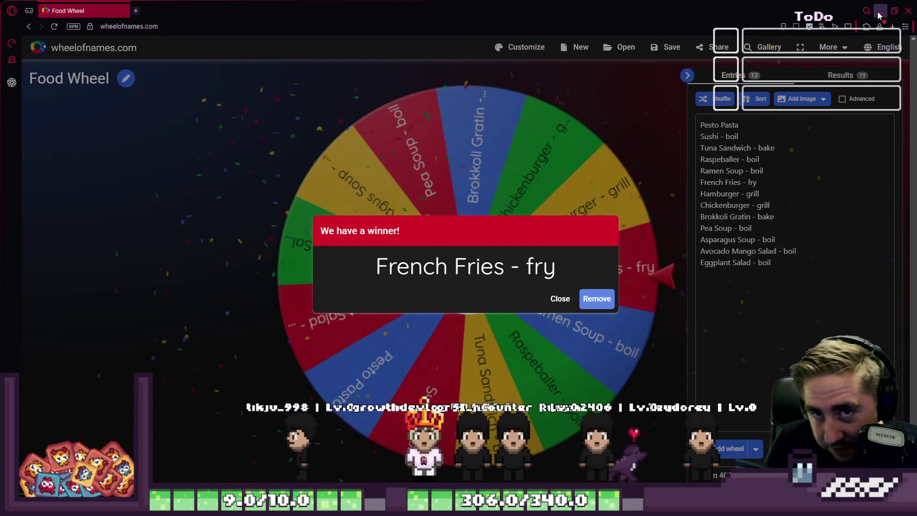
key(alt+Tab)
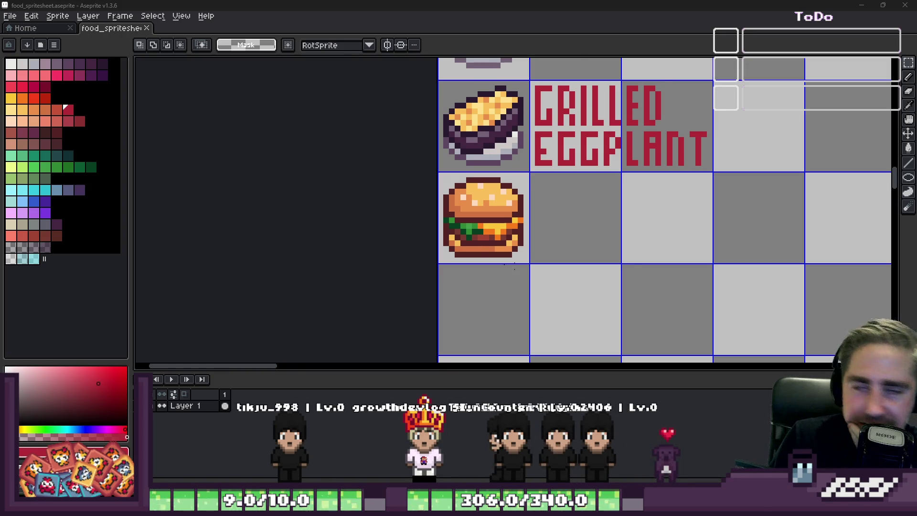
Marquee-select the plate sprite in its cell
scroll(514, 269, down, 1)
scroll(461, 304, up, 1)
scroll(552, 285, down, 3)
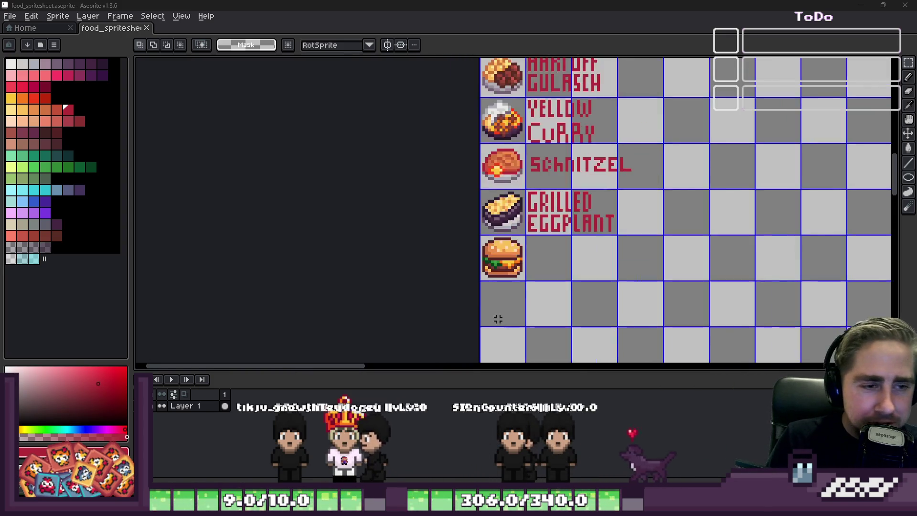
scroll(489, 328, up, 2)
scroll(528, 317, down, 4)
scroll(528, 317, down, 2)
scroll(533, 74, up, 5)
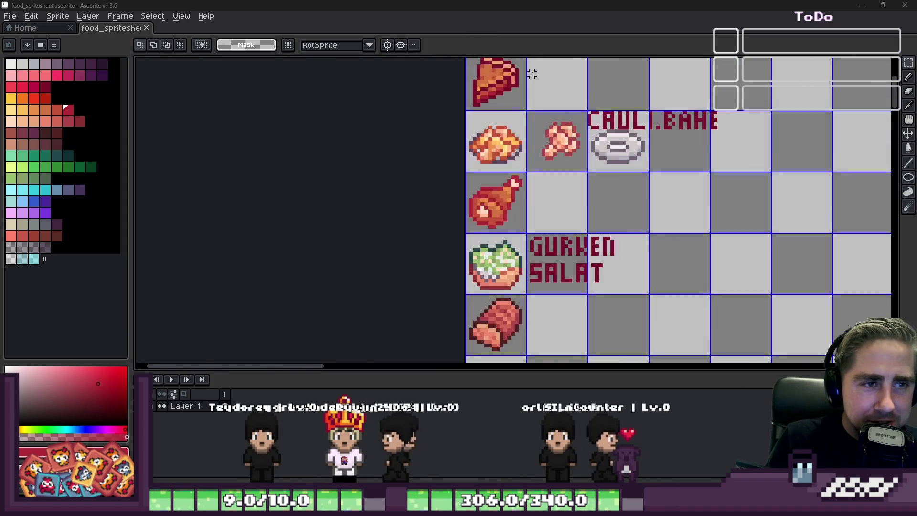
scroll(631, 143, up, 2)
drag(553, 118, 655, 199)
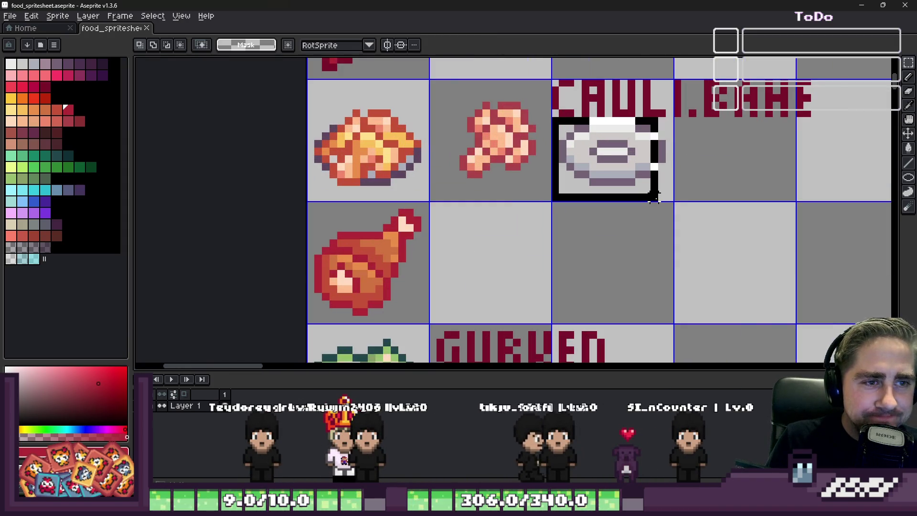
Eyedrop the burger's dark maroon outline and zoom to the empty cell below it
scroll(721, 156, down, 6)
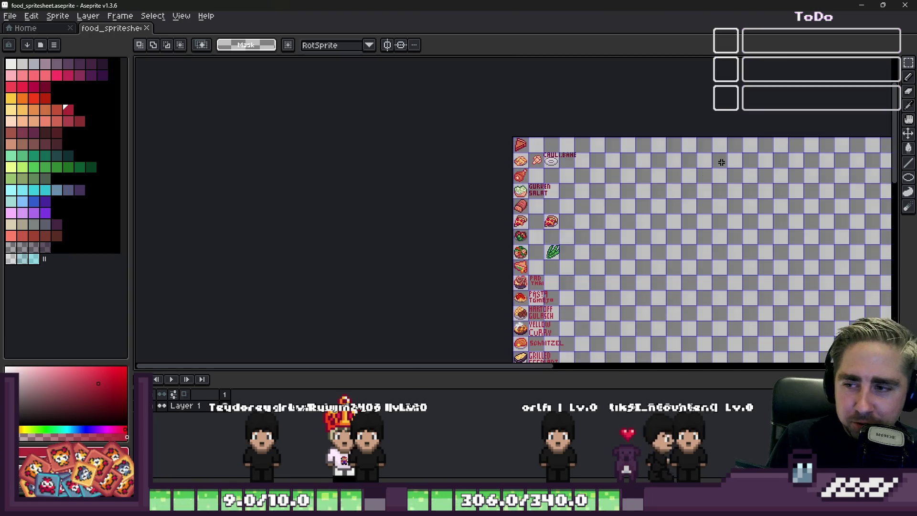
scroll(624, 243, up, 4)
scroll(624, 243, down, 4)
scroll(426, 295, up, 4)
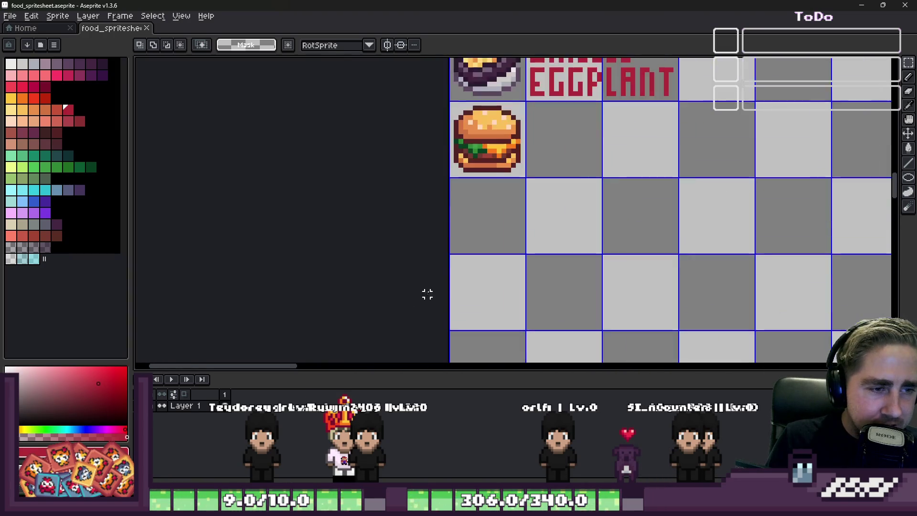
scroll(432, 201, up, 2)
scroll(432, 200, down, 1)
scroll(480, 199, up, 1)
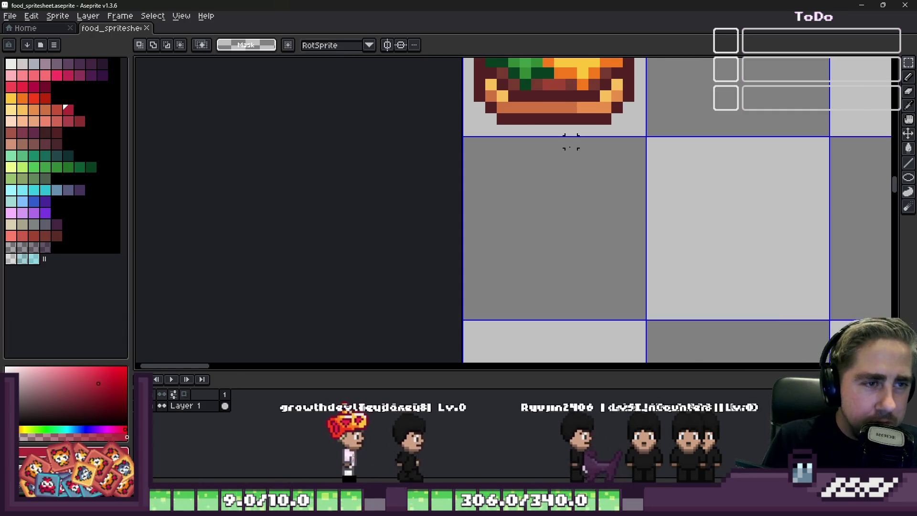
scroll(569, 140, down, 2)
scroll(549, 138, up, 3)
alt+click(549, 137)
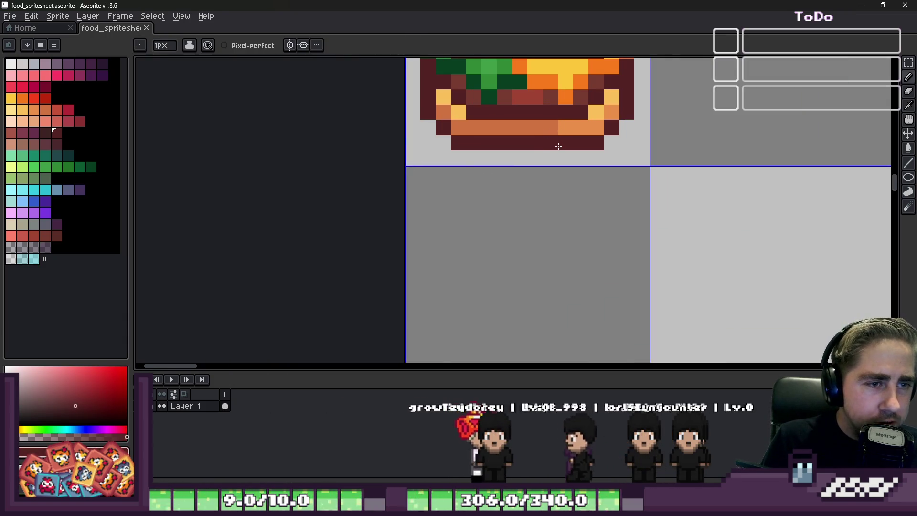
scroll(506, 143, down, 3)
scroll(497, 210, up, 3)
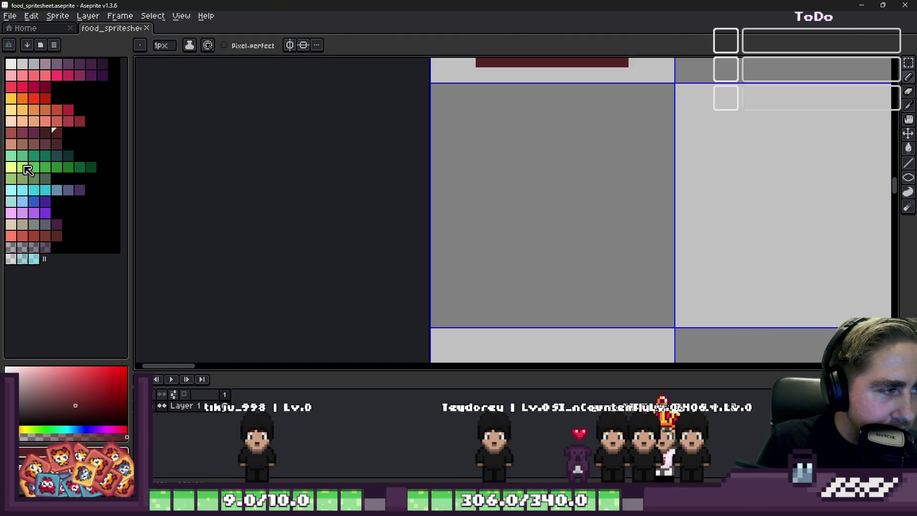
click(8, 66)
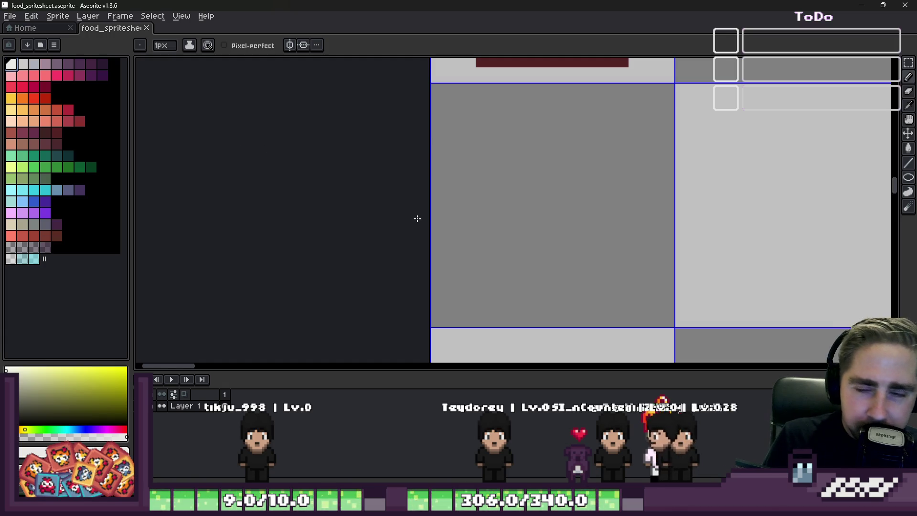
Draw the white container's left side and bottom, then nudge the outline's right end inward
mouse_move(459, 192)
mouse_down()
mouse_move(459, 178)
mouse_move(478, 299)
mouse_move(467, 291)
mouse_move(539, 293)
mouse_move(519, 304)
mouse_move(618, 304)
mouse_move(647, 286)
mouse_move(653, 244)
mouse_up()
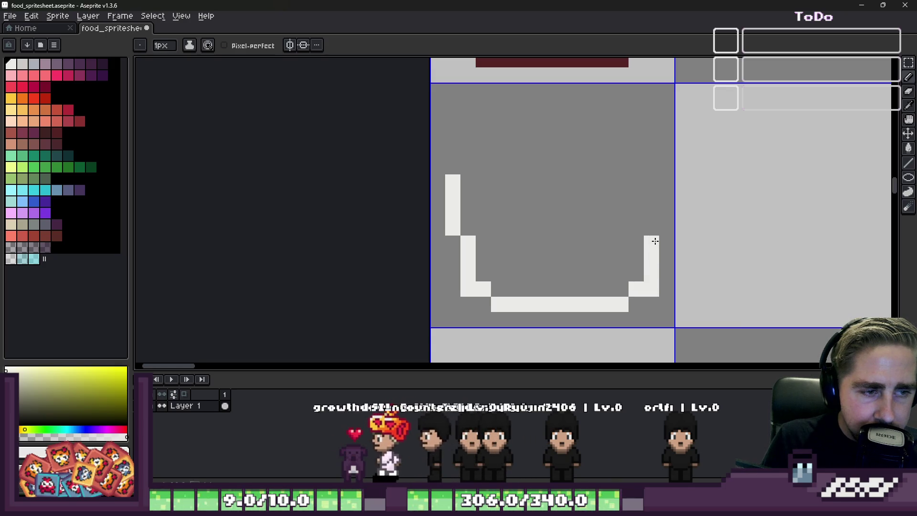
key(m)
scroll(491, 180, down, 1)
drag(491, 117, 829, 327)
drag(537, 132, 707, 286)
Pencil the container's right wall to close the cup-shaped outline
key(b)
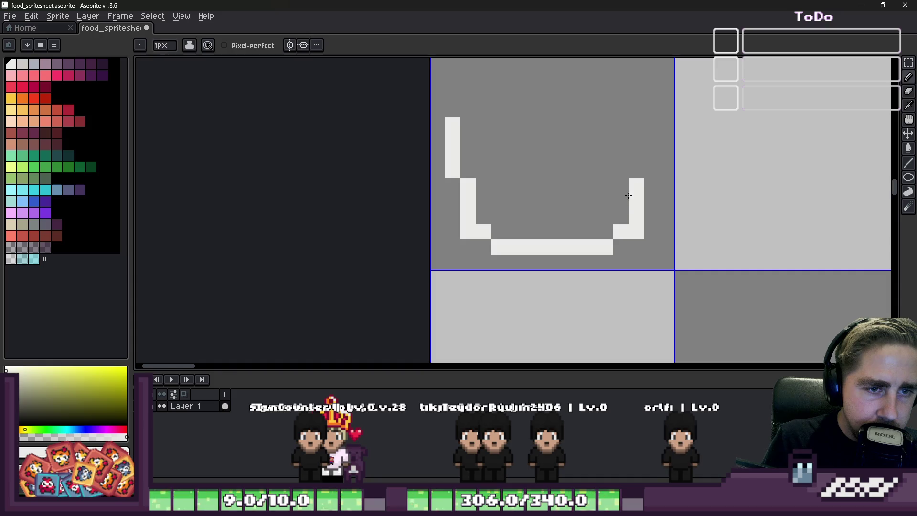
mouse_move(651, 173)
mouse_down()
mouse_move(653, 113)
mouse_move(459, 129)
mouse_up()
scroll(545, 220, down, 3)
scroll(513, 232, up, 3)
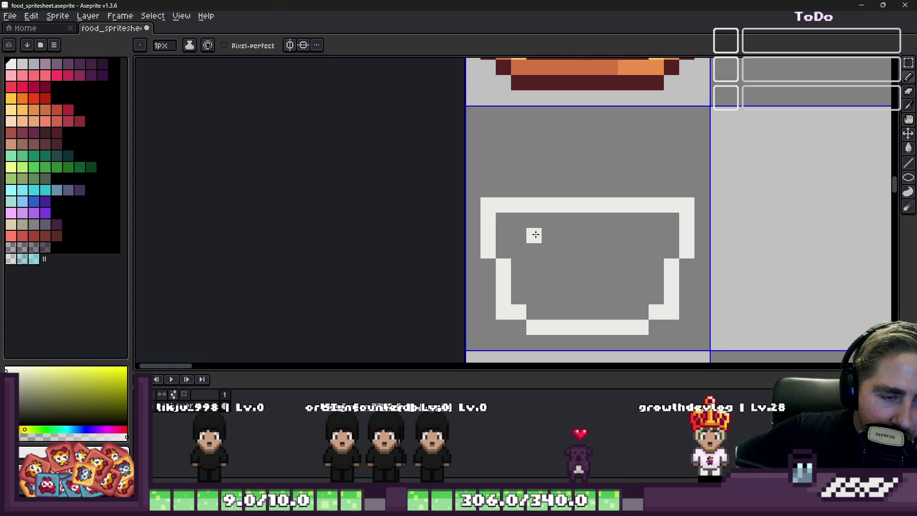
key(plus)
key(plus)
click(46, 86)
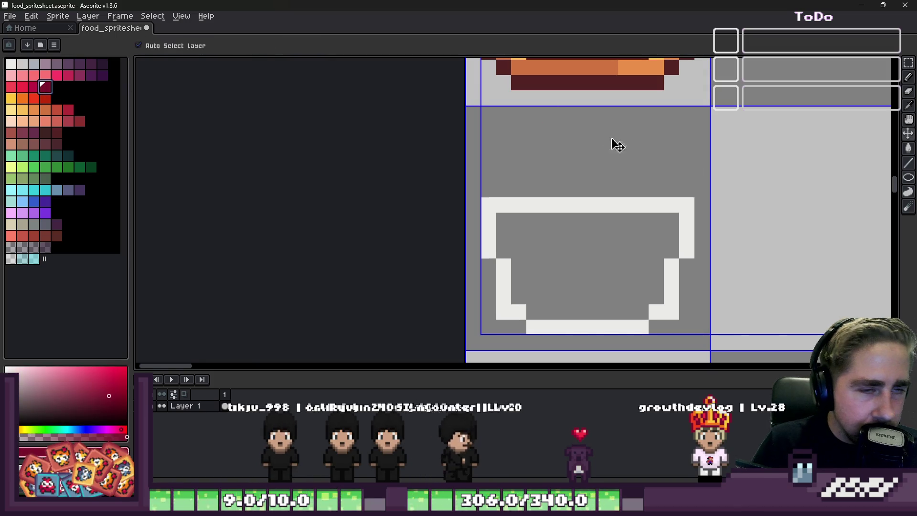
click(732, 151)
key(minus)
drag(756, 136, 755, 204)
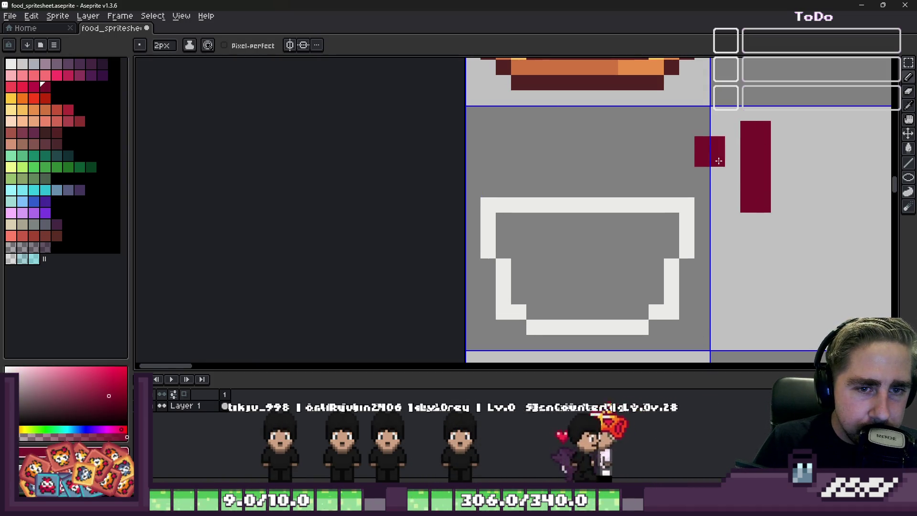
click(786, 167)
key(e)
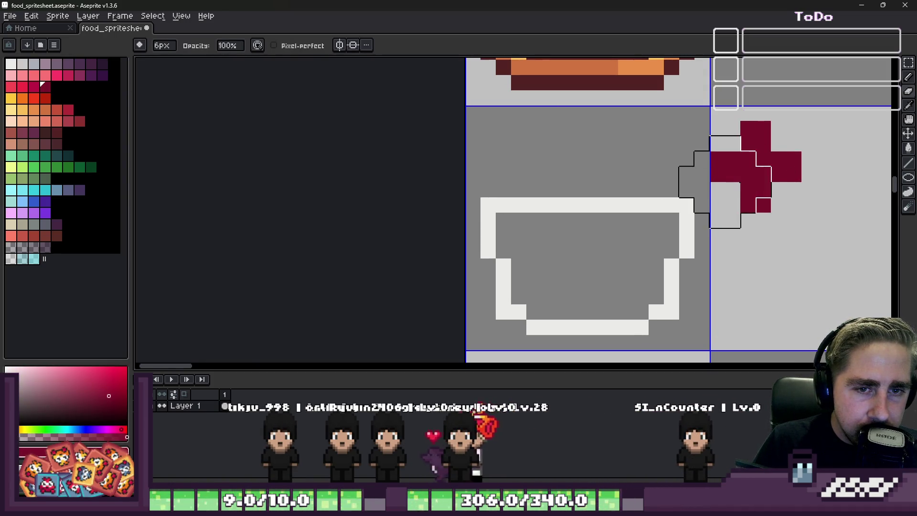
click(45, 179)
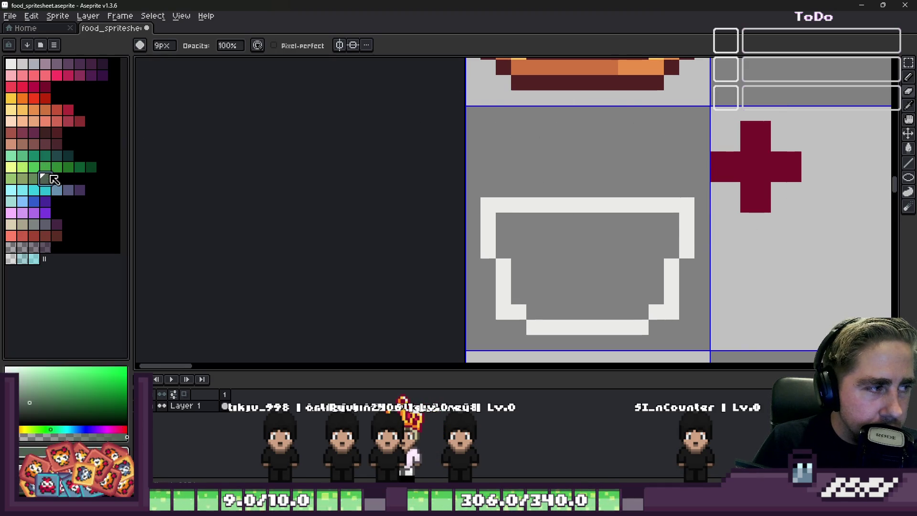
key(g)
click(793, 165)
scroll(683, 200, down, 3)
scroll(683, 199, up, 2)
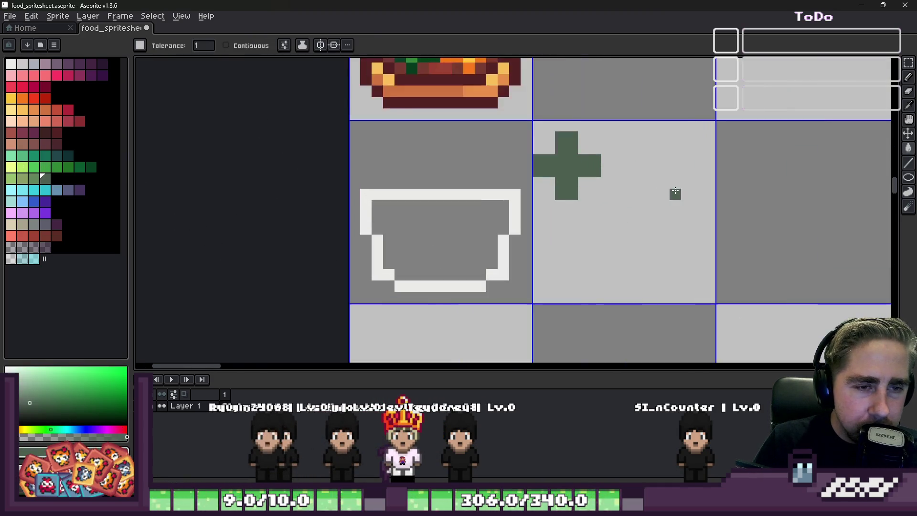
key(e)
click(522, 153)
scroll(845, 267, down, 2)
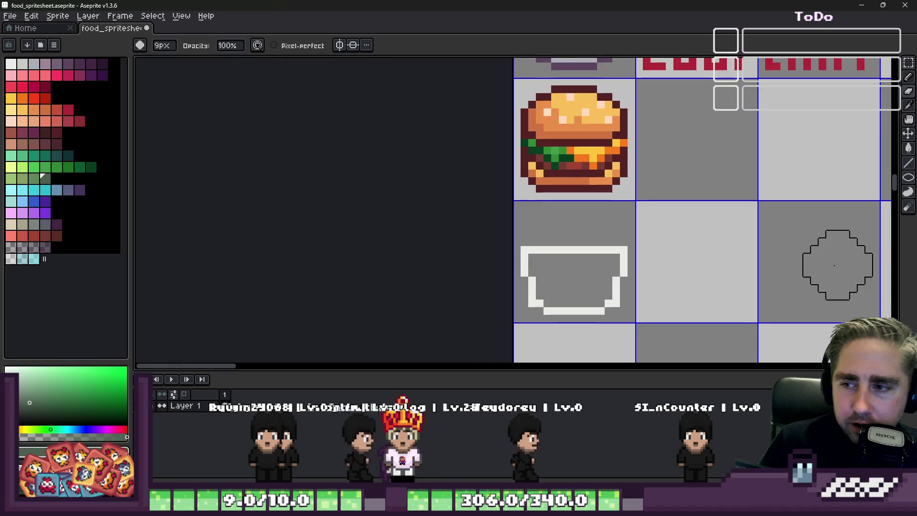
key(minus)
key(minus)
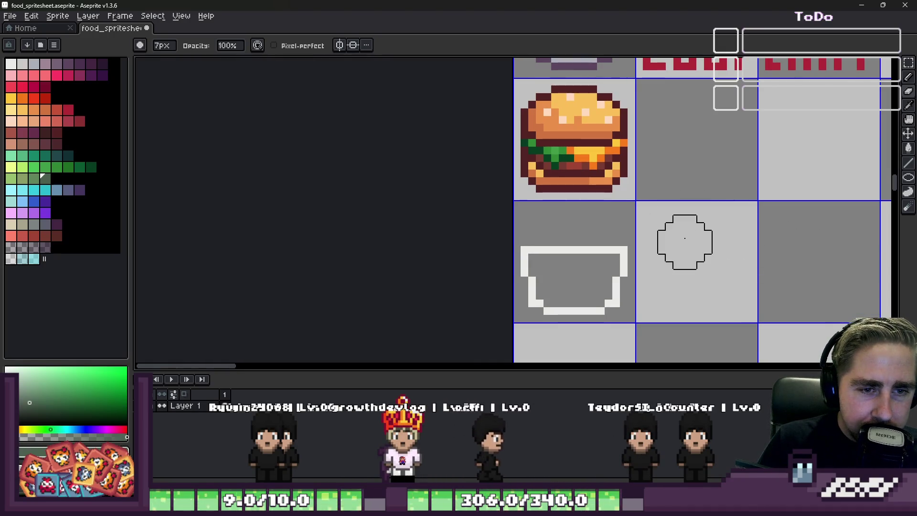
key(minus)
key(minus)
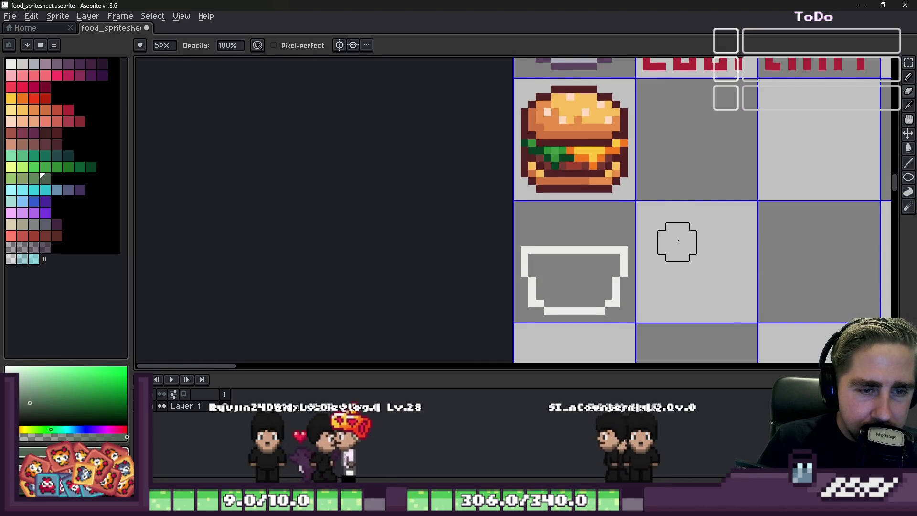
scroll(678, 240, up, 1)
key(minus)
scroll(678, 241, down, 1)
key(minus)
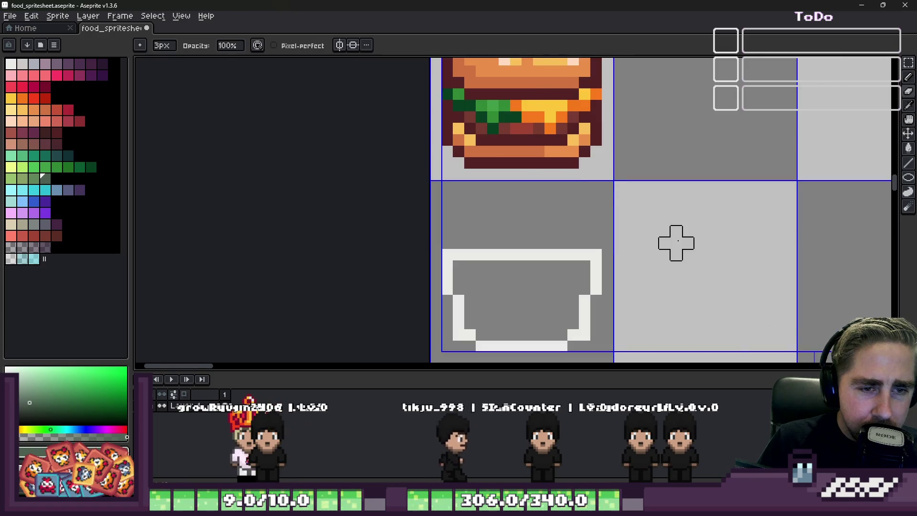
scroll(678, 241, down, 1)
scroll(677, 241, down, 1)
key(minus)
key(minus)
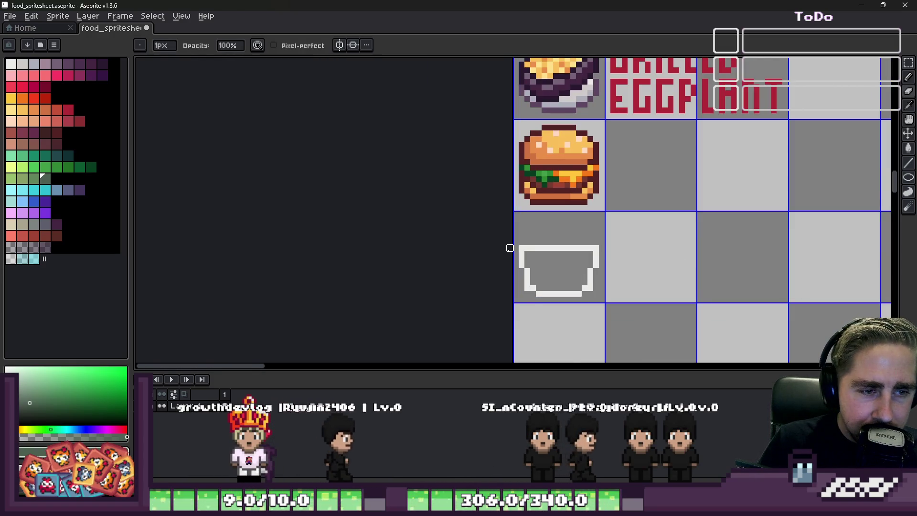
scroll(516, 237, up, 4)
key(m)
mouse_move(528, 191)
mouse_down()
mouse_move(603, 357)
mouse_move(650, 353)
mouse_up()
Try shifting the container's left half one pixel right, undo it, and reselect the outline's middle
mouse_move(594, 277)
mouse_down()
mouse_move(596, 264)
mouse_move(609, 277)
mouse_up()
key(Escape)
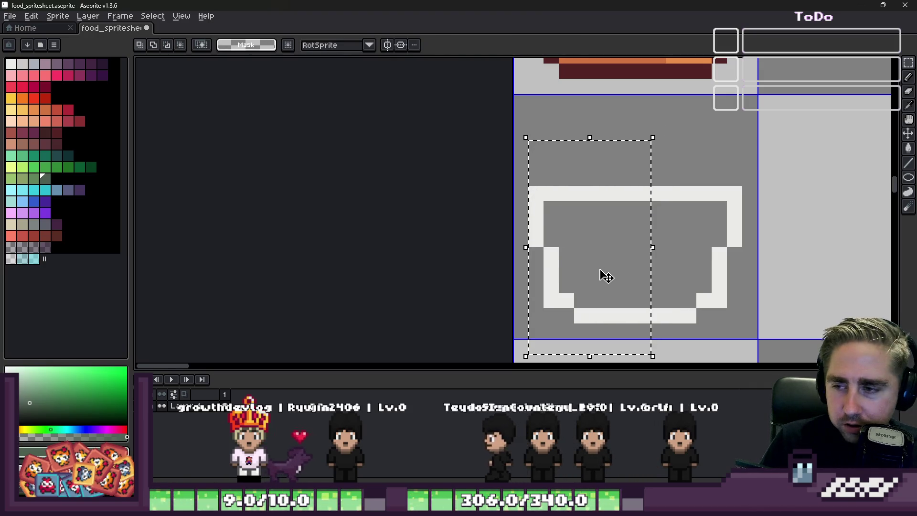
key(ctrl+d)
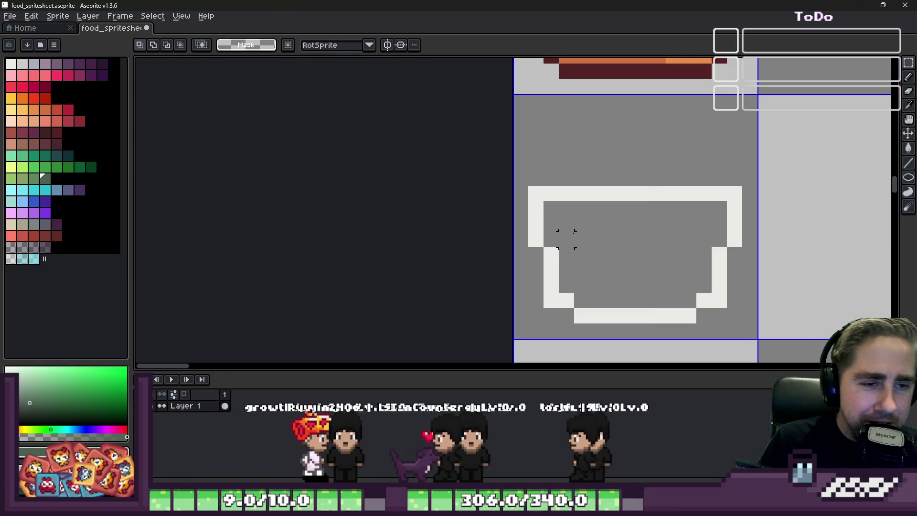
mouse_move(604, 154)
mouse_down()
mouse_move(634, 318)
mouse_move(669, 338)
mouse_up()
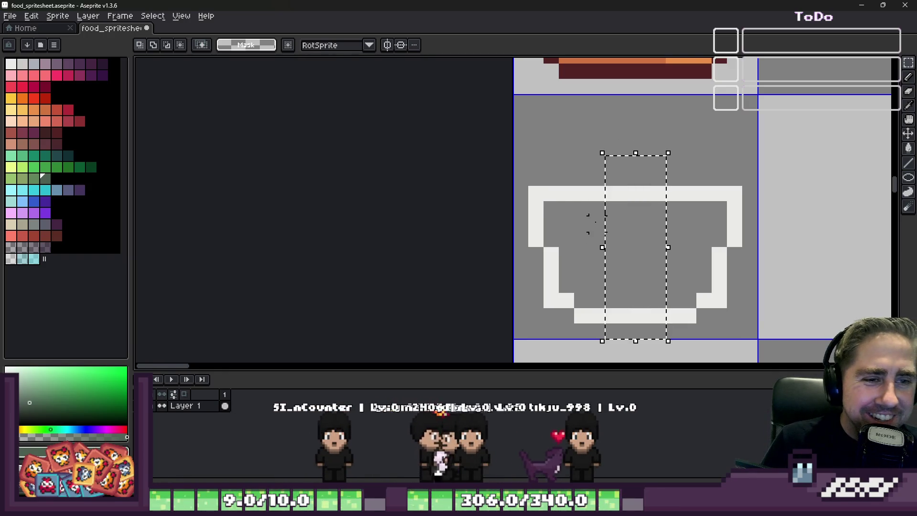
scroll(553, 276, up, 1)
Sample the outline's white and extend the container's left wall downward to match the right
key(i)
click(531, 244)
key(b)
drag(501, 232, 520, 271)
scroll(526, 261, down, 3)
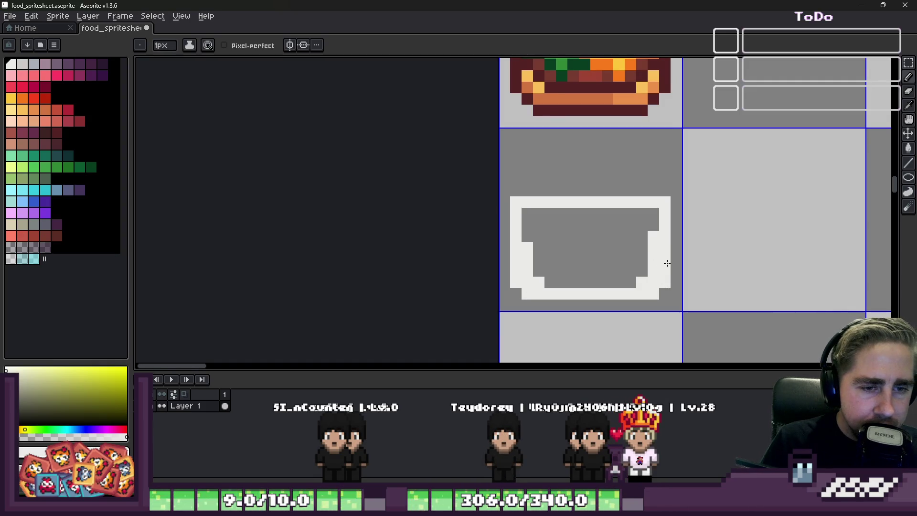
key(v)
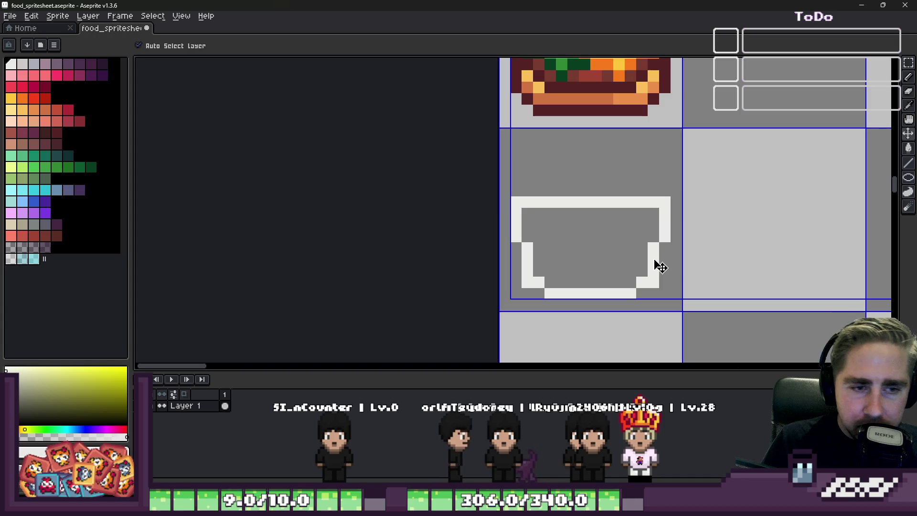
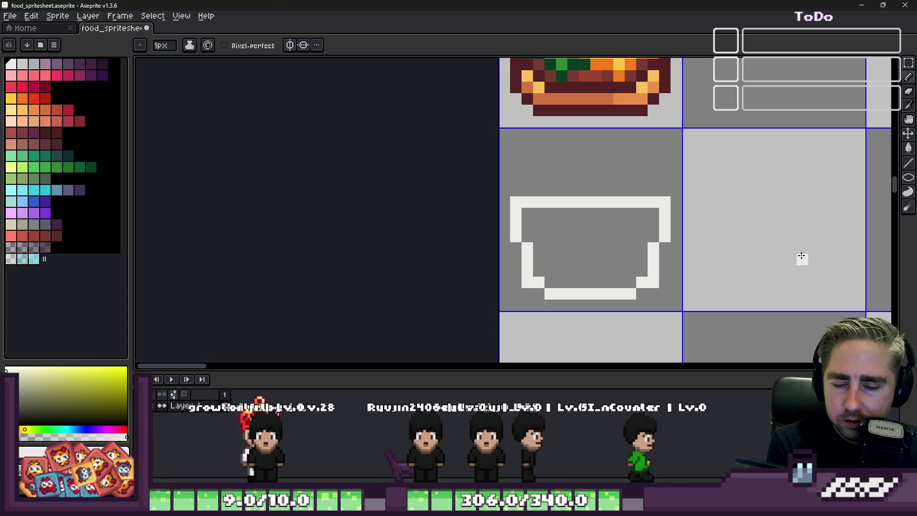
Fix the bowl's white lower-left edge and right wall pixels, removing stray pixels
scroll(577, 234, down, 2)
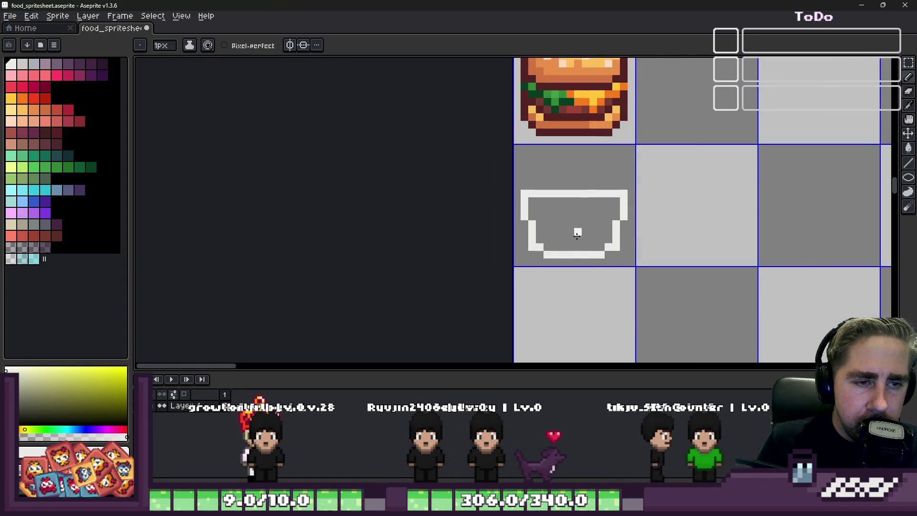
scroll(577, 235, up, 1)
key(e)
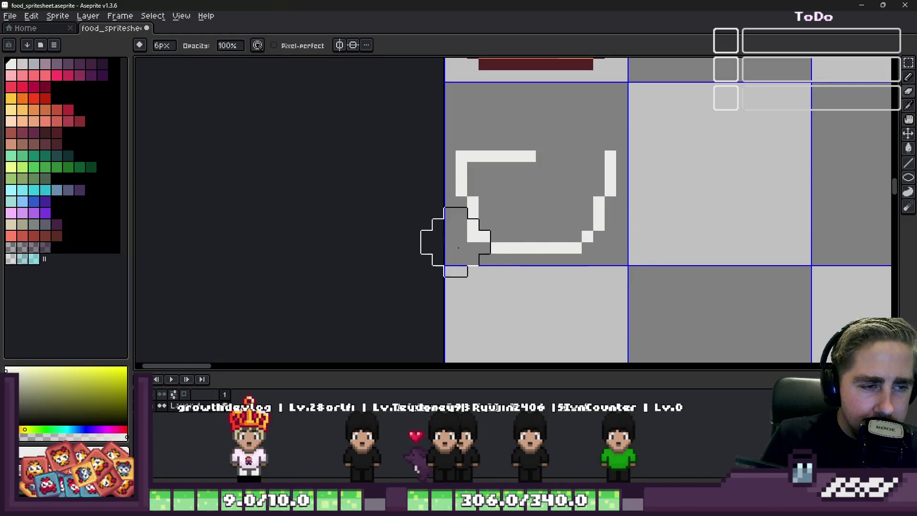
key(b)
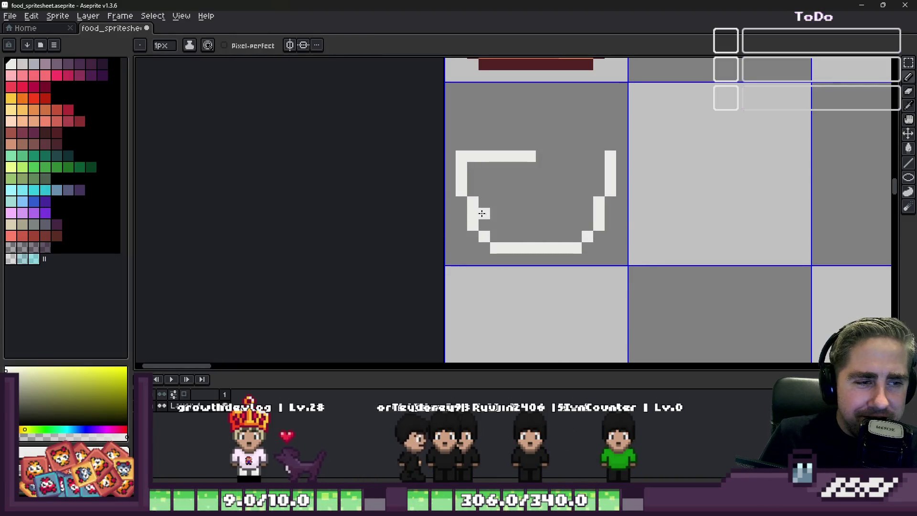
click(485, 225)
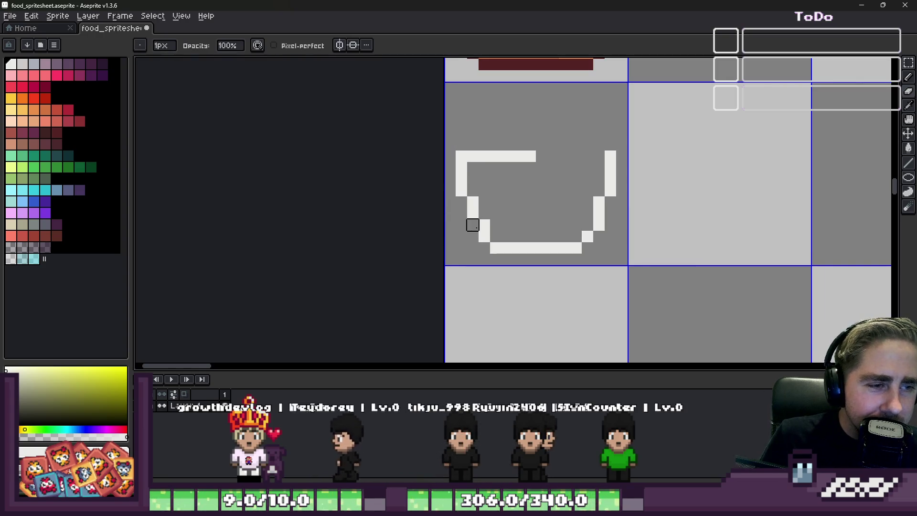
click(496, 180)
key(ctrl+z)
click(588, 225)
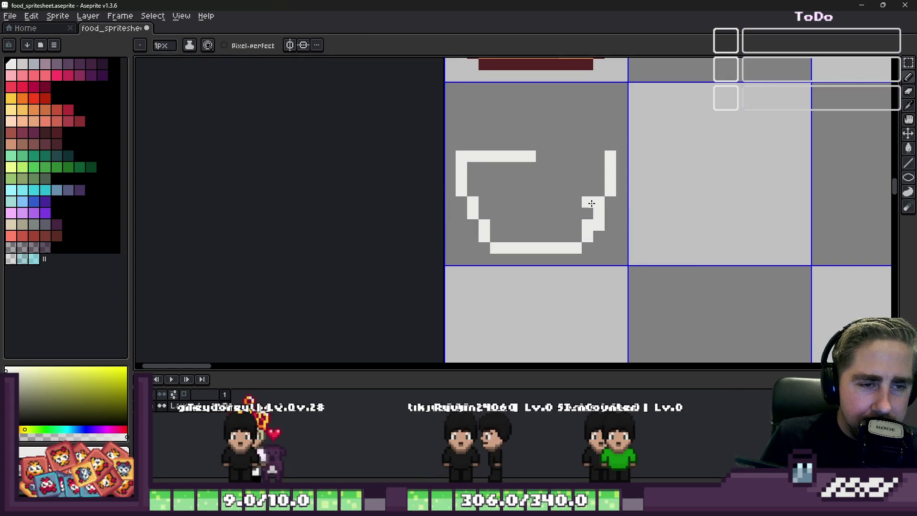
key(e)
click(599, 225)
key(b)
Draw a white rim line across the bowl's top that dips between raised corners
scroll(516, 167, up, 1)
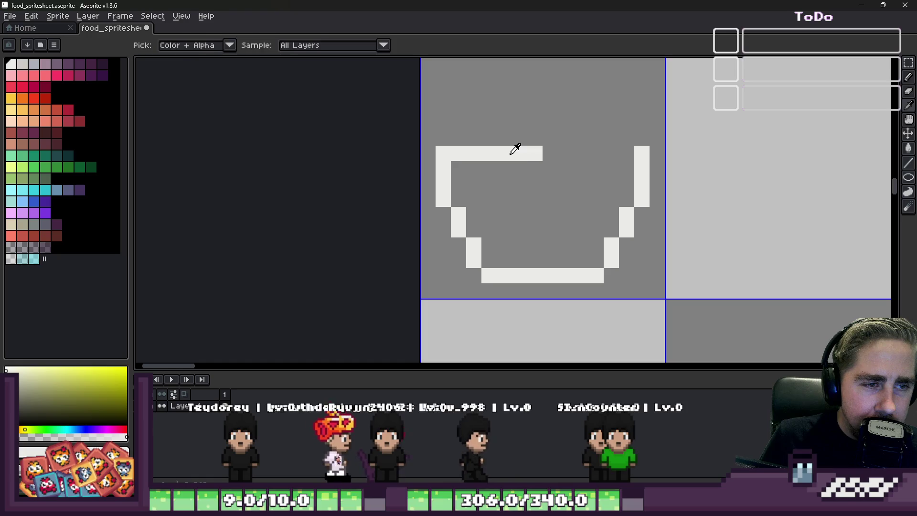
click(530, 176)
mouse_move(531, 176)
mouse_down()
mouse_move(473, 167)
mouse_move(473, 154)
mouse_move(565, 154)
mouse_up()
key(e)
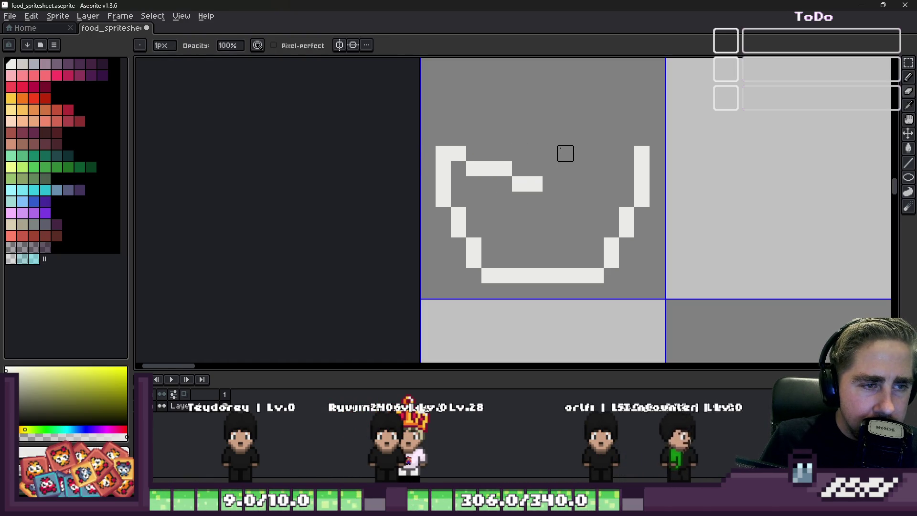
key(b)
click(549, 182)
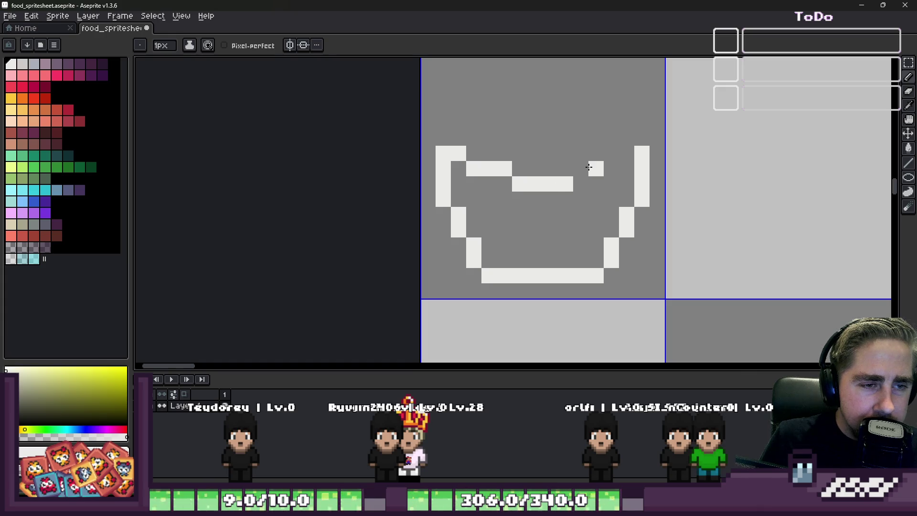
click(625, 153)
click(608, 166)
click(606, 180)
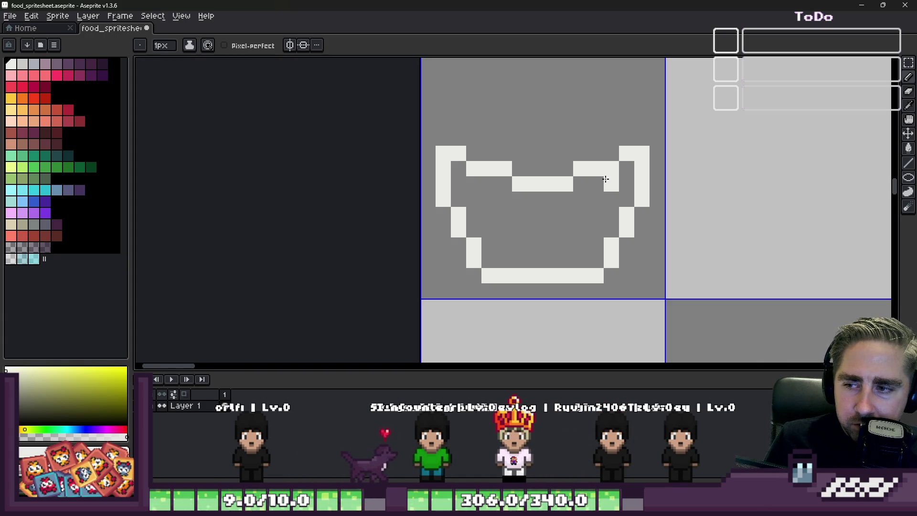
Recentre the bowl and place the first white arch pixel above the rim
drag(533, 163, 559, 176)
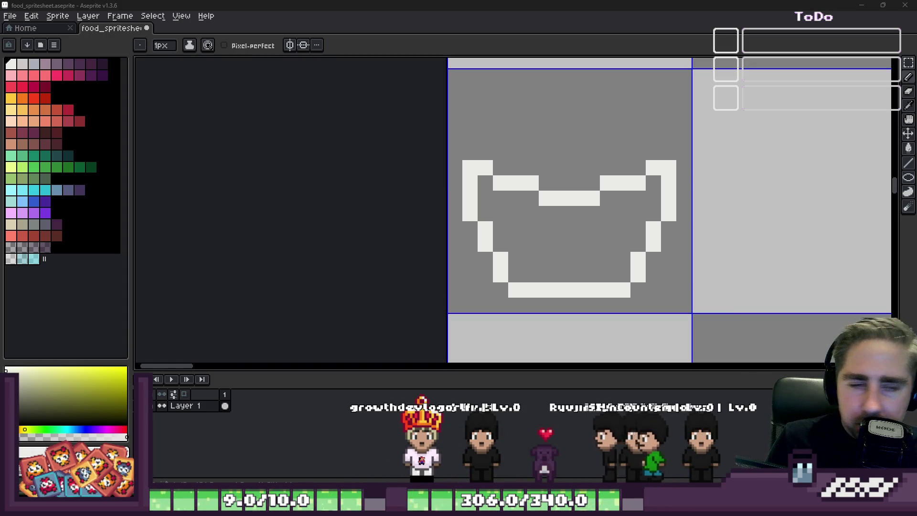
click(464, 279)
key(ctrl+z)
click(577, 168)
scroll(580, 170, down, 1)
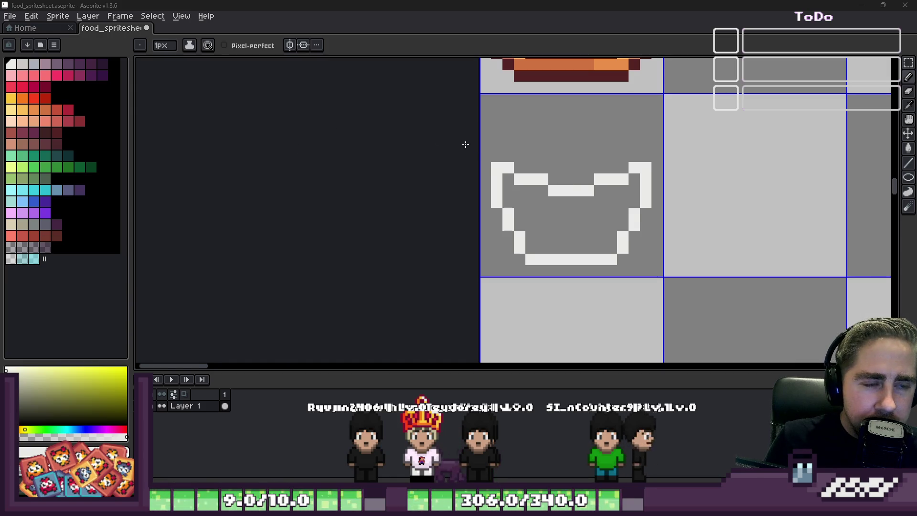
scroll(466, 144, up, 1)
Draw diagonal white pixels rising from the rim corners and a flat line across the arch top
click(512, 168)
shift+click(553, 131)
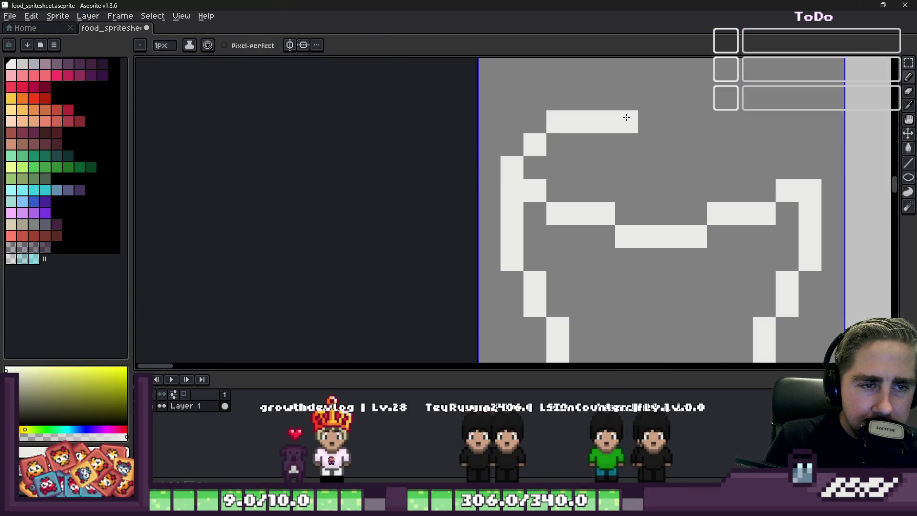
drag(629, 102, 693, 96)
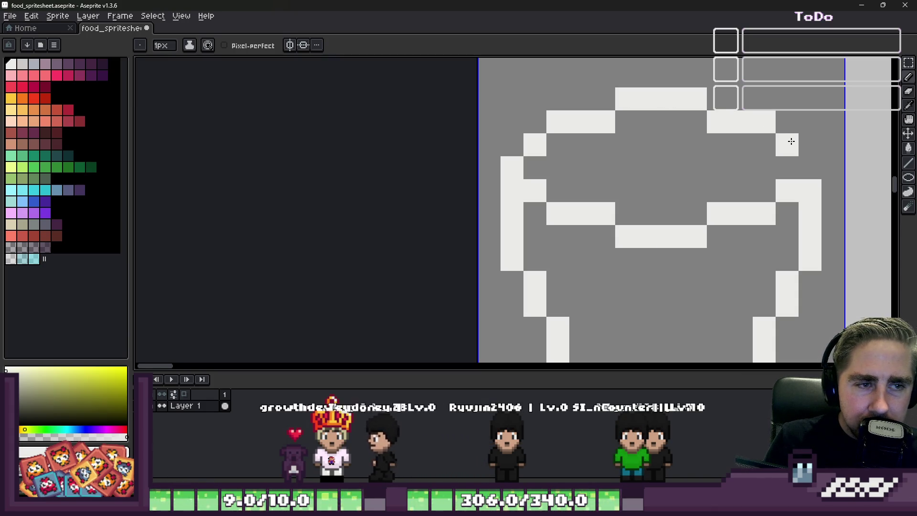
scroll(794, 165, down, 4)
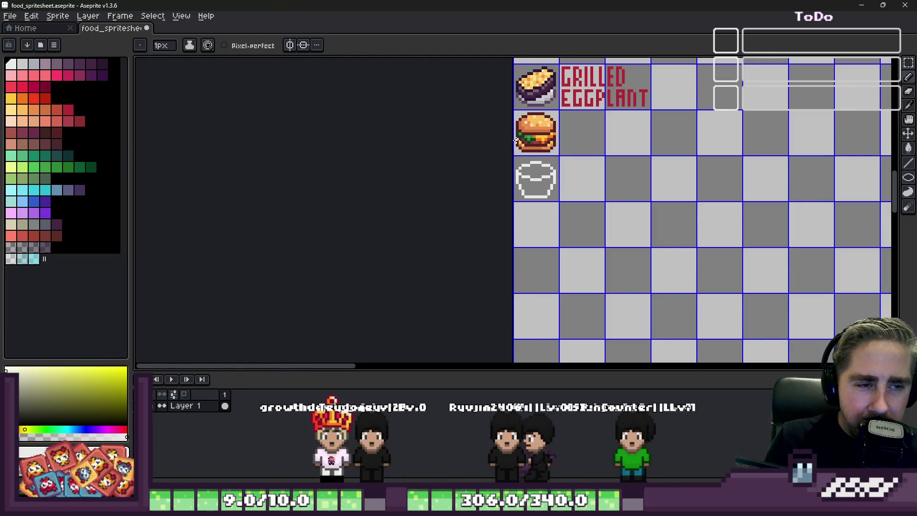
scroll(532, 177, up, 2)
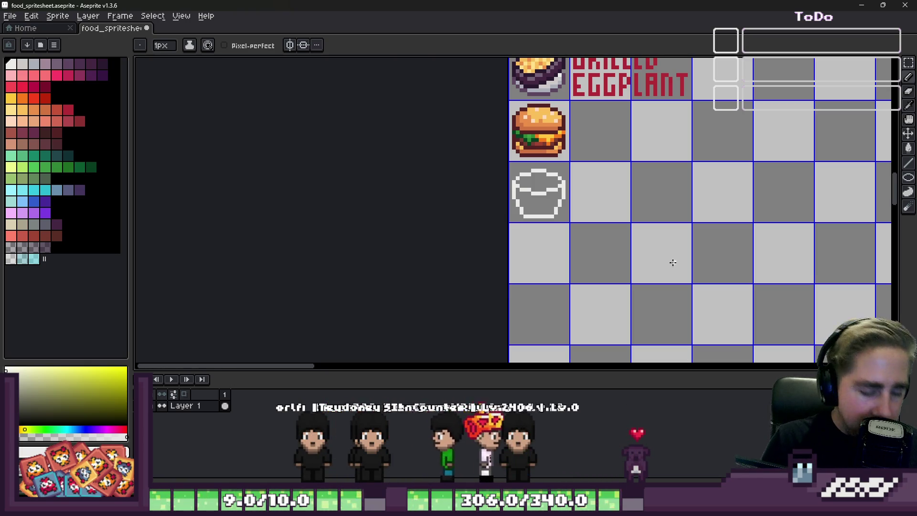
Marquee the bowl sprite and nudge it down one pixel within its cell
key(m)
scroll(522, 182, up, 3)
scroll(368, 143, up, 1)
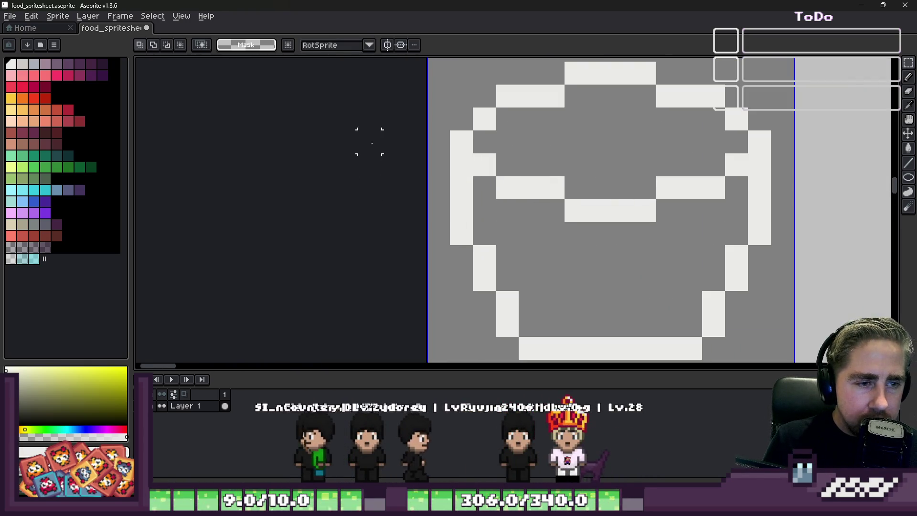
scroll(397, 160, down, 2)
scroll(398, 104, up, 1)
drag(398, 104, 636, 216)
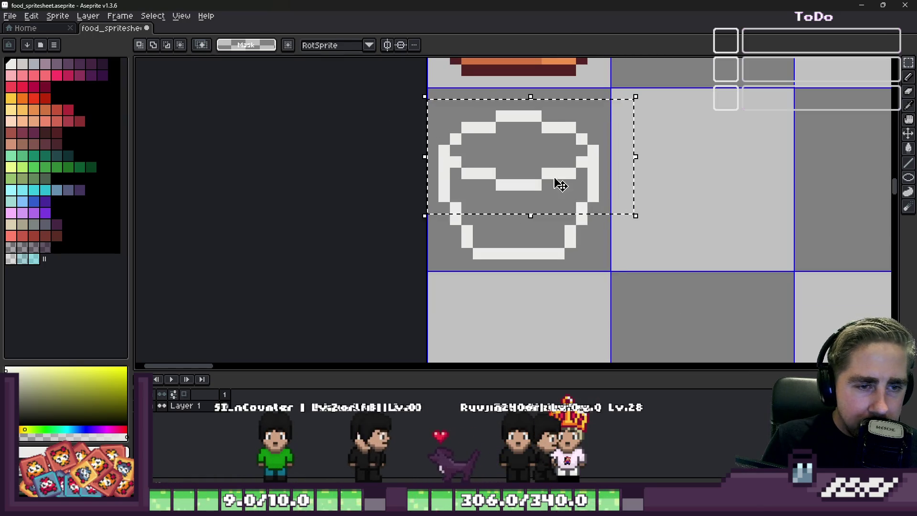
key(Down)
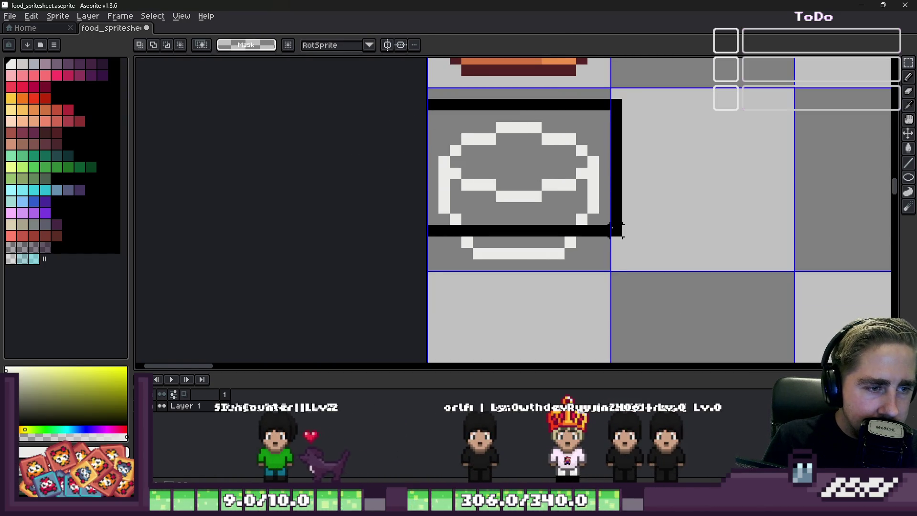
key(Down)
key(ctrl+d)
scroll(490, 173, down, 2)
scroll(450, 172, up, 2)
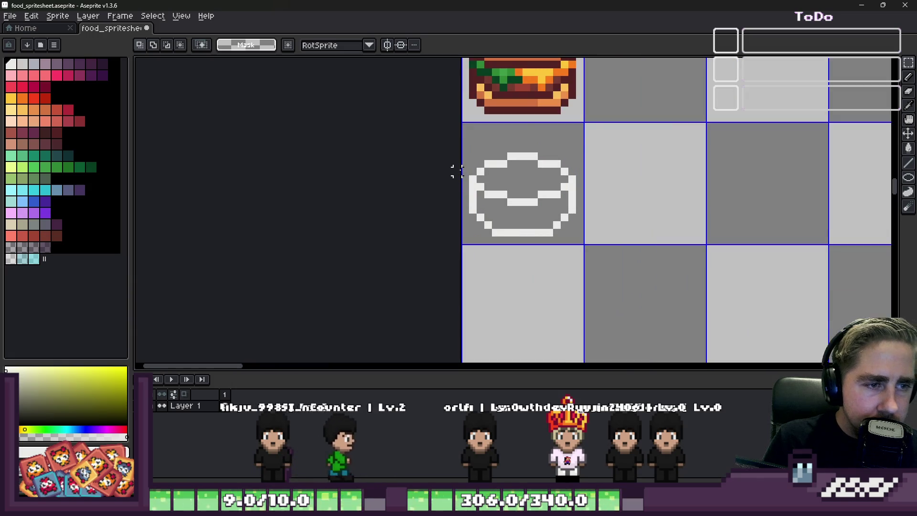
key(ctrl+z)
key(ctrl+d)
key(ctrl+z)
key(ctrl+z)
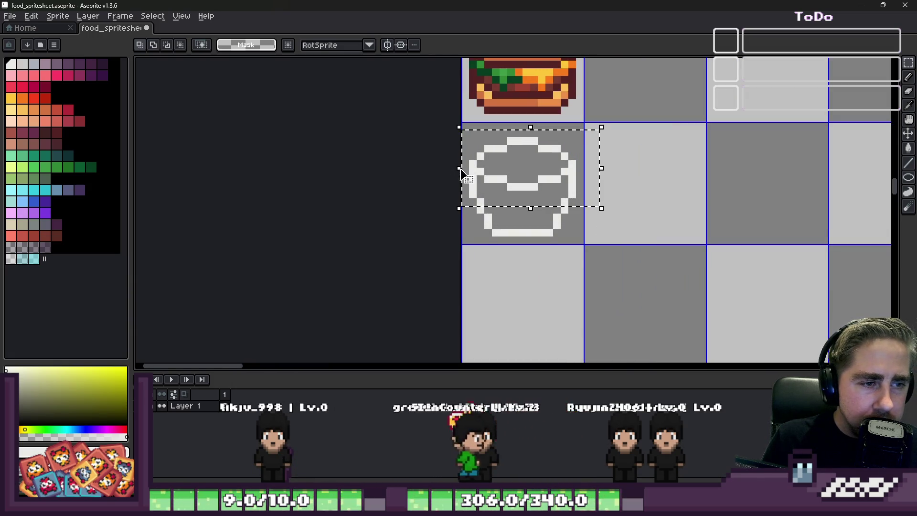
Choose pale yellow as the colour and switch to the Pencil
scroll(503, 172, up, 1)
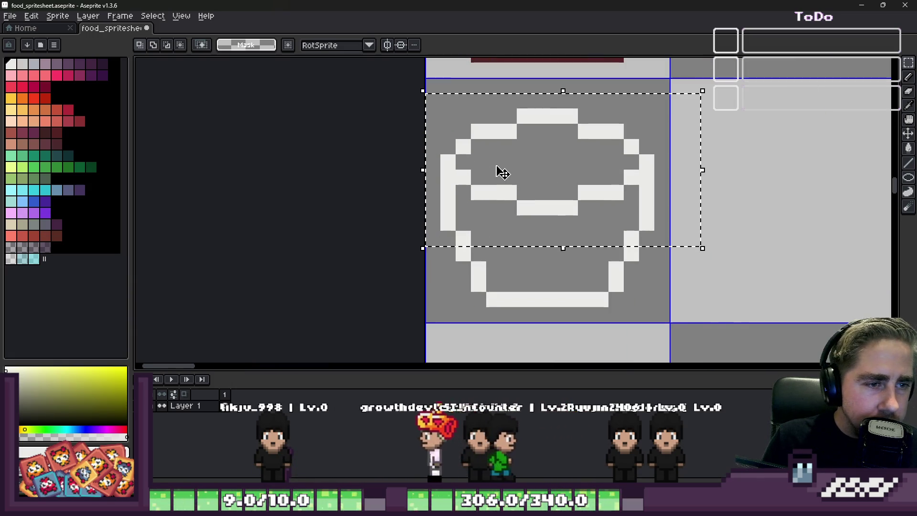
click(11, 109)
key(b)
scroll(494, 143, down, 1)
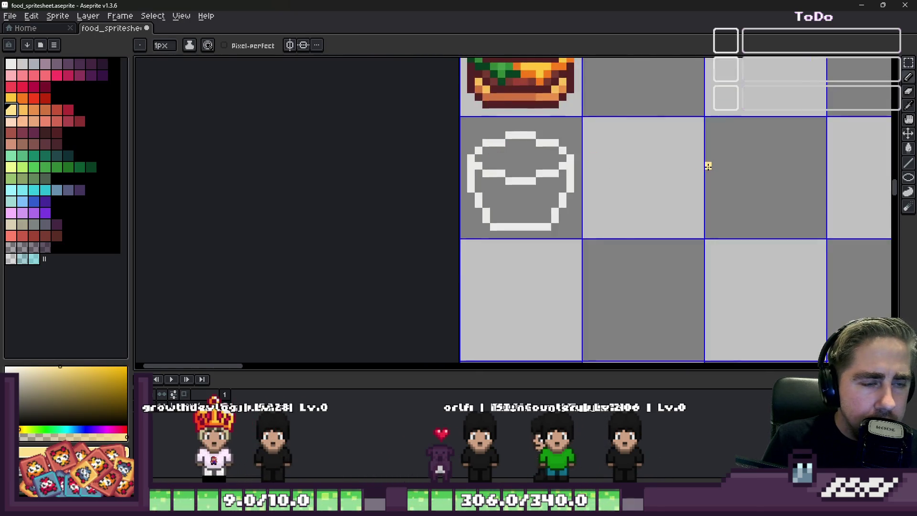
Paint pale yellow across the bowl's upper left and right, enlarging the brush one pixel
scroll(550, 126, up, 3)
scroll(568, 171, down, 4)
scroll(484, 134, up, 3)
mouse_move(448, 118)
mouse_down()
mouse_move(428, 153)
mouse_move(466, 139)
mouse_move(497, 178)
mouse_move(518, 179)
mouse_up()
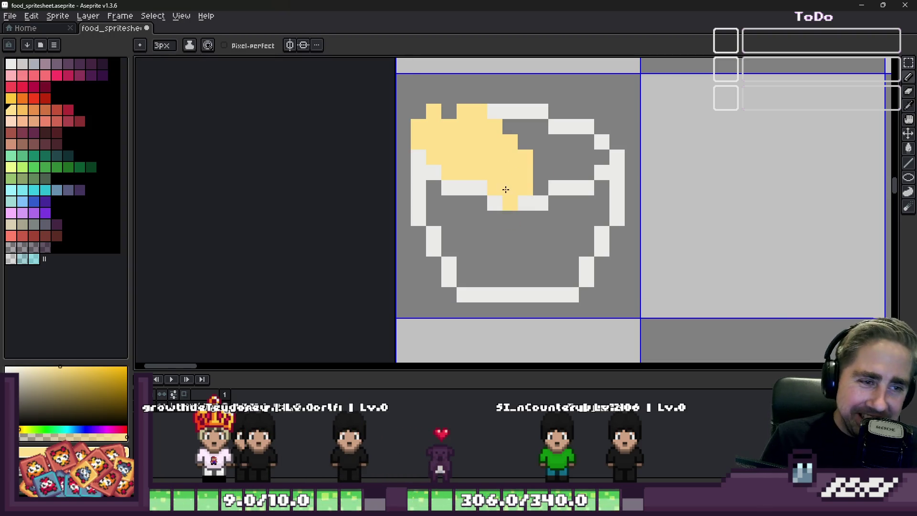
click(510, 217)
click(527, 167)
key(plus)
mouse_move(527, 166)
mouse_down()
mouse_move(540, 172)
mouse_move(574, 148)
mouse_move(609, 144)
mouse_move(540, 128)
mouse_up()
scroll(541, 126, down, 1)
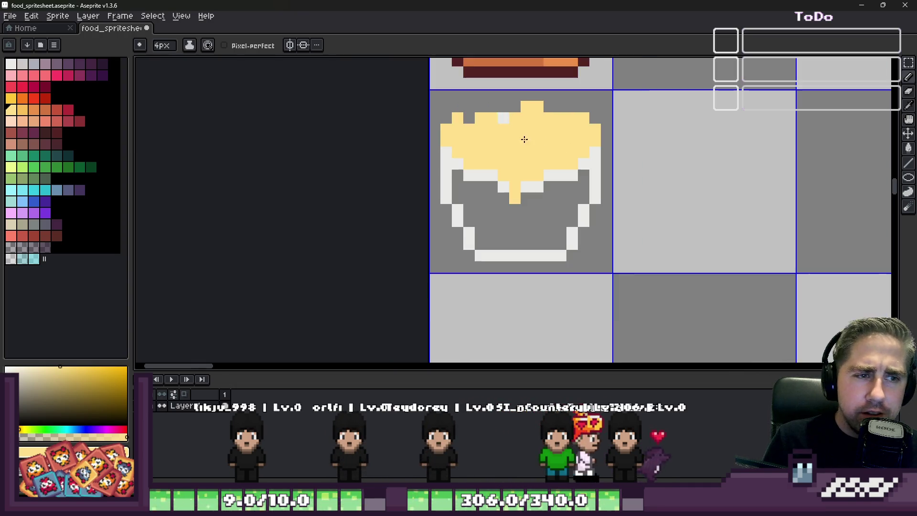
Nudge the yellow filling down one pixel, then move the bowl and filling down one pixel
key(m)
drag(451, 111, 645, 210)
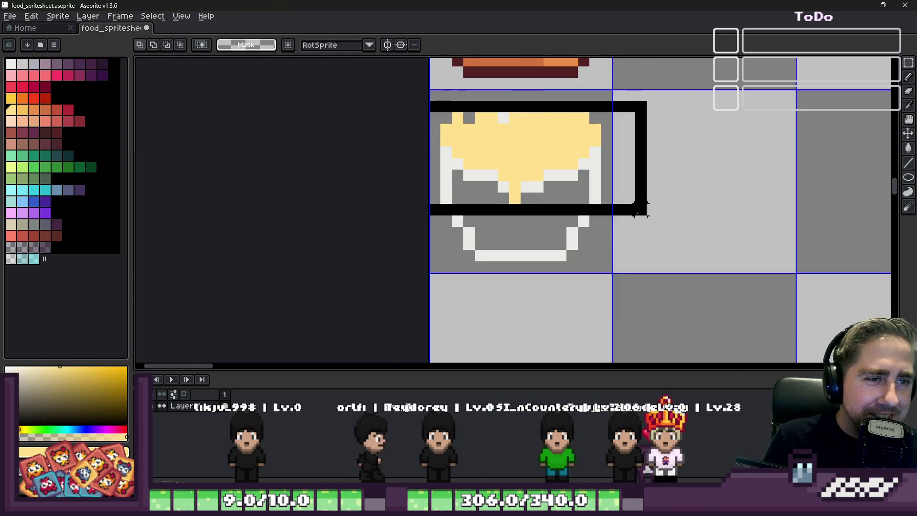
key(Down)
key(ctrl+d)
scroll(457, 203, up, 1)
key(alt)
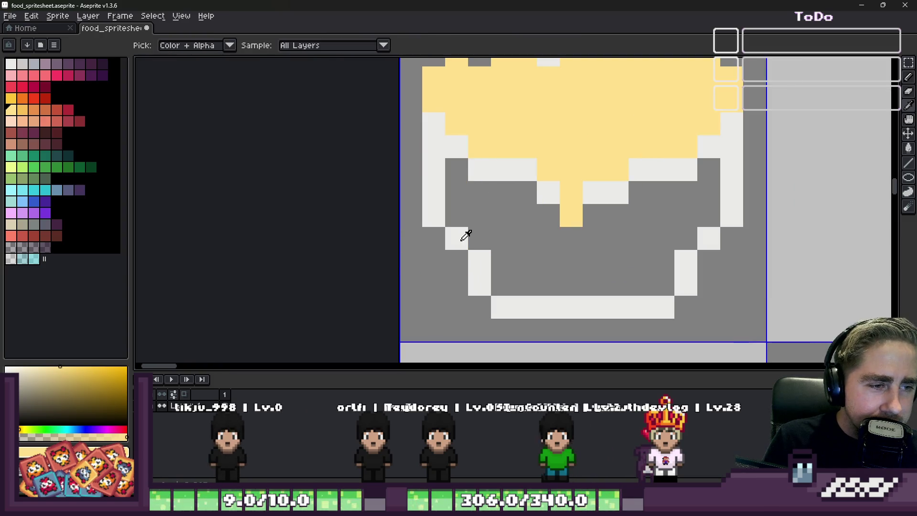
scroll(458, 204, down, 1)
mouse_move(413, 82)
mouse_down()
mouse_move(731, 221)
mouse_move(741, 274)
mouse_up()
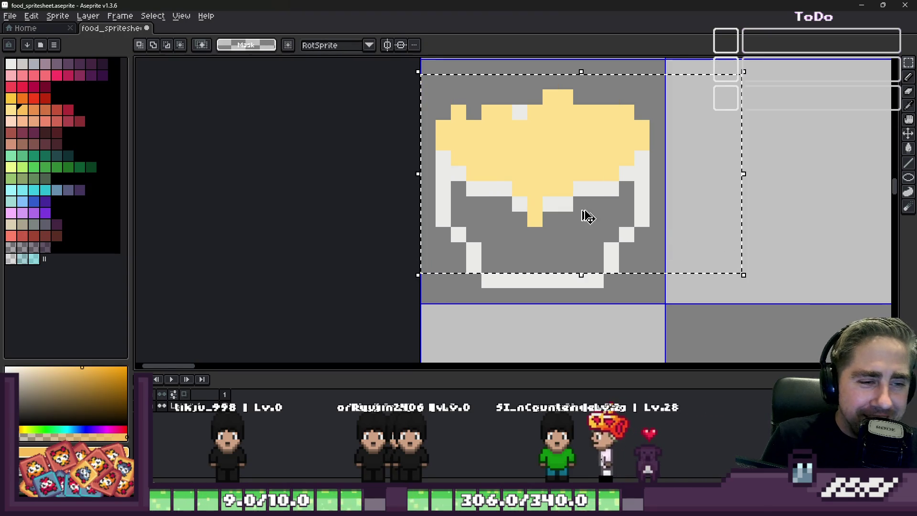
key(Down)
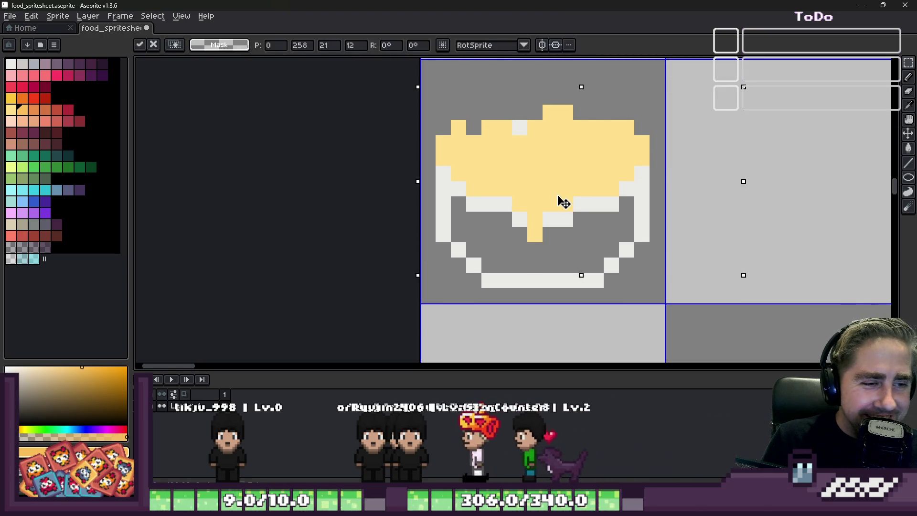
key(b)
With a larger brush, add yellow on top and extend the filling to its right edge
scroll(564, 203, down, 3)
scroll(547, 184, up, 2)
scroll(516, 141, up, 1)
key(plus)
click(542, 133)
click(639, 164)
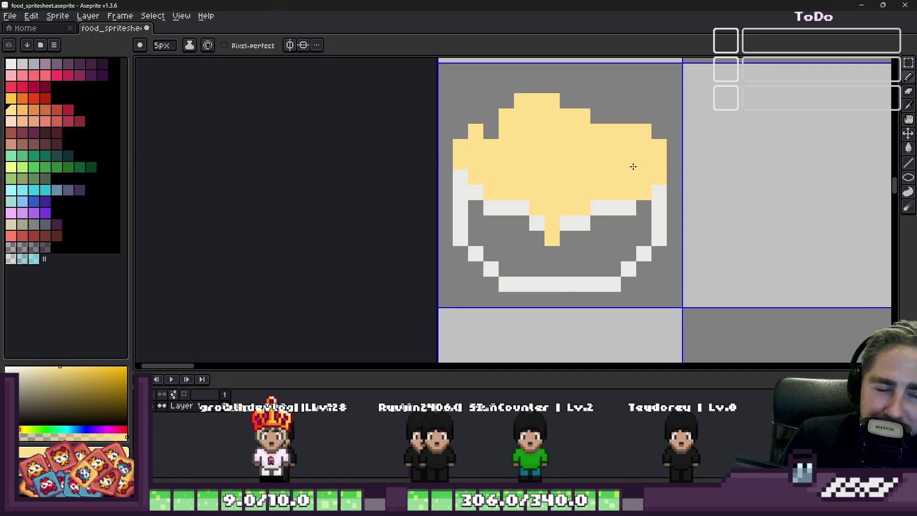
key(ctrl+z)
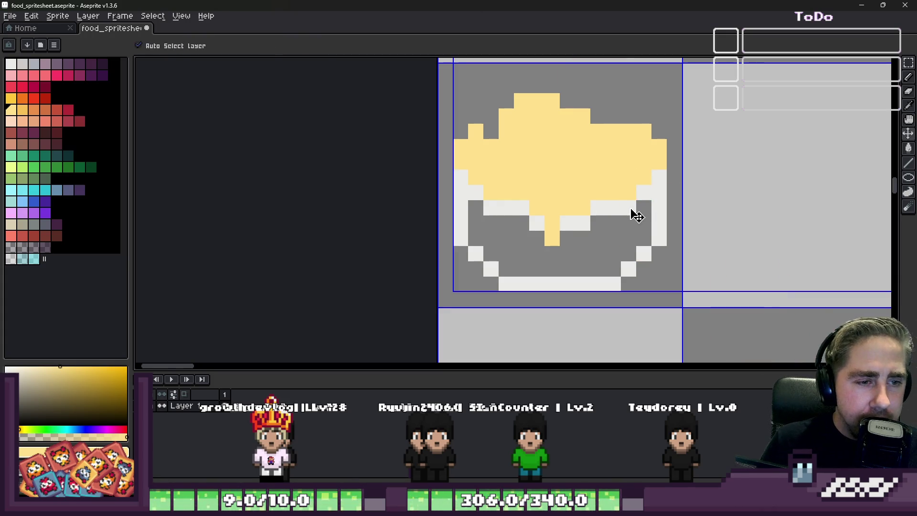
With a 3px brush, repaint the pale yellow drip hanging into the bowl's centre
key(minus)
key(minus)
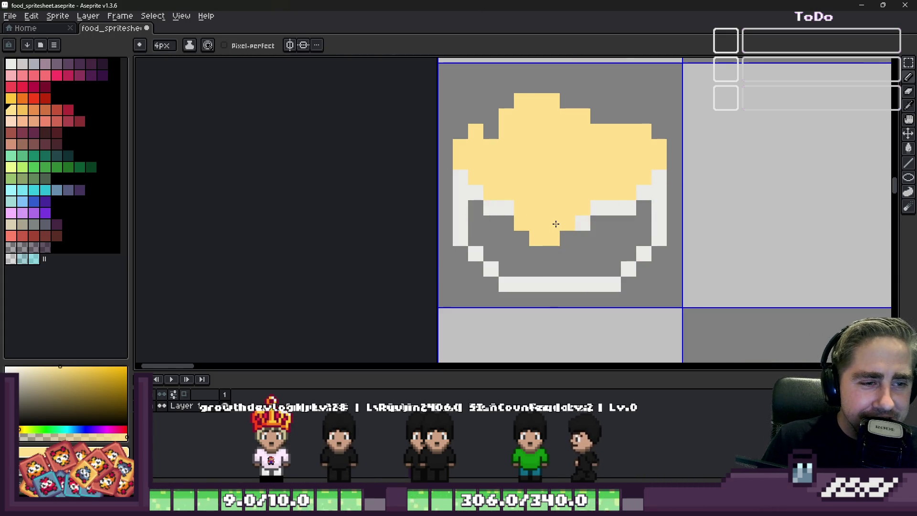
click(557, 225)
key(ctrl+z)
click(567, 227)
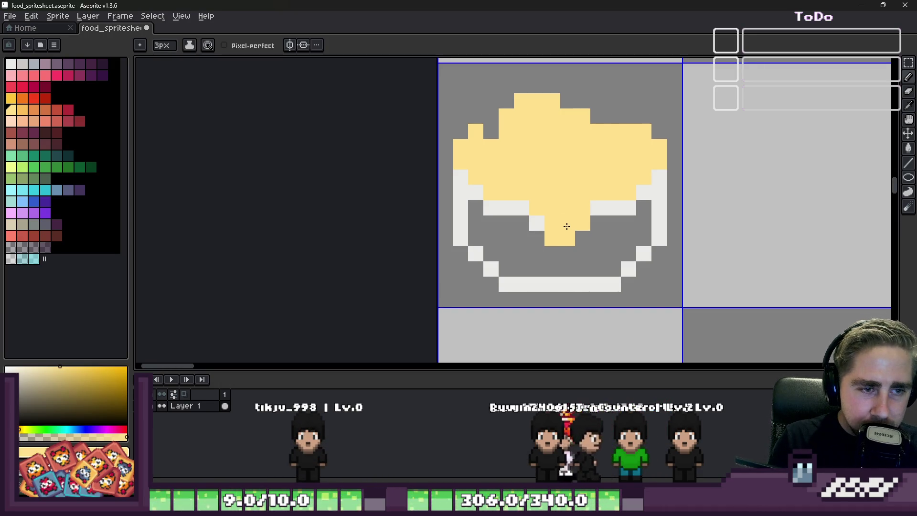
drag(567, 226, 631, 208)
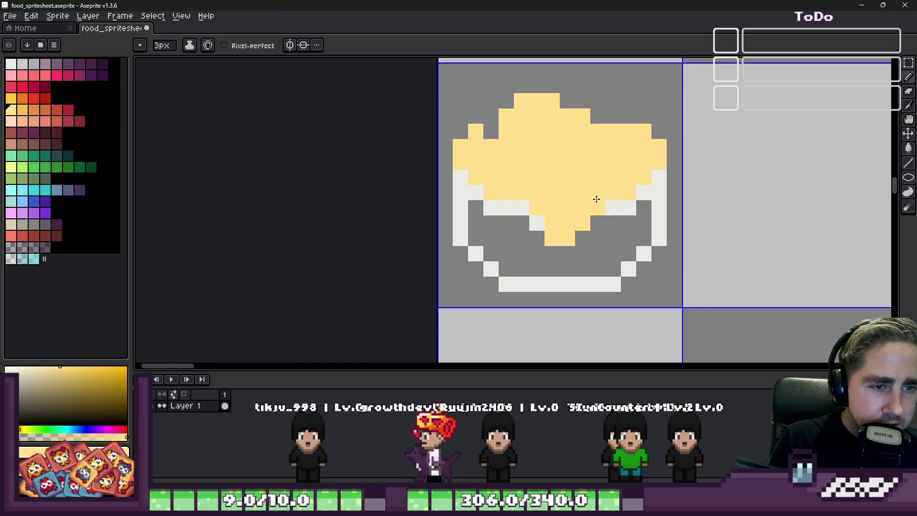
scroll(546, 213, down, 3)
scroll(525, 195, up, 2)
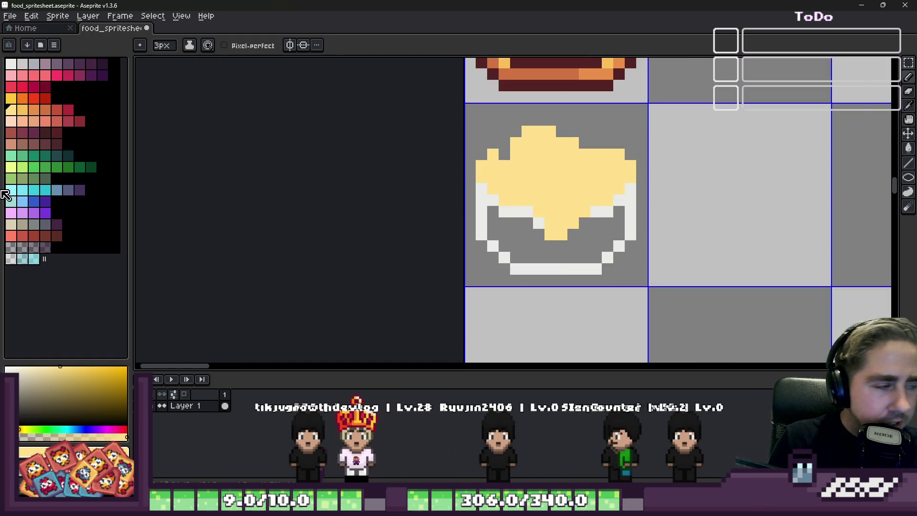
click(23, 109)
Draw a diagonal orange shading stroke down and left across the yellow food
key(v)
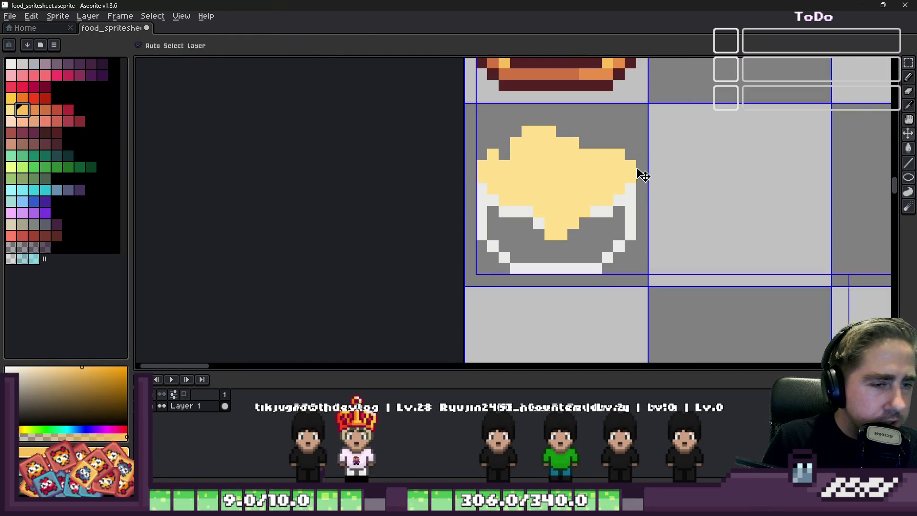
scroll(524, 150, up, 2)
mouse_move(540, 181)
mouse_down()
mouse_move(516, 150)
mouse_move(571, 260)
mouse_up()
key(ctrl+z)
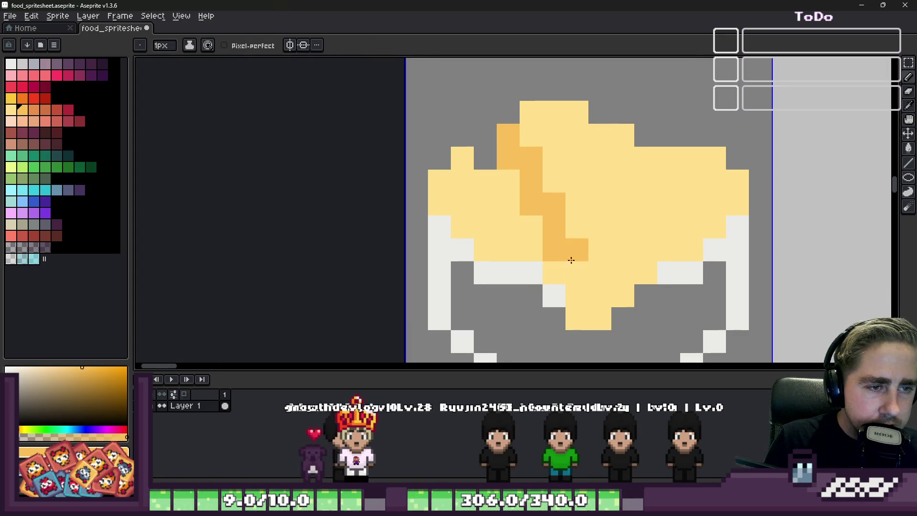
key(ctrl+z)
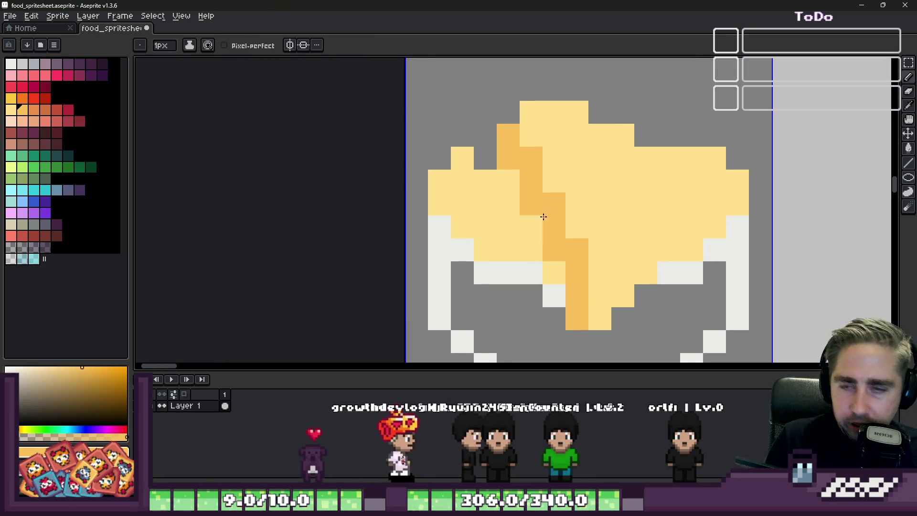
click(527, 231)
drag(526, 231, 496, 244)
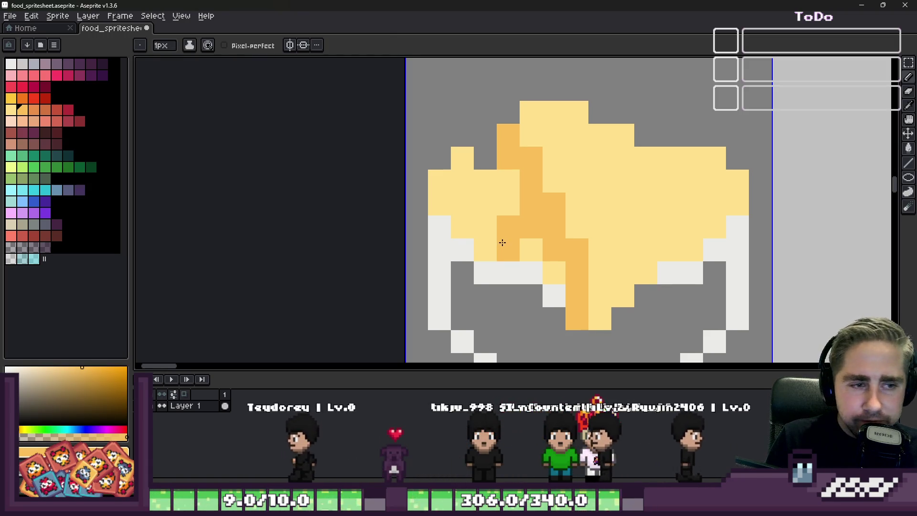
Sample the light yellow and paint over the extra orange pixels
alt+click(529, 246)
mouse_move(492, 246)
mouse_down()
mouse_move(532, 231)
mouse_move(551, 245)
mouse_up()
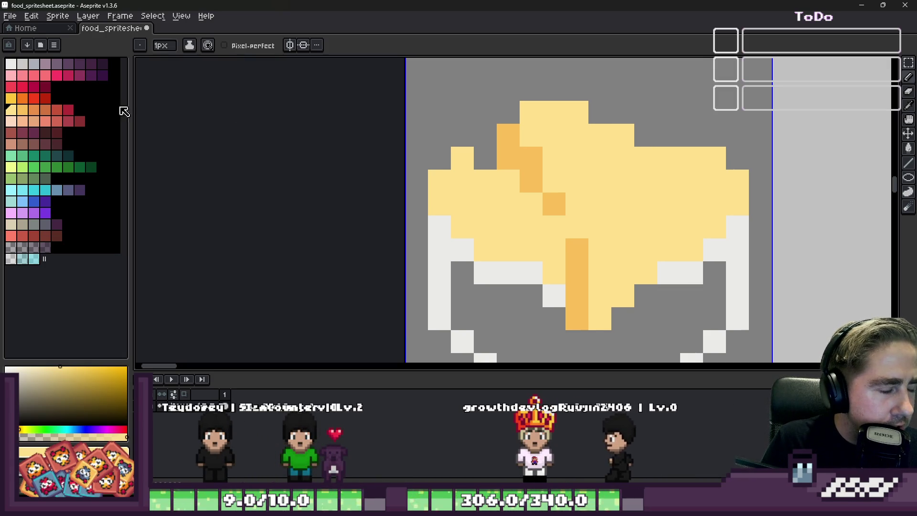
mouse_move(129, 115)
mouse_down()
mouse_move(118, 114)
mouse_move(132, 115)
mouse_up()
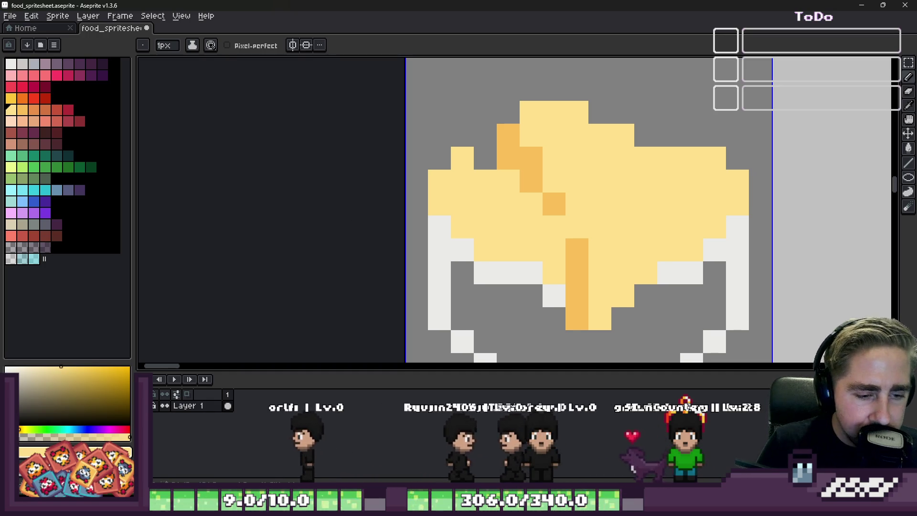
Drag the palette panel's right splitter slightly left to narrow it
mouse_move(506, 477)
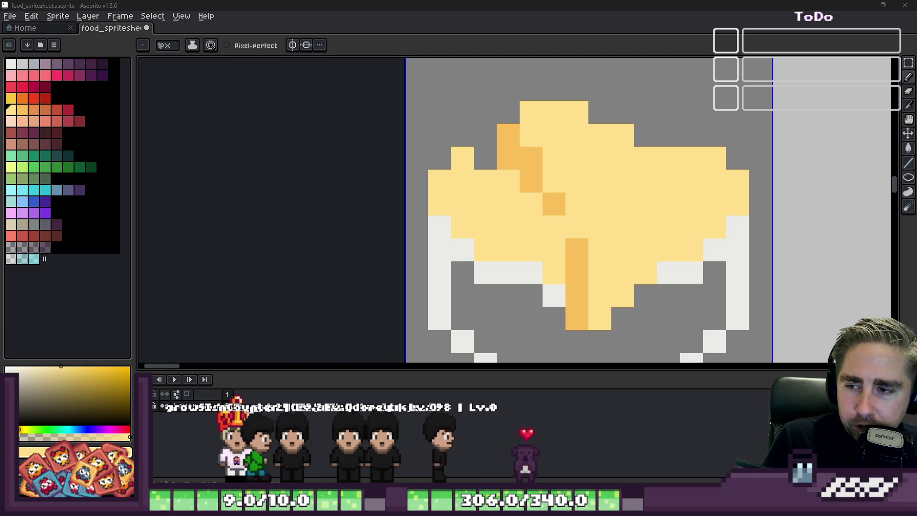
mouse_move(916, 194)
mouse_down()
mouse_move(634, 194)
mouse_move(667, 171)
mouse_up()
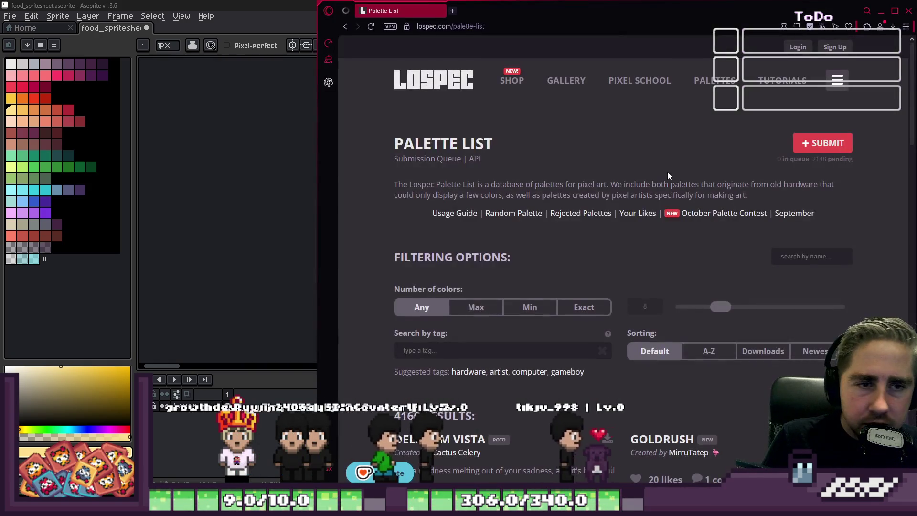
scroll(522, 240, down, 8)
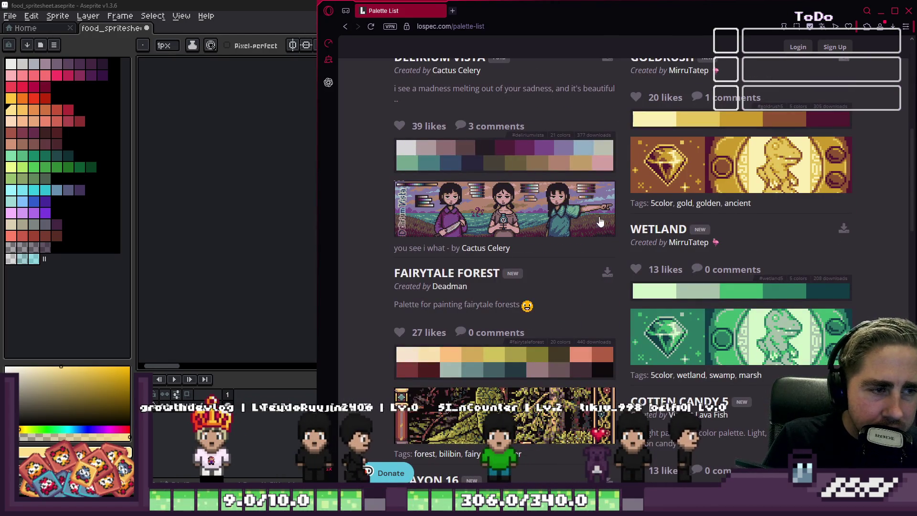
scroll(677, 260, down, 3)
scroll(676, 260, down, 12)
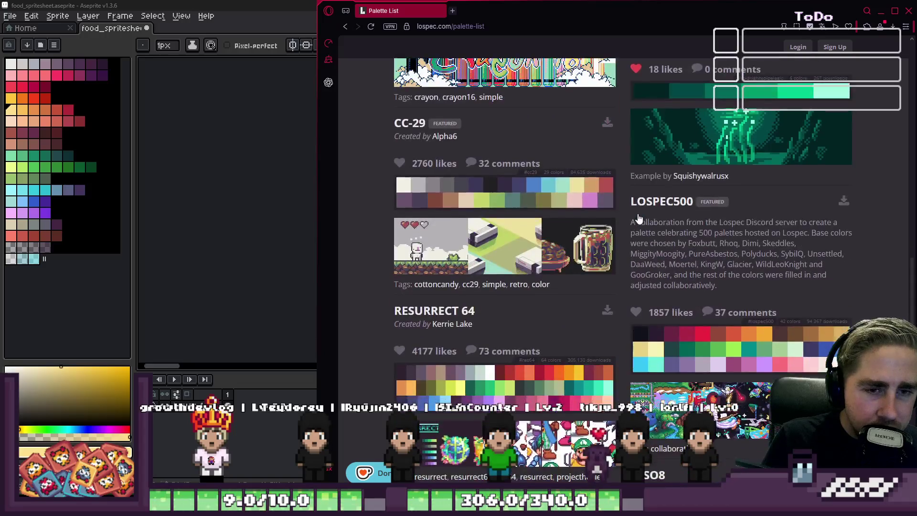
scroll(640, 218, down, 1)
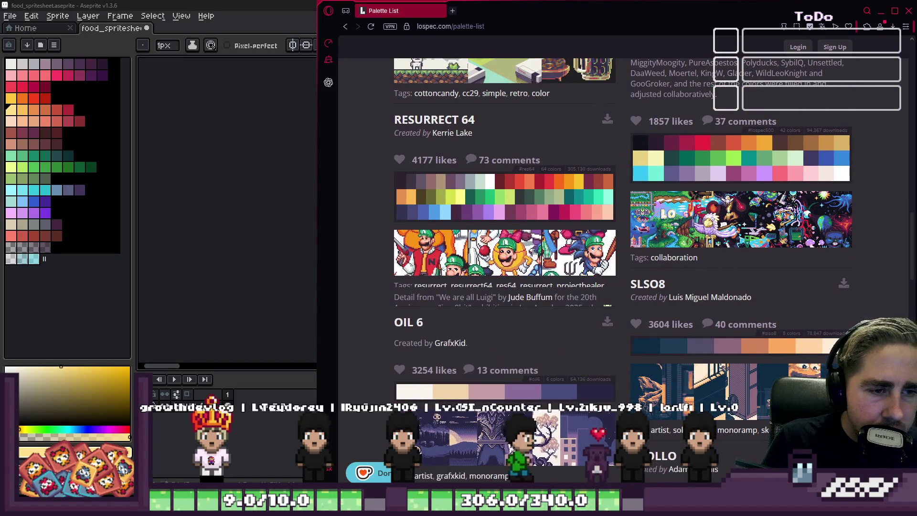
scroll(469, 248, down, 6)
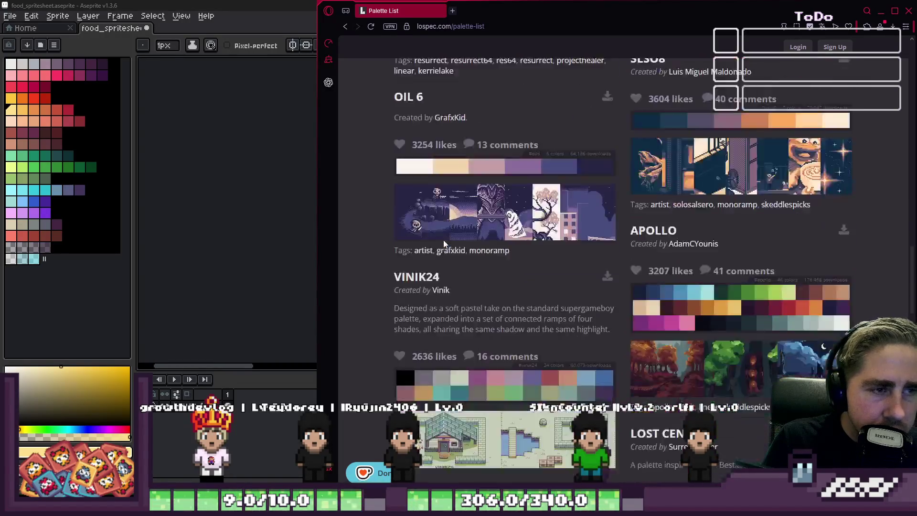
scroll(449, 231, up, 6)
scroll(451, 232, down, 4)
scroll(453, 232, up, 2)
scroll(455, 233, down, 3)
scroll(457, 237, down, 3)
scroll(467, 237, up, 1)
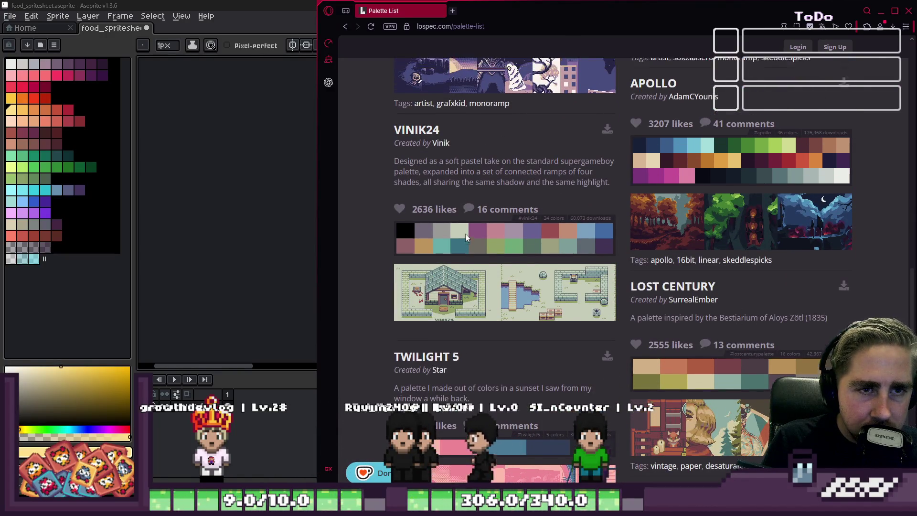
scroll(466, 237, down, 2)
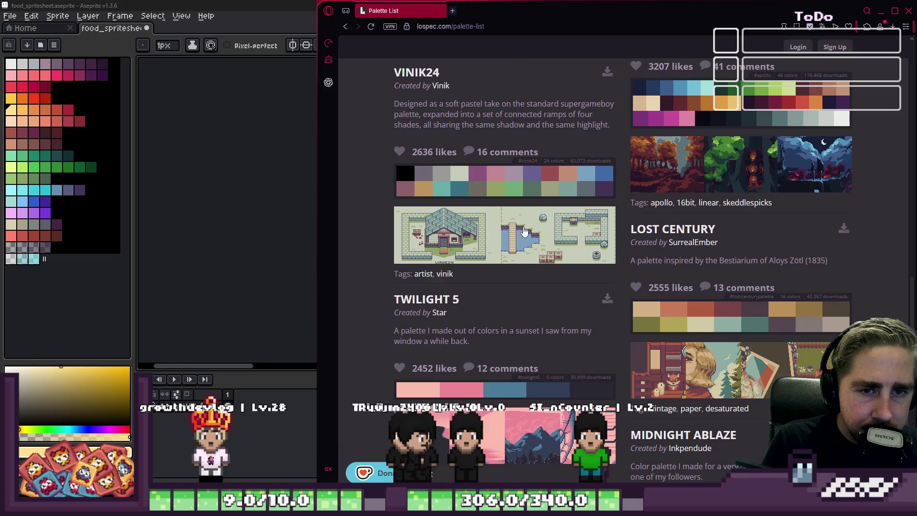
scroll(814, 171, up, 1)
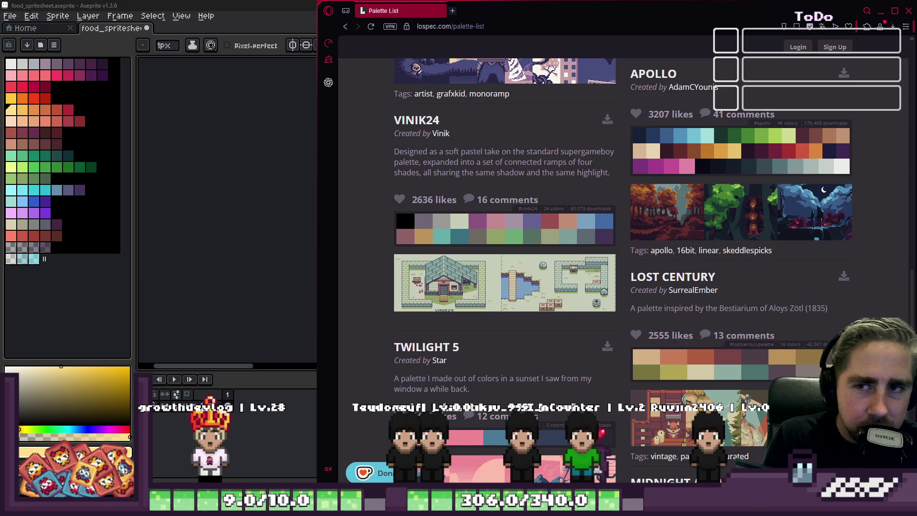
scroll(448, 173, down, 2)
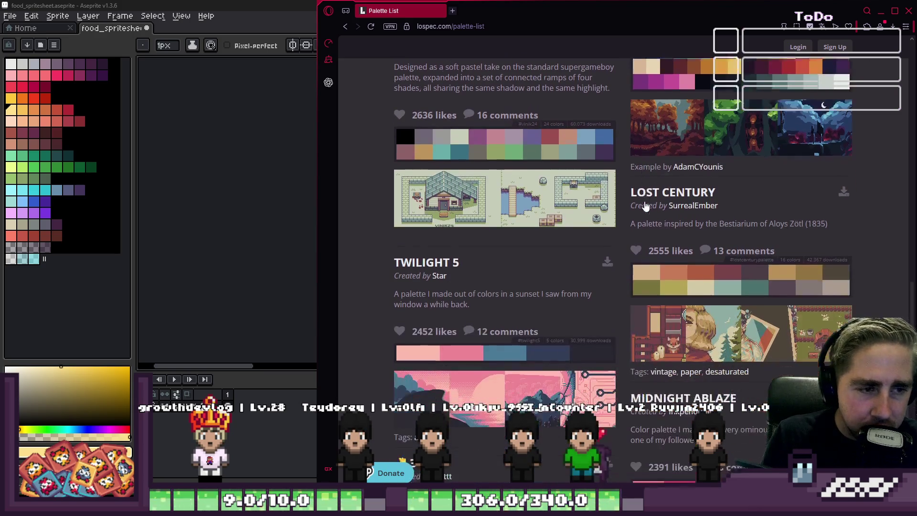
scroll(448, 173, up, 1)
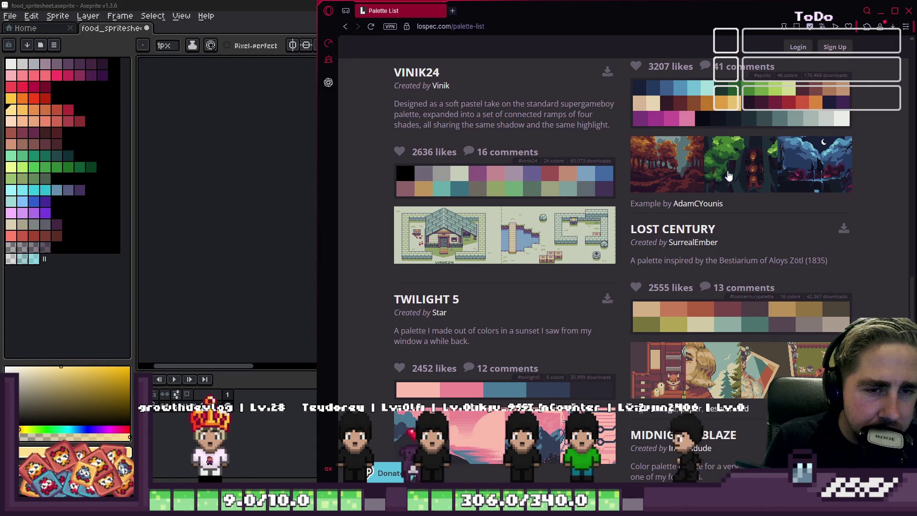
scroll(552, 198, down, 2)
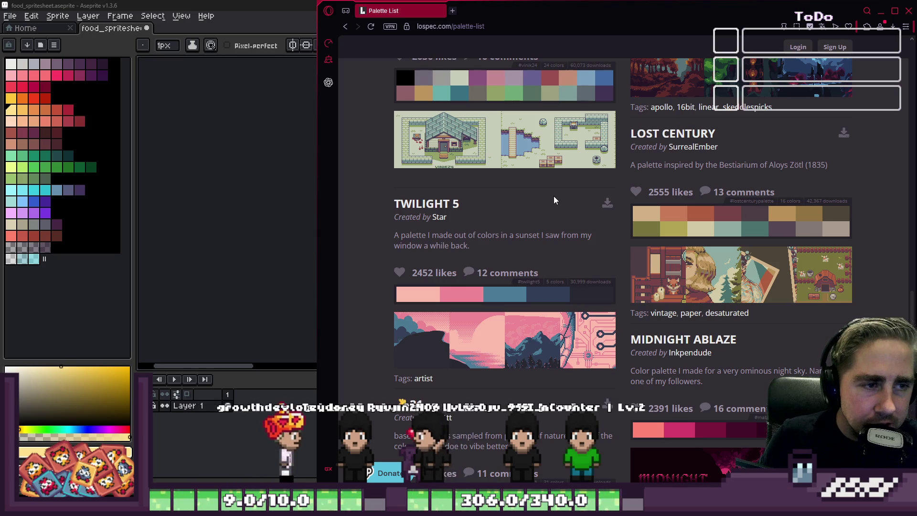
scroll(620, 210, down, 8)
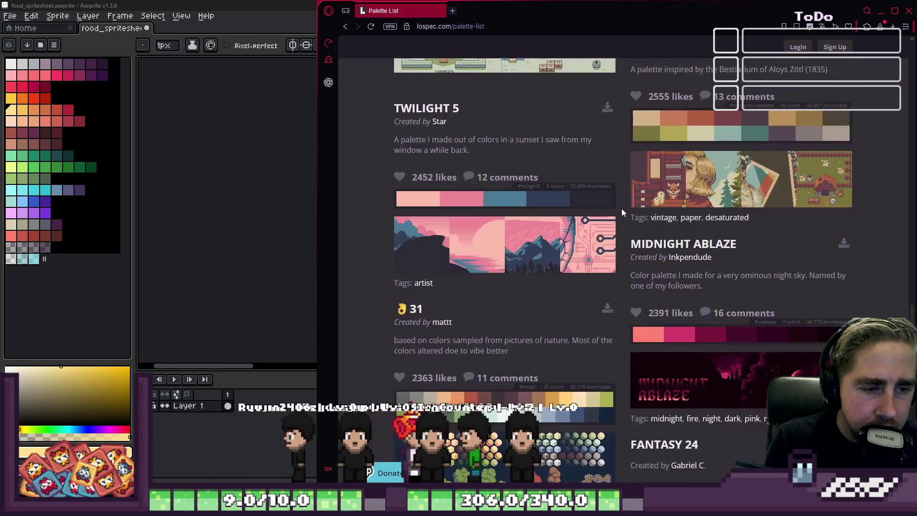
scroll(620, 208, down, 2)
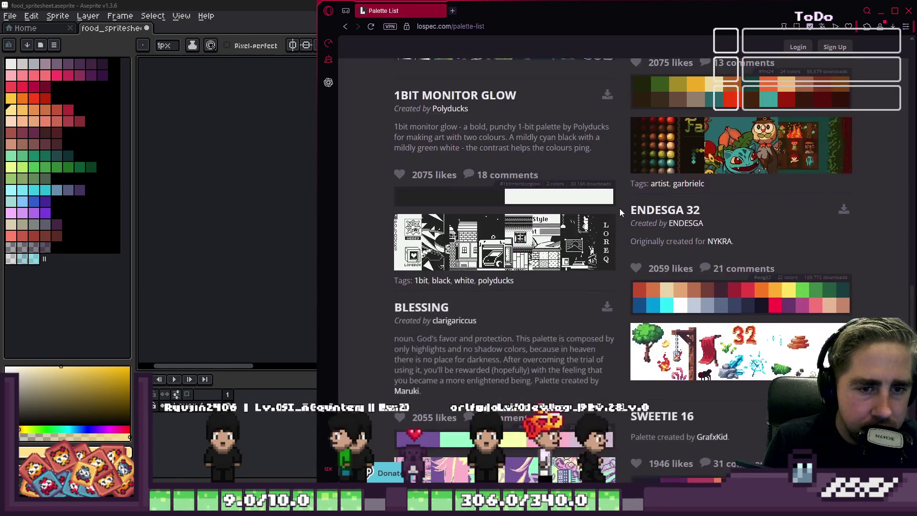
scroll(697, 152, down, 4)
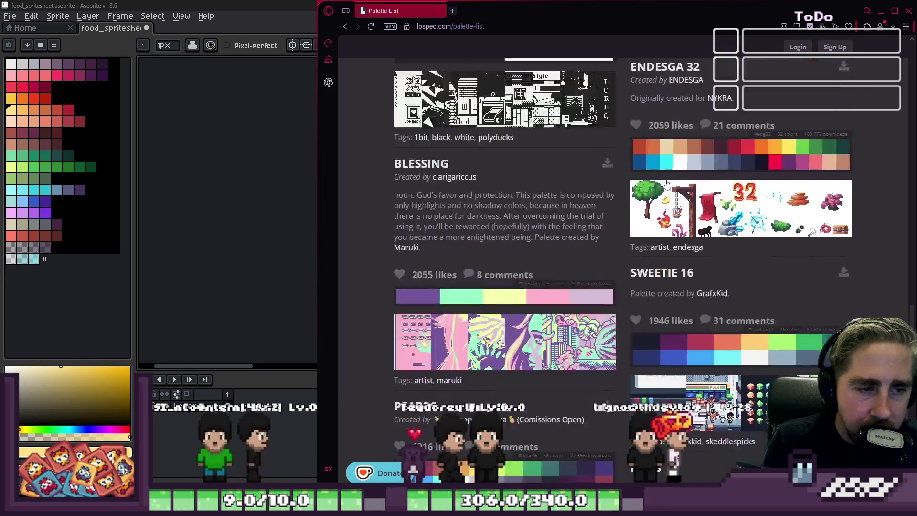
scroll(625, 152, up, 3)
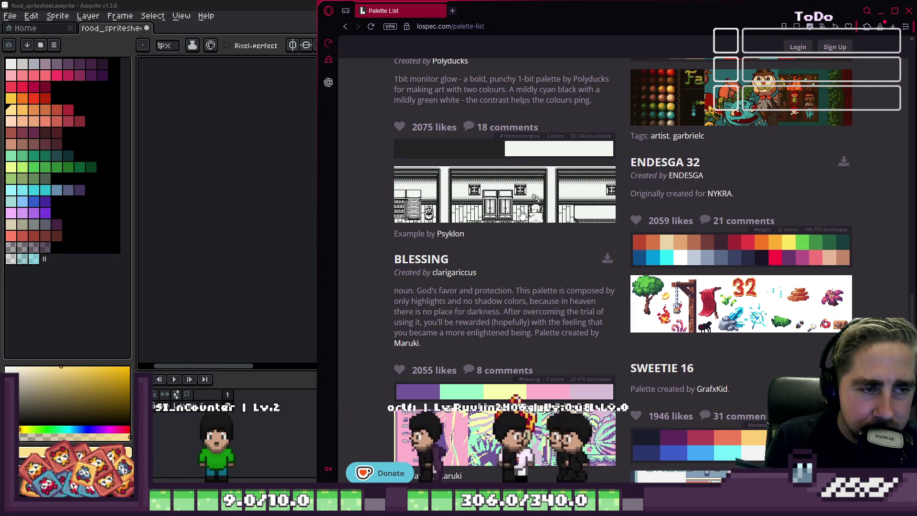
scroll(567, 198, down, 9)
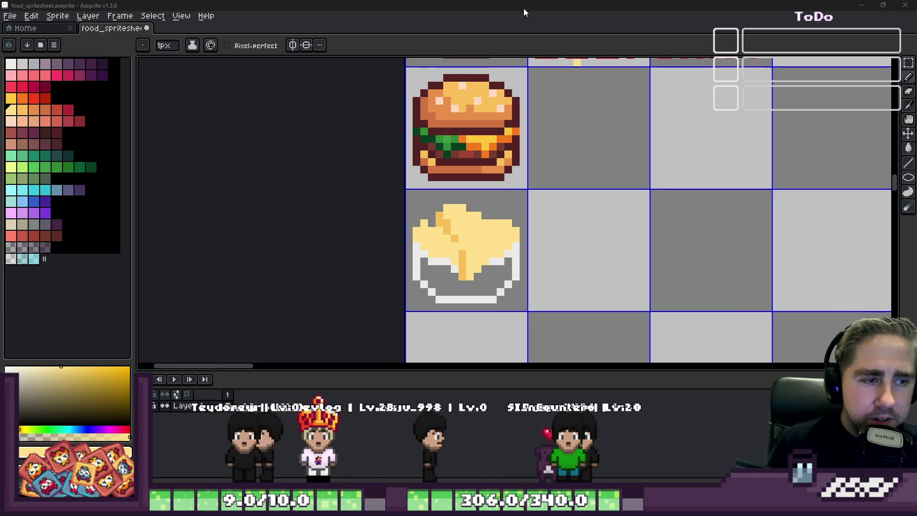
Select the bowl's grid cell and bucket-fill the food with the sampled yellow-orange
scroll(439, 275, up, 5)
key(i)
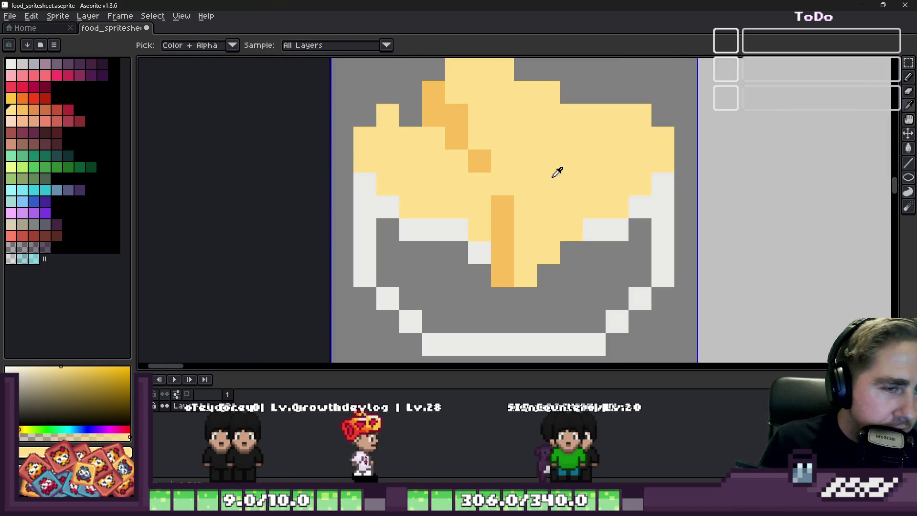
click(11, 98)
key(b)
scroll(690, 270, down, 2)
click(666, 260)
key(ctrl+z)
key(m)
click(549, 213)
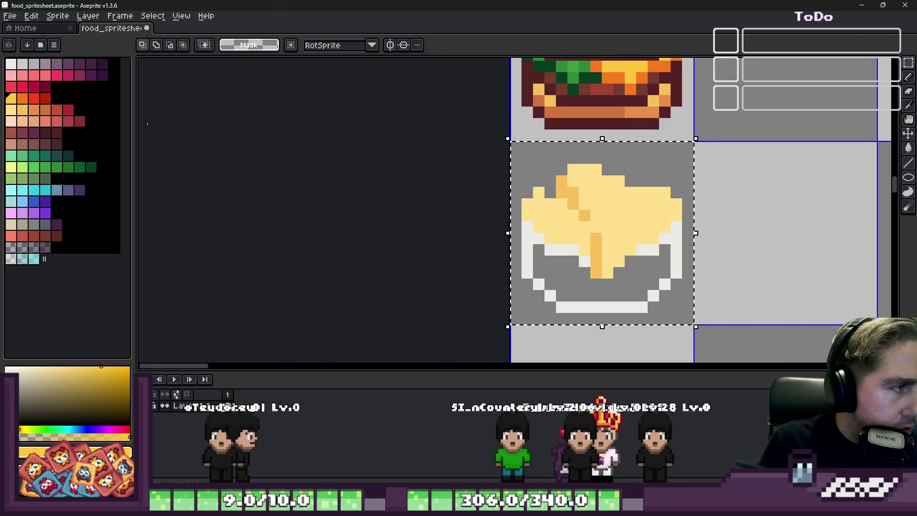
key(g)
click(641, 219)
scroll(553, 220, up, 1)
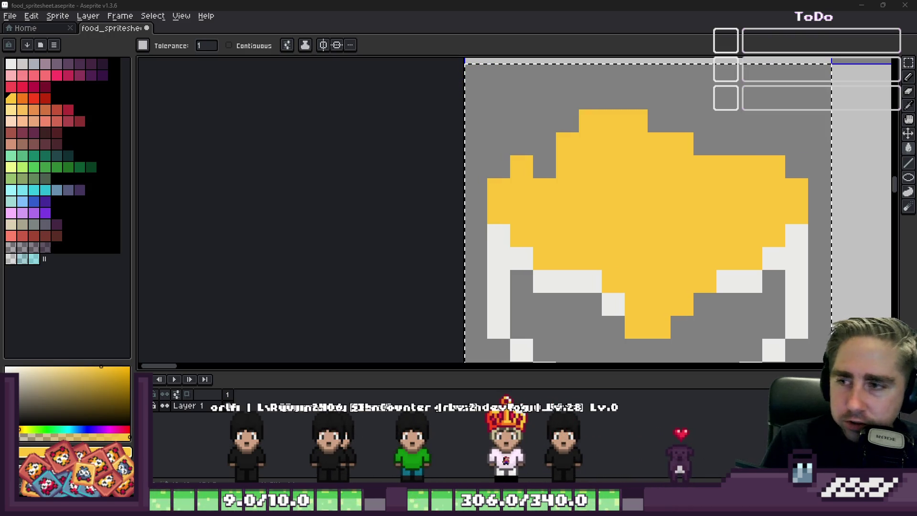
scroll(579, 170, down, 1)
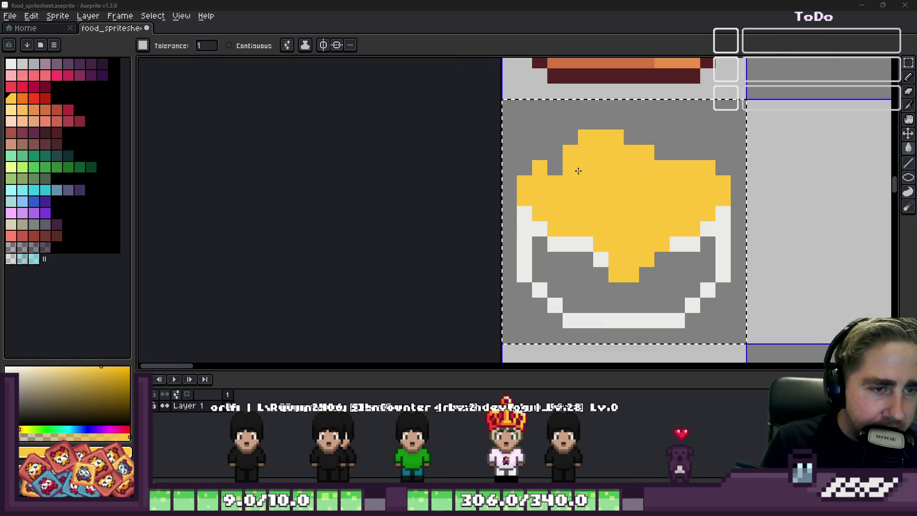
Draw vertical orange strands up through the pasta mound with the Pencil
click(23, 99)
key(b)
scroll(627, 271, up, 1)
drag(587, 215, 591, 132)
drag(610, 162, 635, 205)
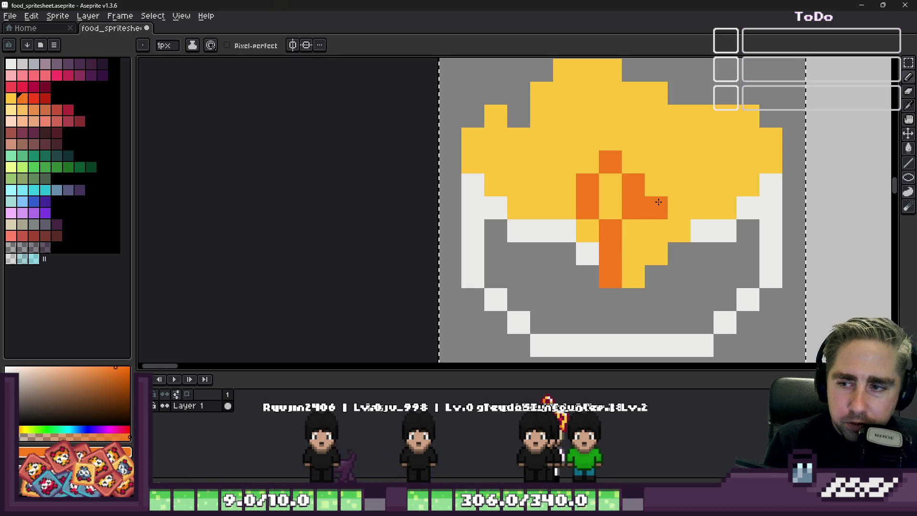
scroll(659, 202, down, 5)
Test a pink bucket fill on the plate background, then undo it
alt+click(488, 232)
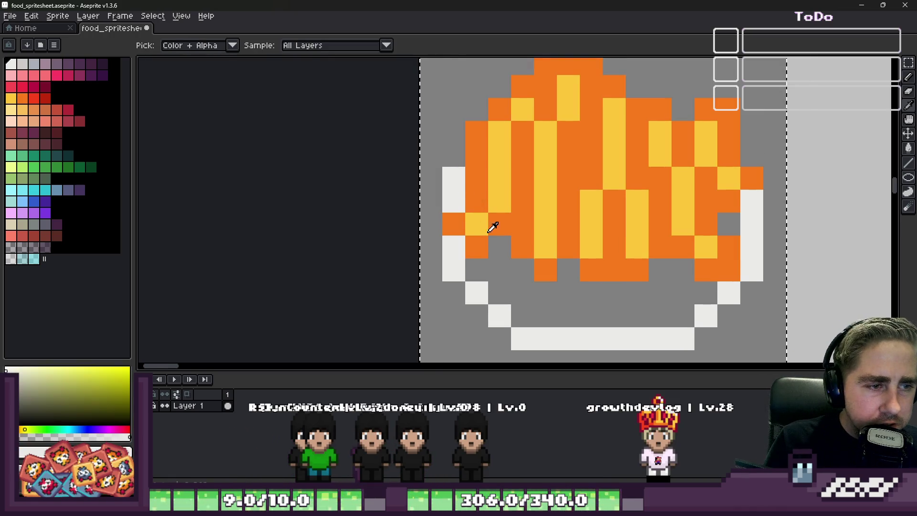
click(23, 72)
key(g)
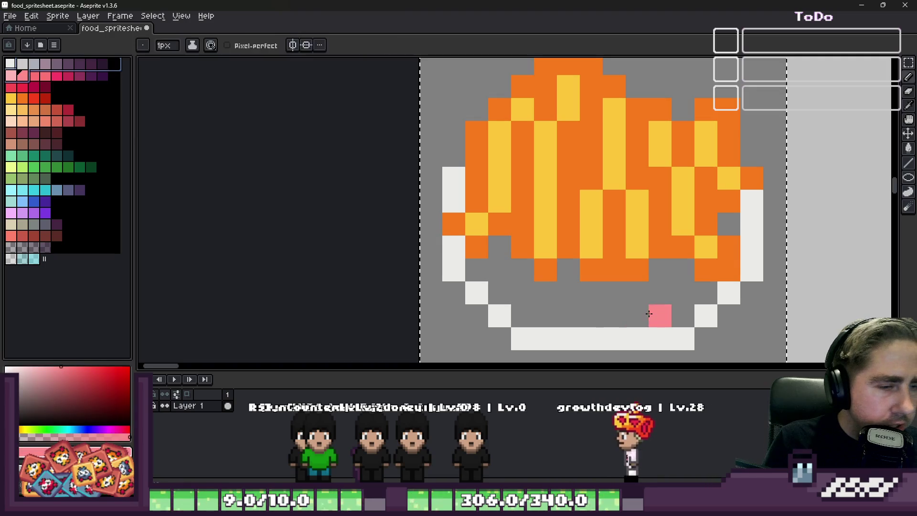
click(604, 301)
key(ctrl+z)
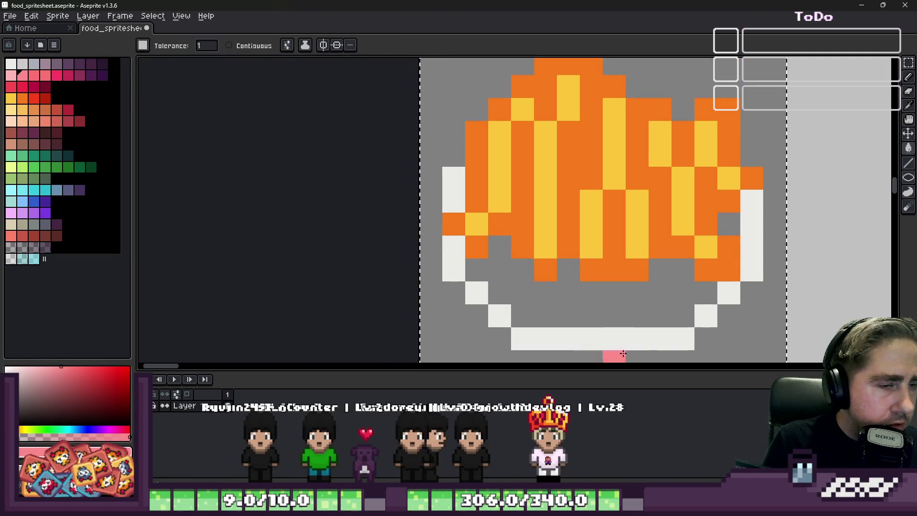
key(ctrl+y)
scroll(526, 239, down, 2)
scroll(477, 164, up, 1)
key(ctrl+z)
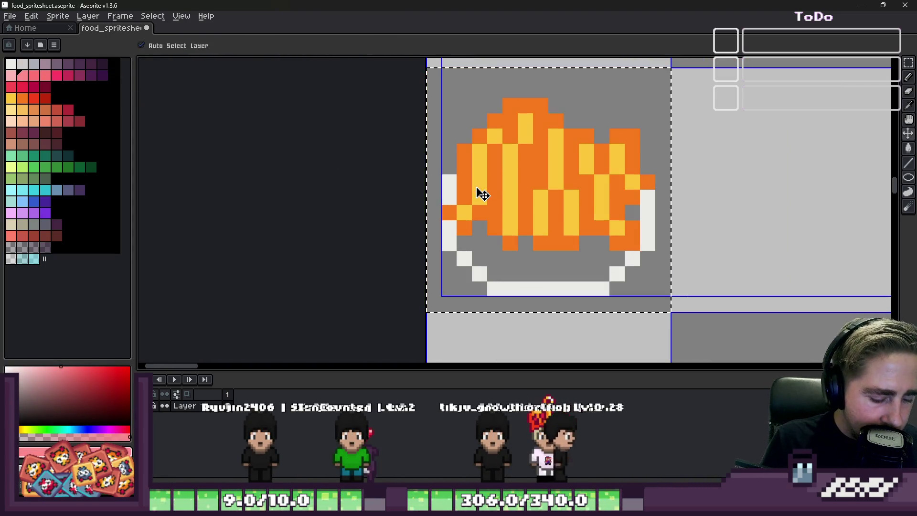
Try light grey pixels and a bucket fill on the plate, then undo them
click(541, 275)
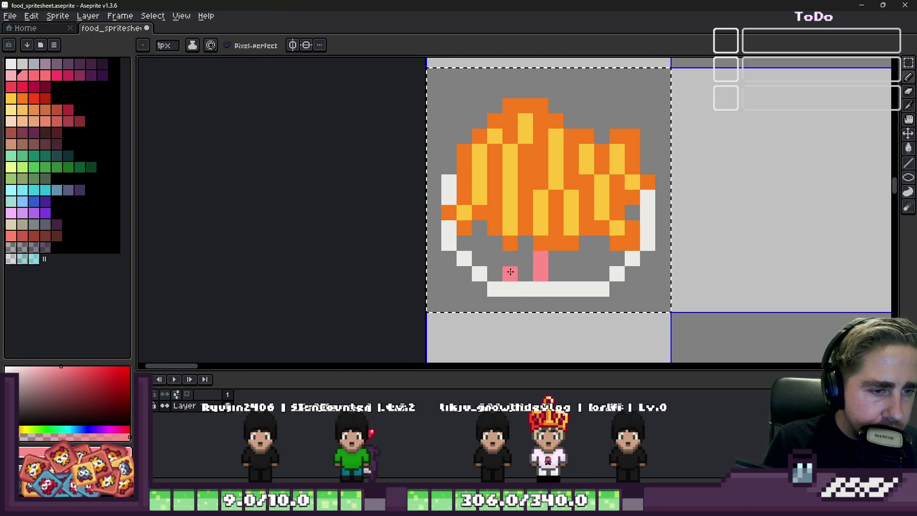
click(22, 64)
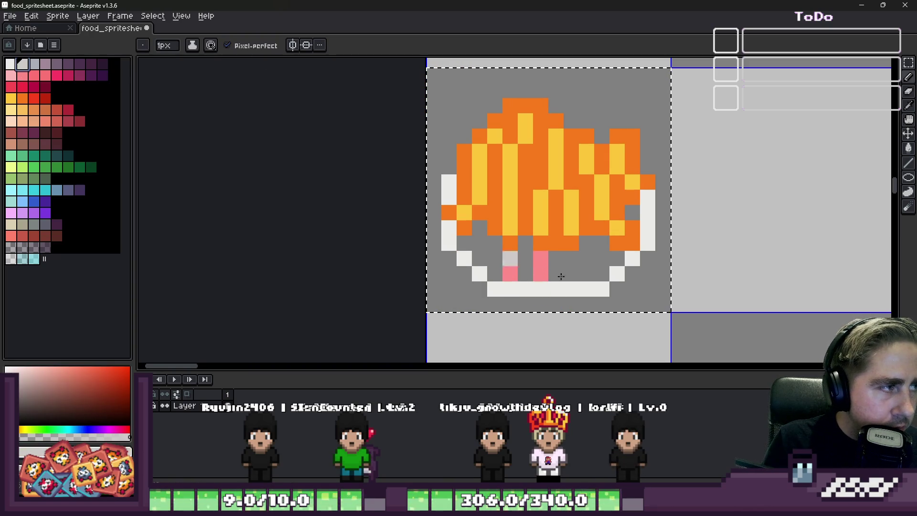
click(535, 254)
key(ctrl+z)
key(g)
click(536, 266)
key(ctrl+z)
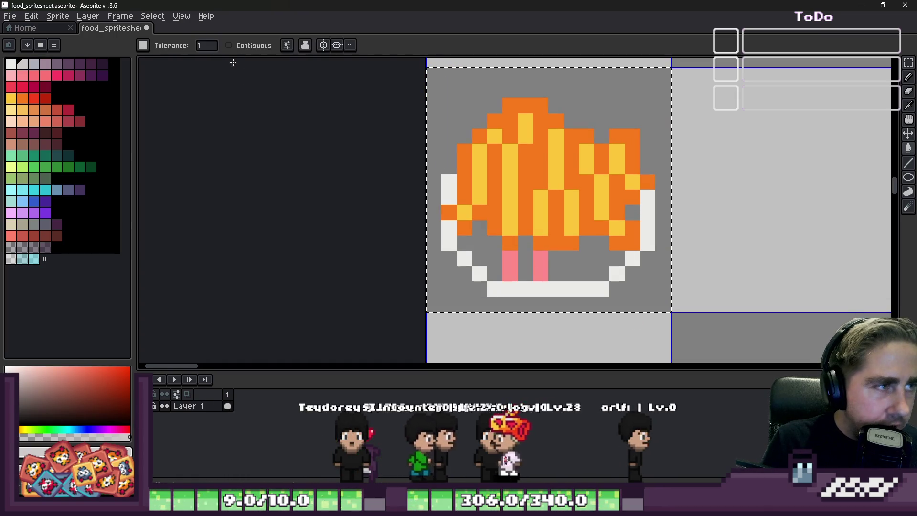
With Contiguous on, fill the plate interior and its pink strips light grey
click(229, 45)
scroll(568, 298, up, 1)
click(540, 224)
click(516, 234)
click(477, 239)
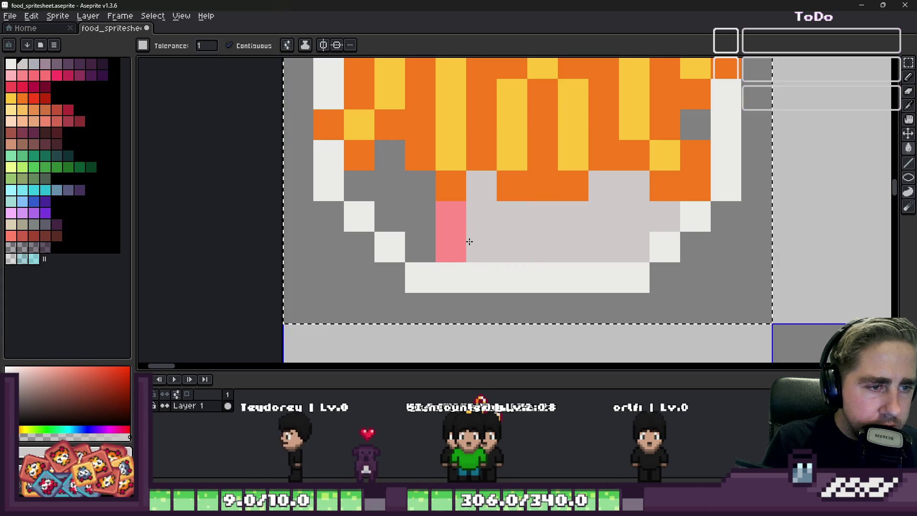
click(449, 230)
click(411, 225)
key(ctrl+z)
click(703, 138)
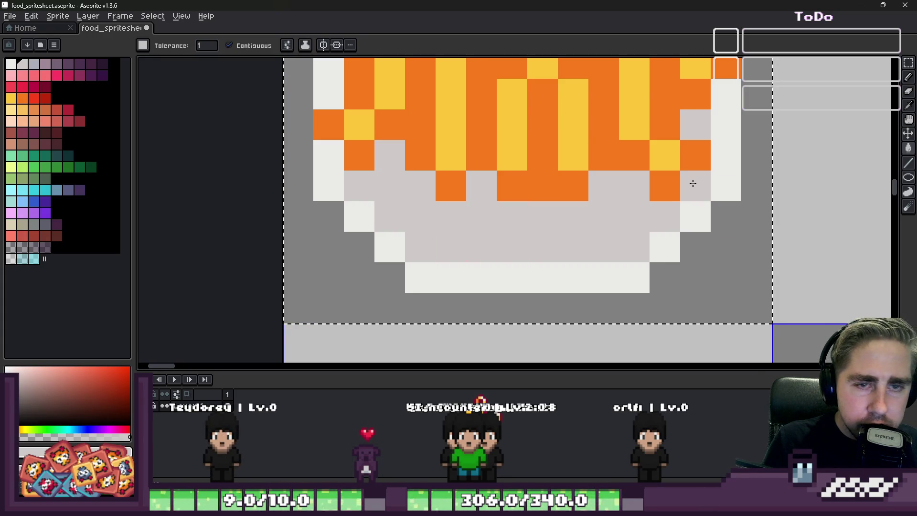
key(ctrl+z)
scroll(693, 184, down, 2)
scroll(690, 221, up, 1)
Pencil a mauve outline along the plate's right, bottom and left edges
key(b)
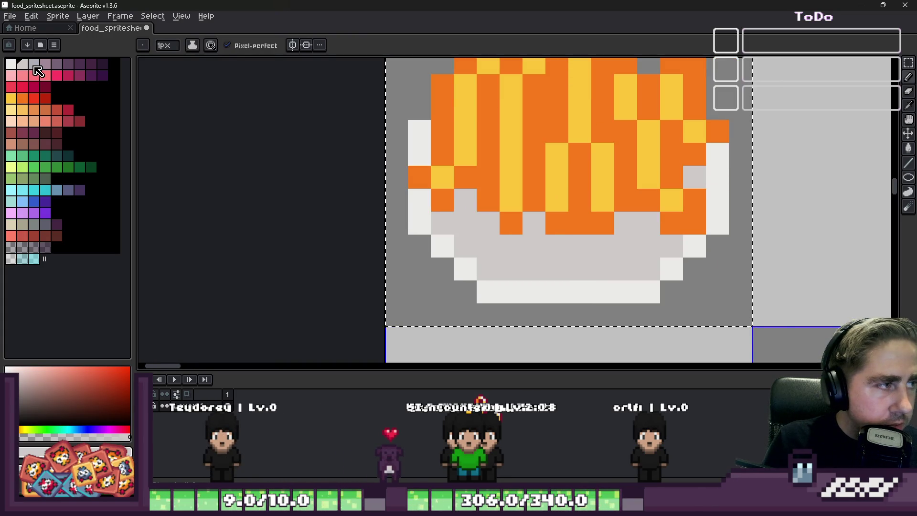
click(46, 64)
mouse_move(718, 154)
mouse_down()
mouse_move(715, 225)
mouse_move(663, 290)
mouse_move(486, 295)
mouse_move(416, 225)
mouse_move(411, 192)
mouse_up()
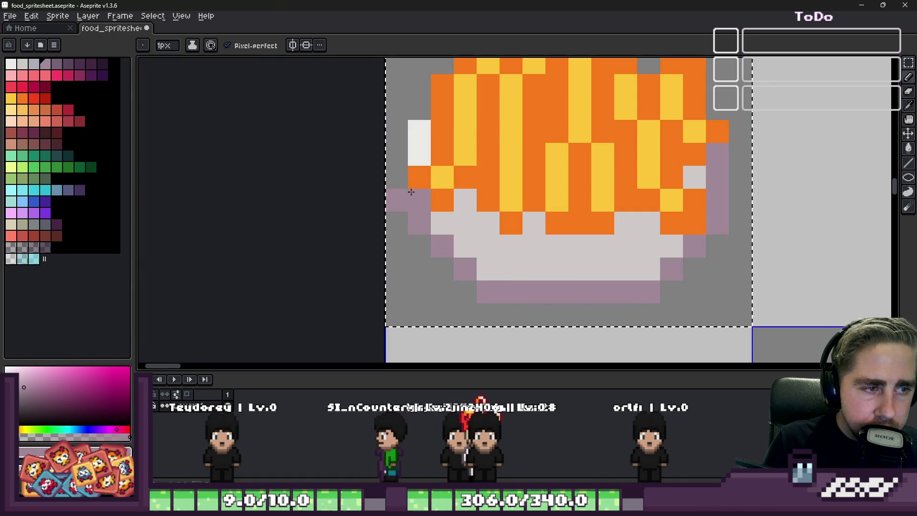
click(420, 154)
key(e)
scroll(633, 153, down, 3)
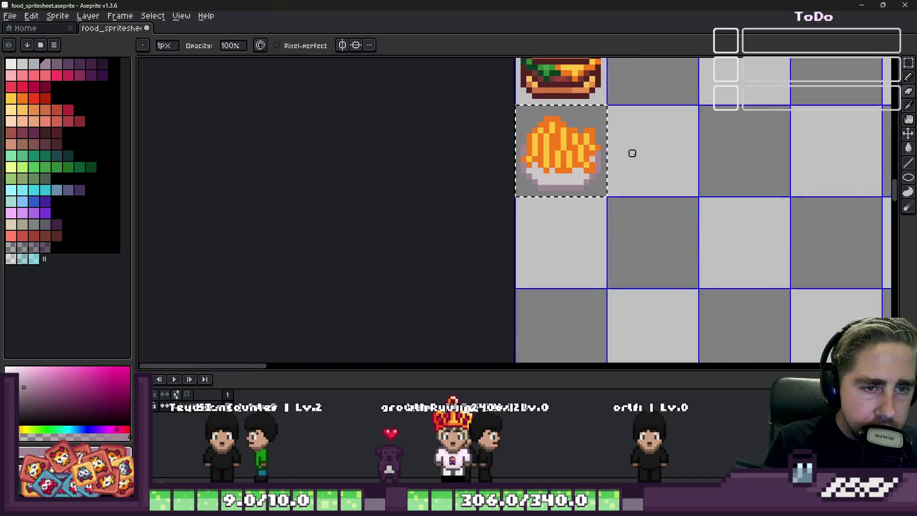
scroll(633, 154, up, 2)
Eyedrop a pale grey-blue and shade a row of plate pixels under the pasta
key(i)
click(598, 201)
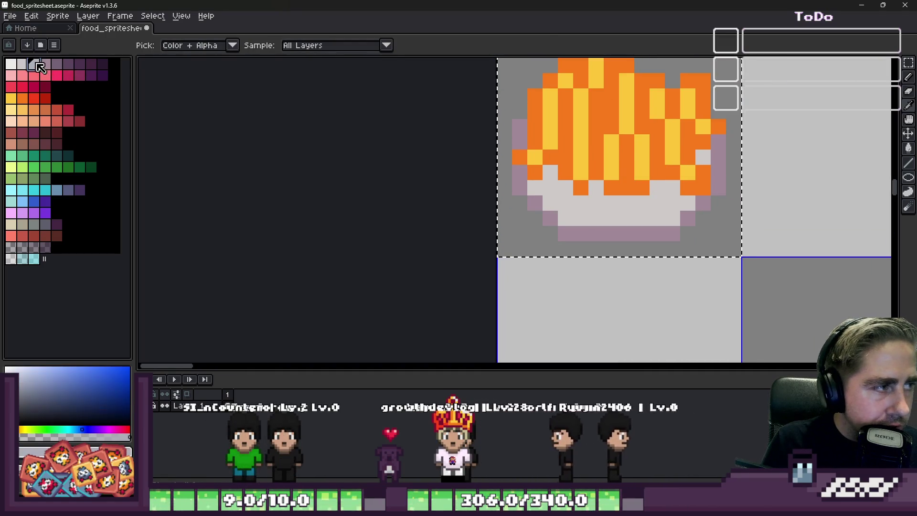
key(b)
click(535, 188)
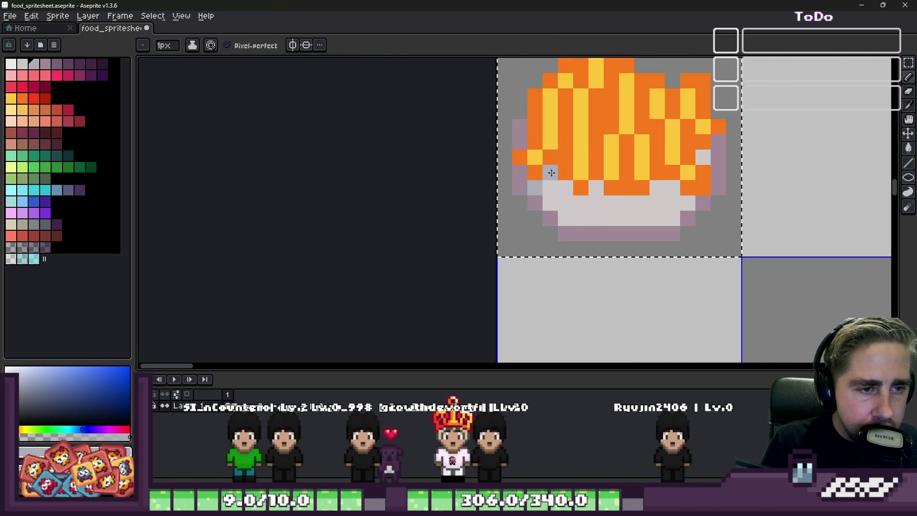
scroll(552, 172, up, 1)
click(565, 197)
drag(654, 225, 733, 223)
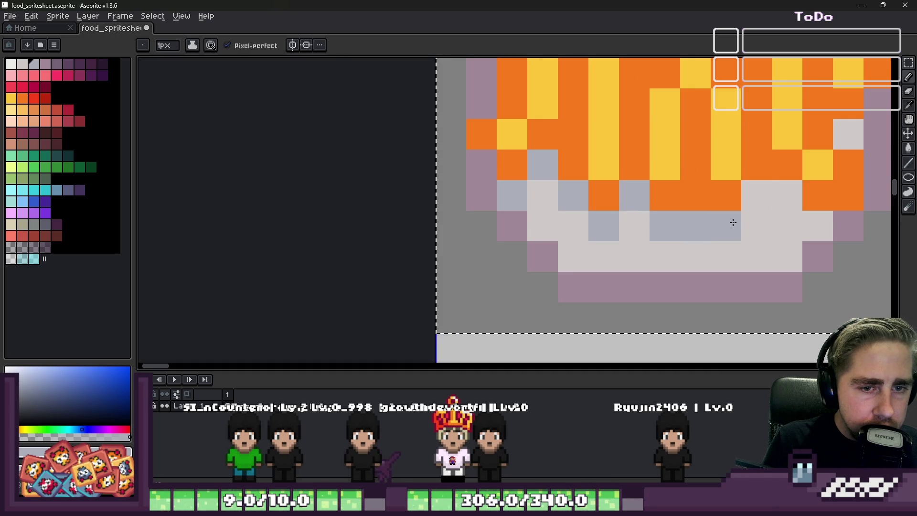
scroll(616, 210, down, 1)
Touch up the plate, then sample the pasta's yellow as the current colour
key(e)
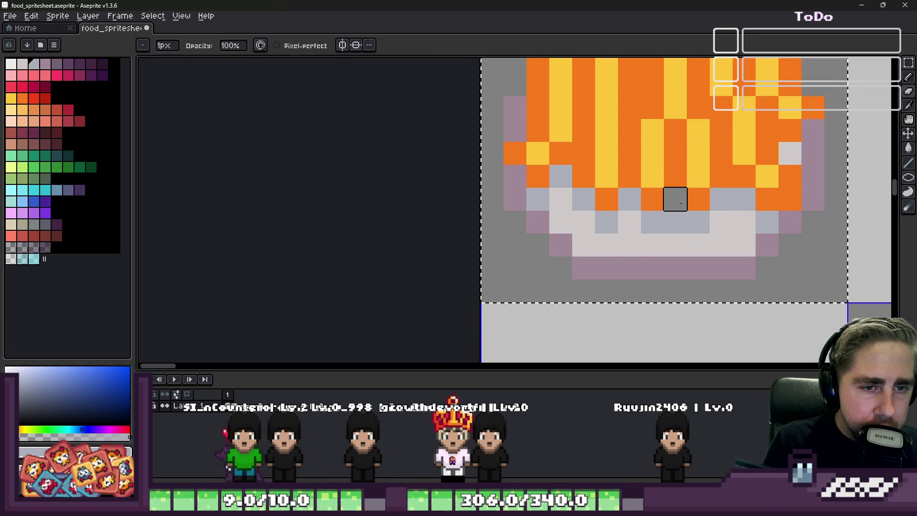
key(b)
scroll(669, 198, down, 2)
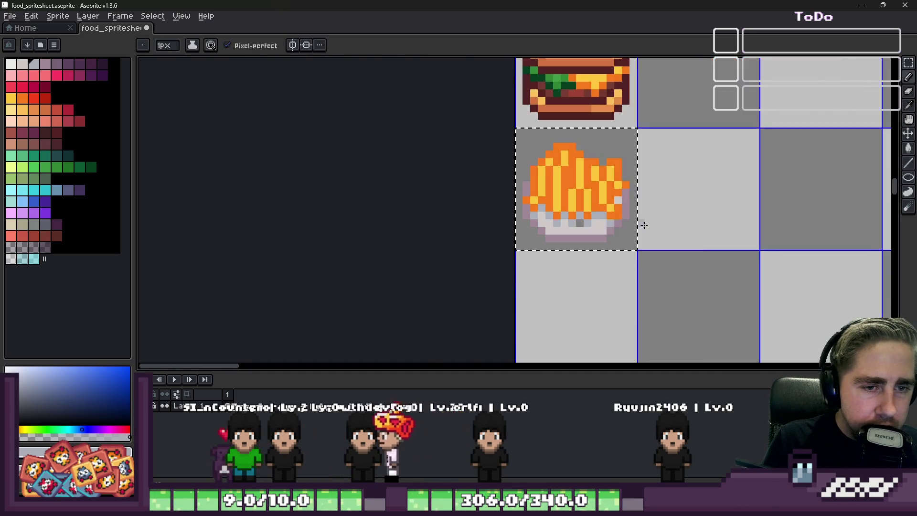
scroll(500, 224, up, 2)
scroll(500, 224, up, 1)
alt+click(514, 242)
scroll(529, 225, down, 2)
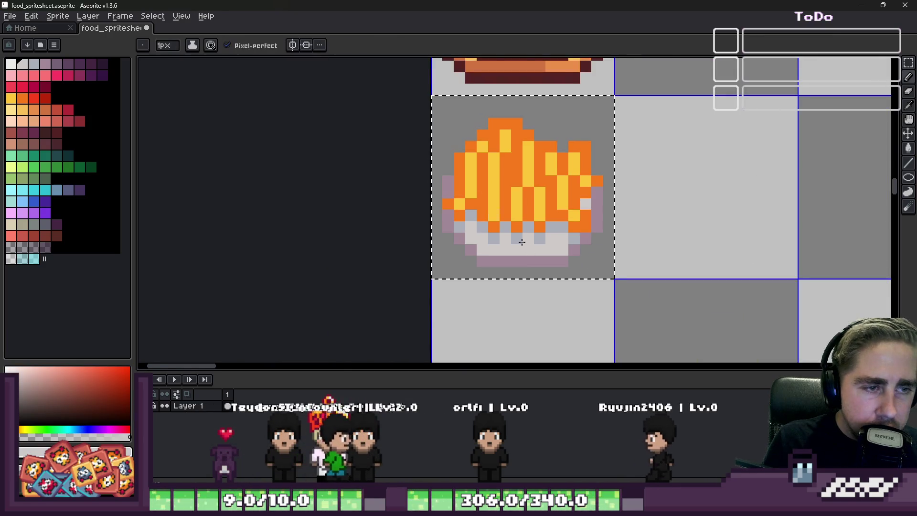
scroll(440, 146, up, 1)
scroll(440, 145, up, 1)
alt+click(588, 237)
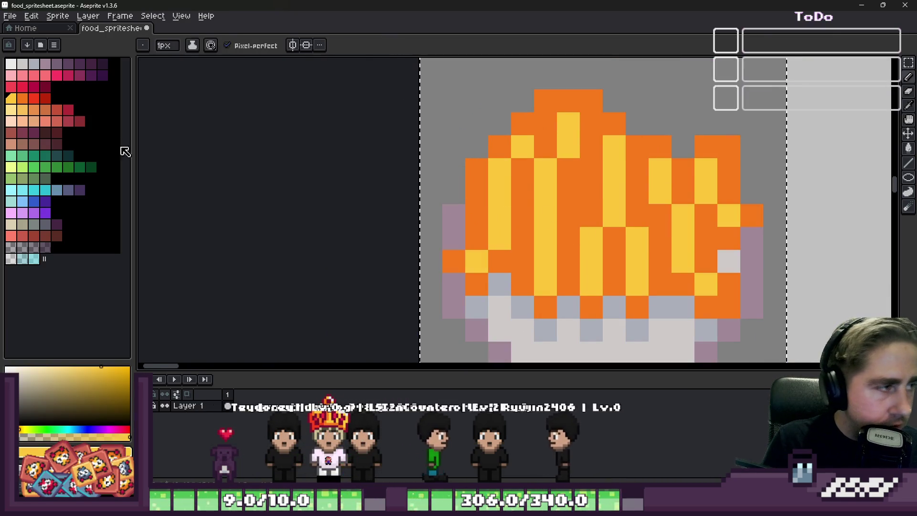
With Contiguous off, bucket-fill every orange pasta pixel red
click(22, 98)
click(34, 98)
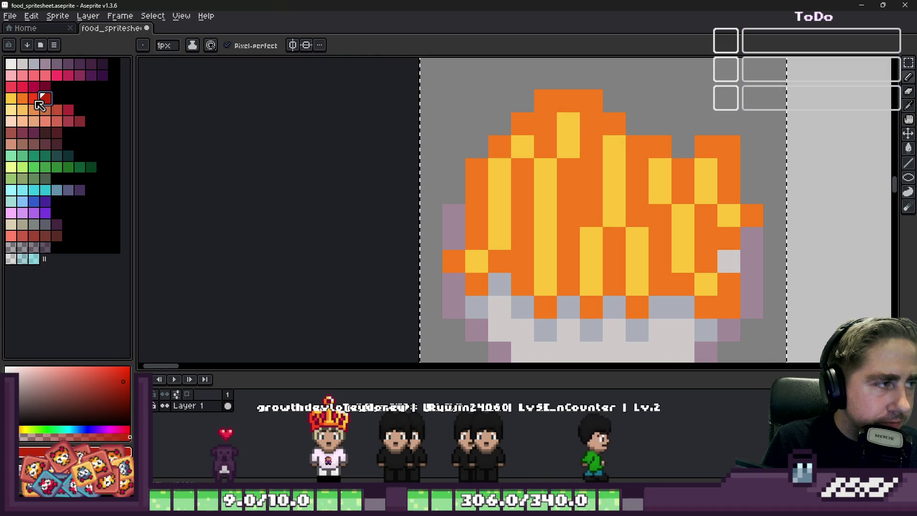
key(g)
click(509, 149)
click(516, 133)
scroll(518, 135, down, 1)
click(234, 46)
click(501, 141)
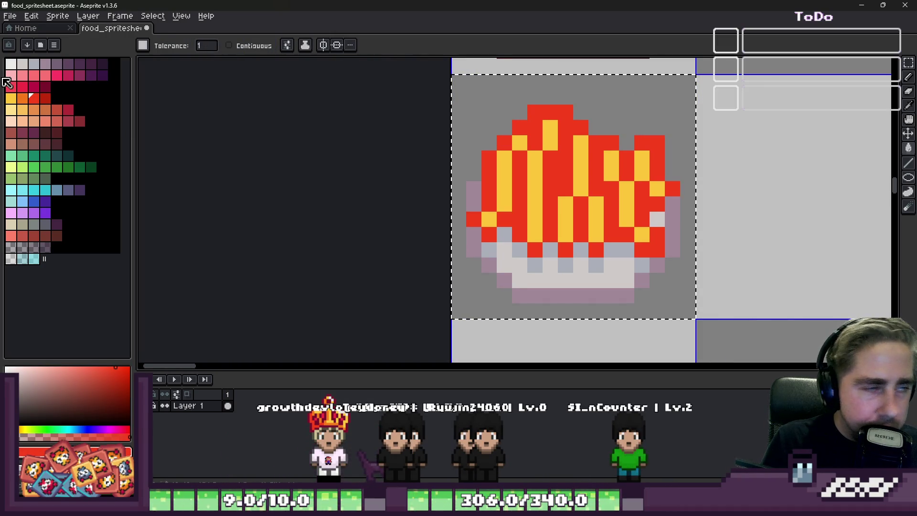
Try light orange on the top pasta pixels, then undo it
click(24, 99)
click(21, 111)
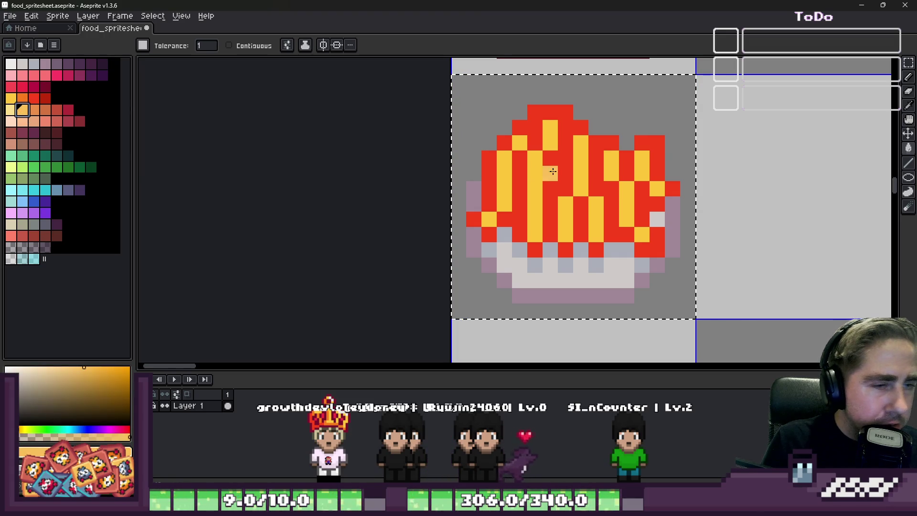
scroll(545, 133, up, 1)
key(b)
click(548, 142)
key(ctrl+z)
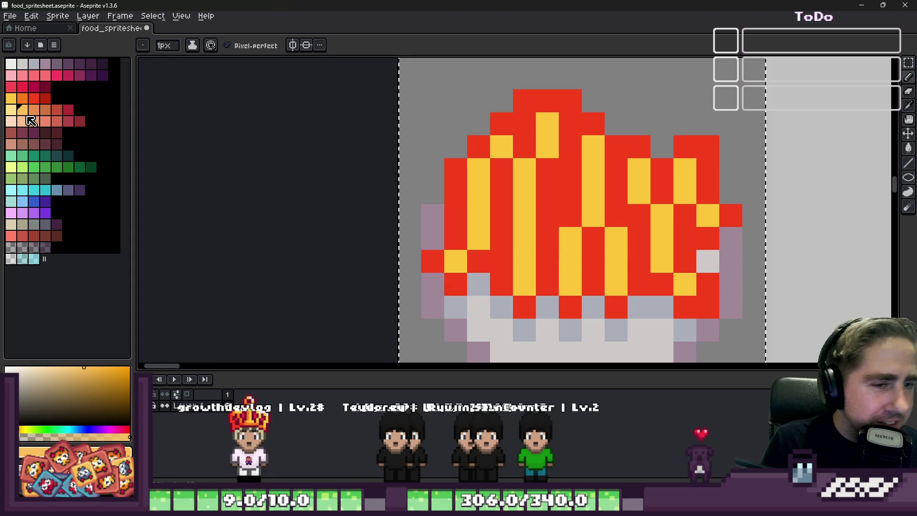
key(ctrl+z)
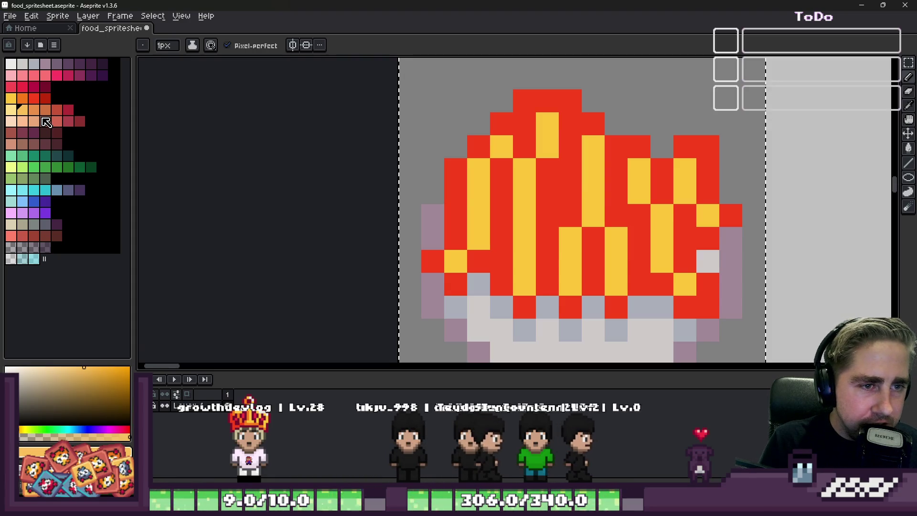
Pencil orange shading pixels onto the pasta strands after undoing an orange fill
click(22, 99)
key(g)
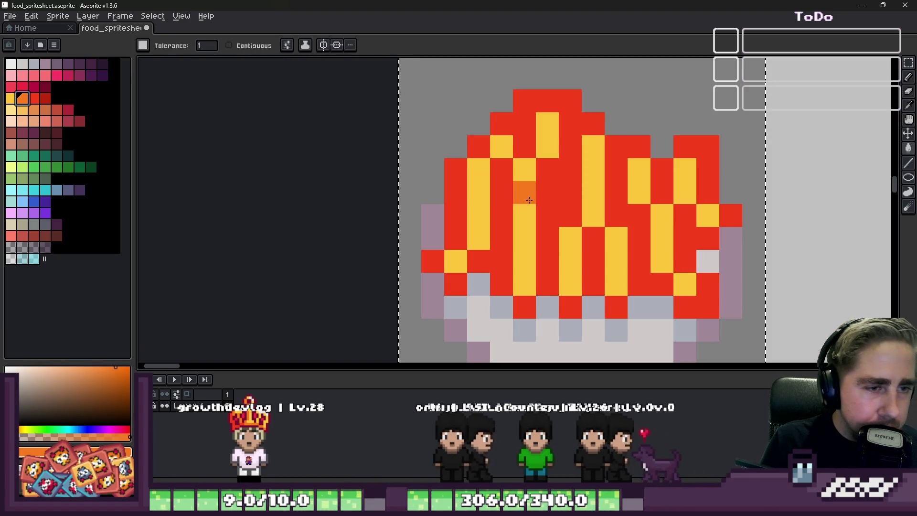
click(530, 200)
key(ctrl+z)
key(b)
click(530, 225)
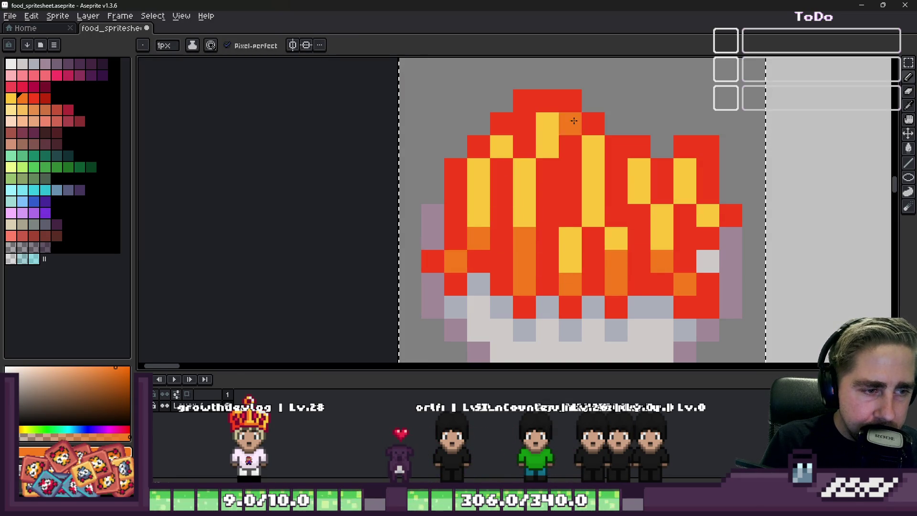
scroll(574, 121, down, 5)
scroll(464, 113, up, 5)
click(464, 114)
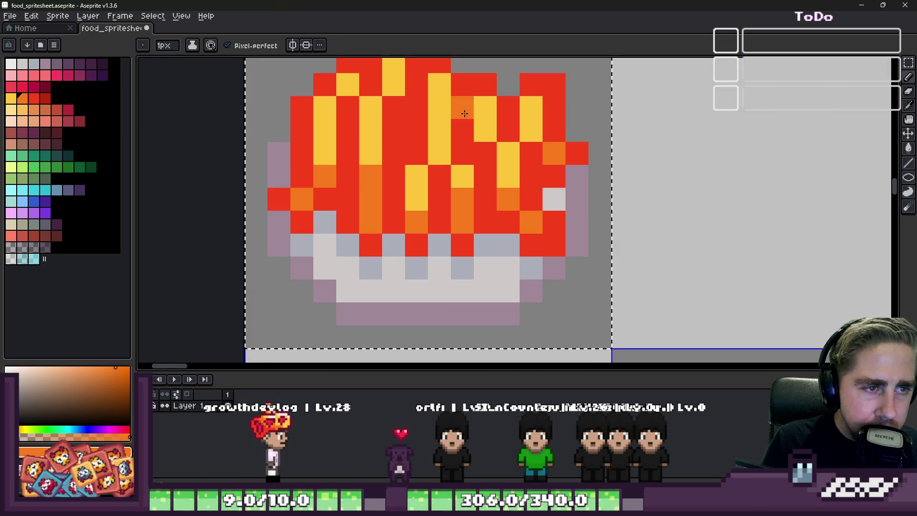
Alt-eyedrop the fries' bright red as the drawing colour
scroll(528, 143, down, 5)
scroll(529, 144, down, 2)
scroll(529, 163, up, 5)
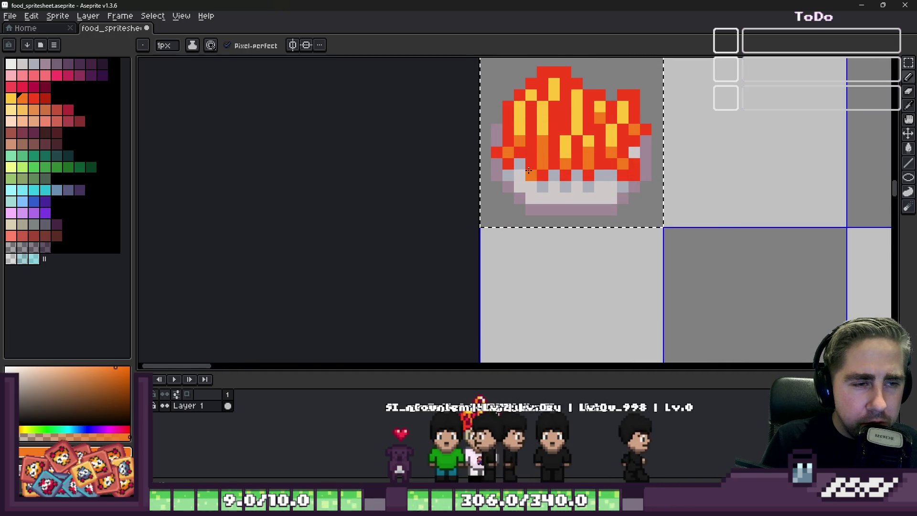
scroll(528, 170, down, 5)
scroll(506, 165, up, 6)
key(alt)
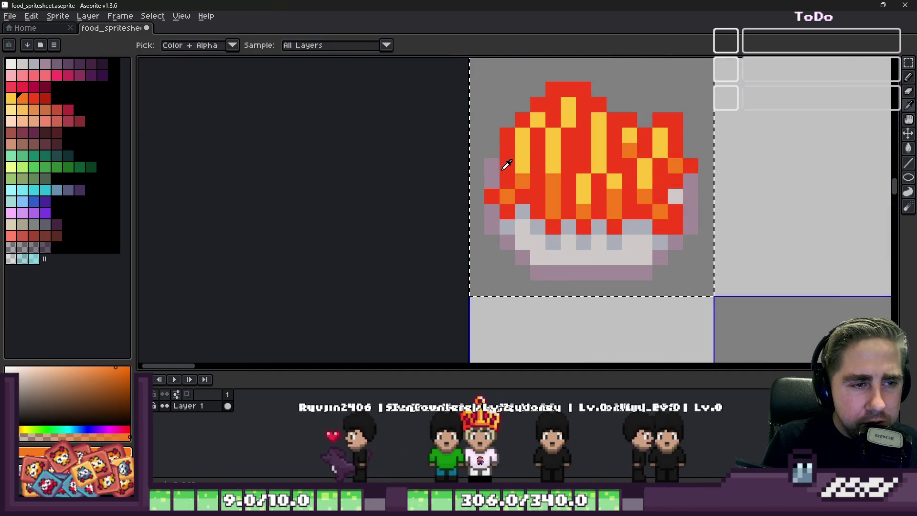
click(507, 165)
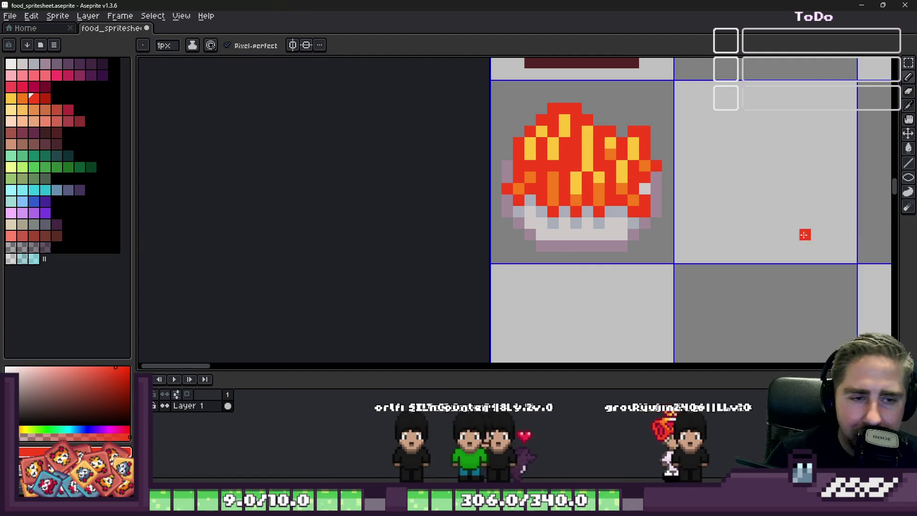
Marquee-select the top of the fries and move it up one pixel
scroll(573, 201, up, 3)
scroll(571, 204, down, 5)
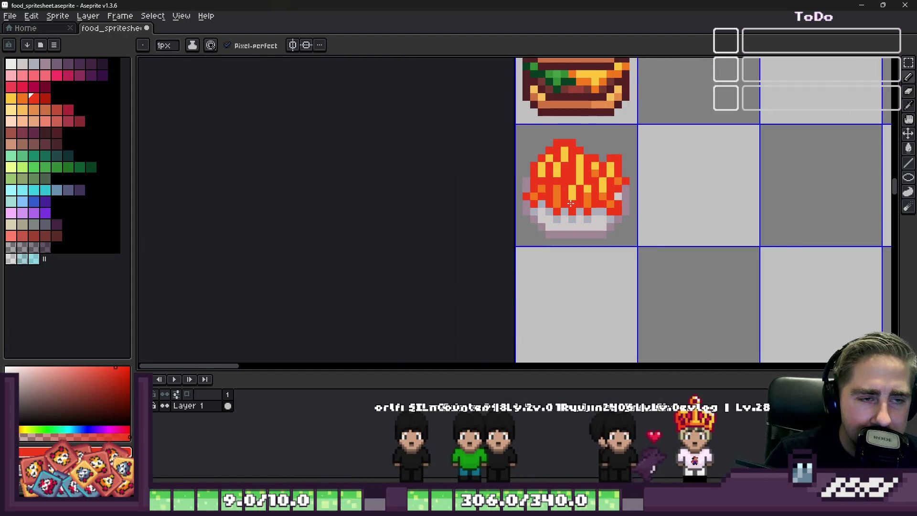
scroll(568, 202, up, 1)
key(m)
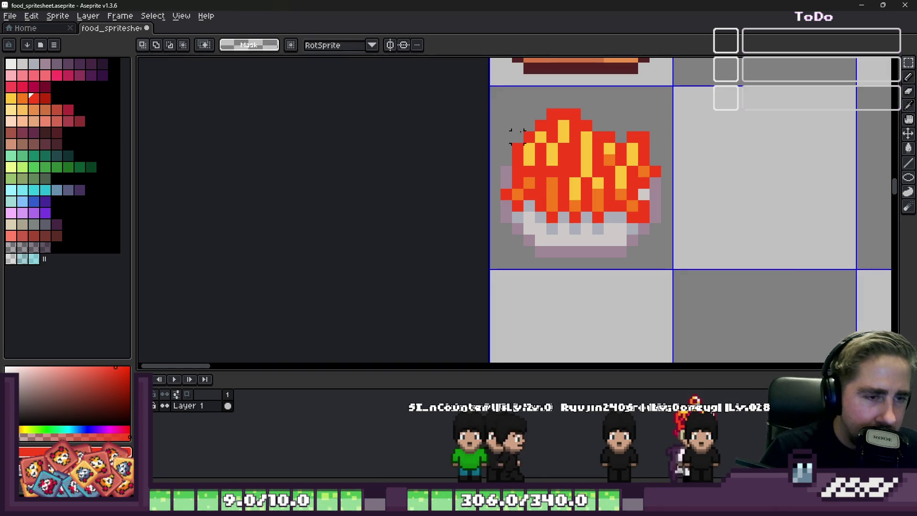
mouse_move(493, 97)
mouse_down()
mouse_move(672, 254)
mouse_move(698, 237)
mouse_up()
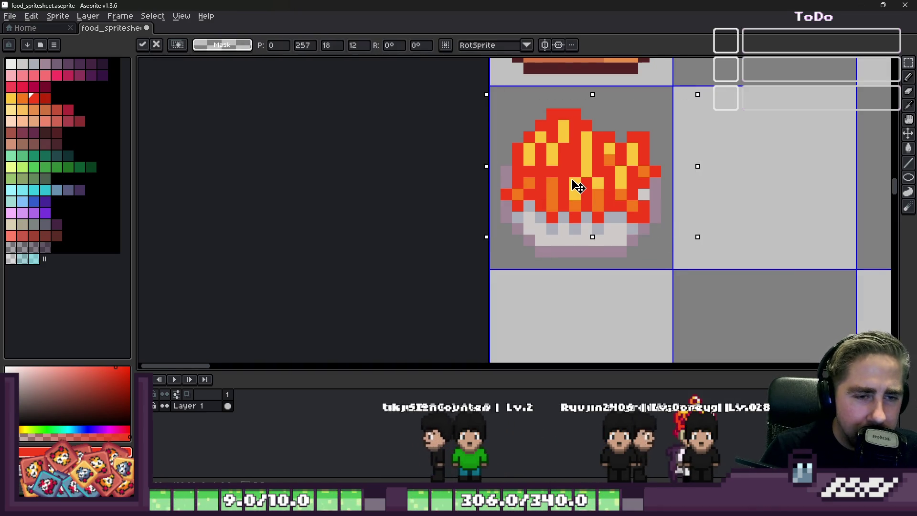
drag(574, 185, 572, 173)
key(Return)
key(ctrl+d)
Fill the gap beneath the fries light grey and extend the container's mauve edge
key(i)
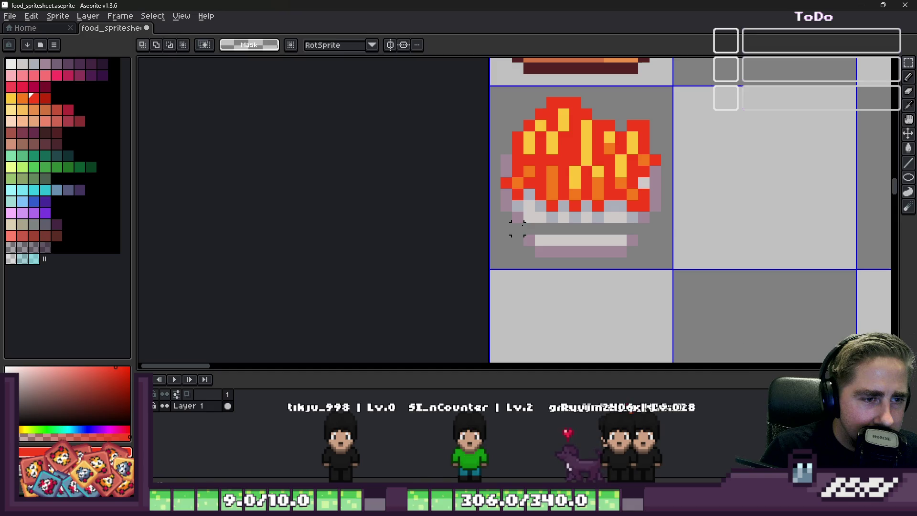
click(525, 213)
key(b)
scroll(519, 241, up, 3)
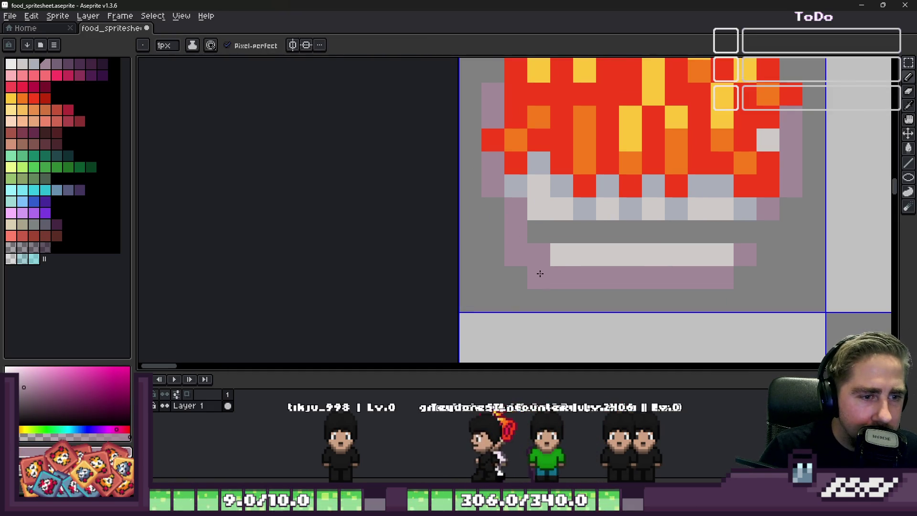
alt+click(566, 249)
click(542, 240)
mouse_move(544, 241)
mouse_down()
mouse_move(540, 231)
mouse_move(644, 236)
mouse_up()
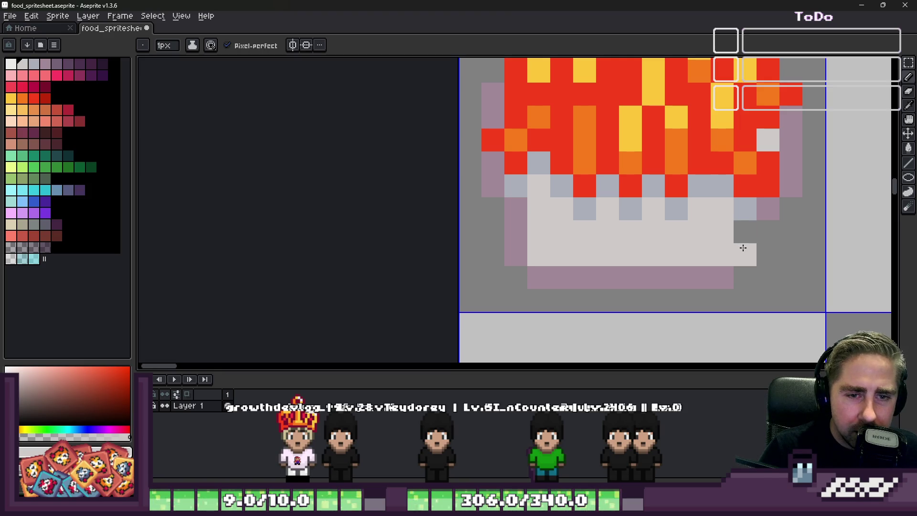
alt+click(768, 209)
click(769, 232)
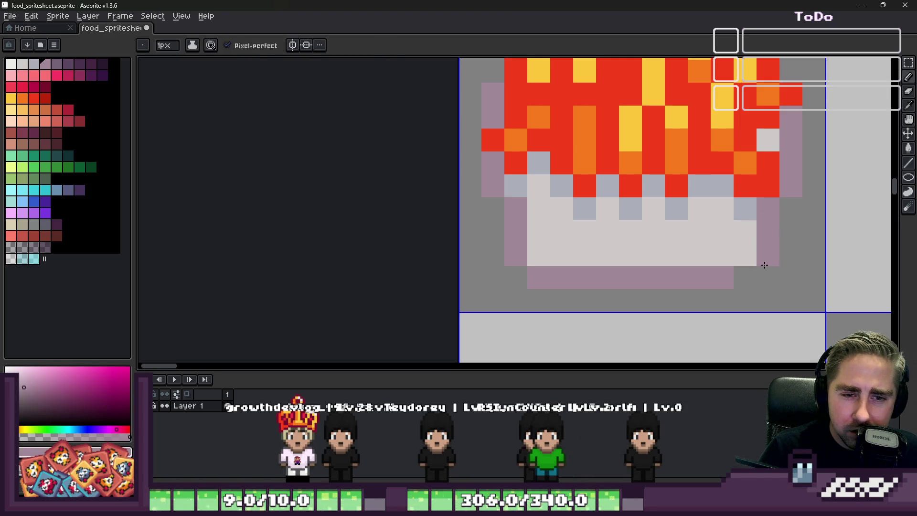
click(745, 277)
key(e)
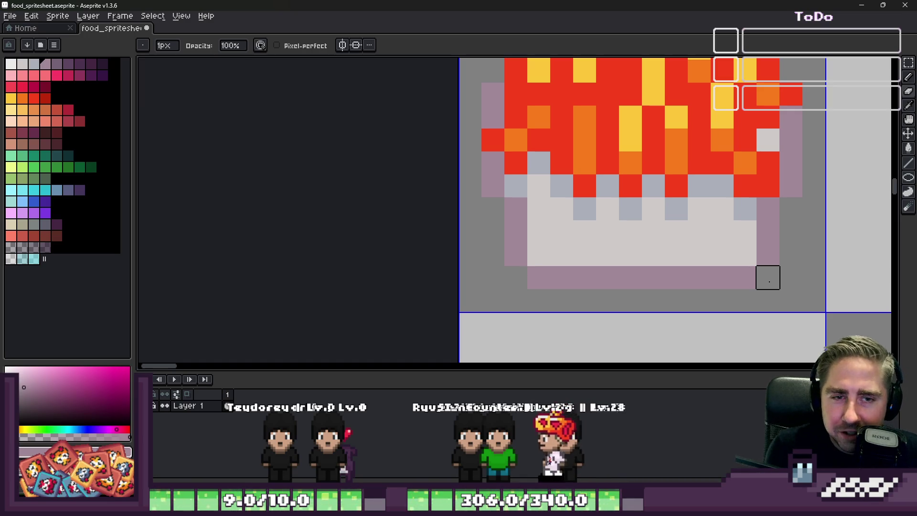
Add grey-blue shadow pixels beneath the fries, undoing one misplaced pixel
alt+click(750, 205)
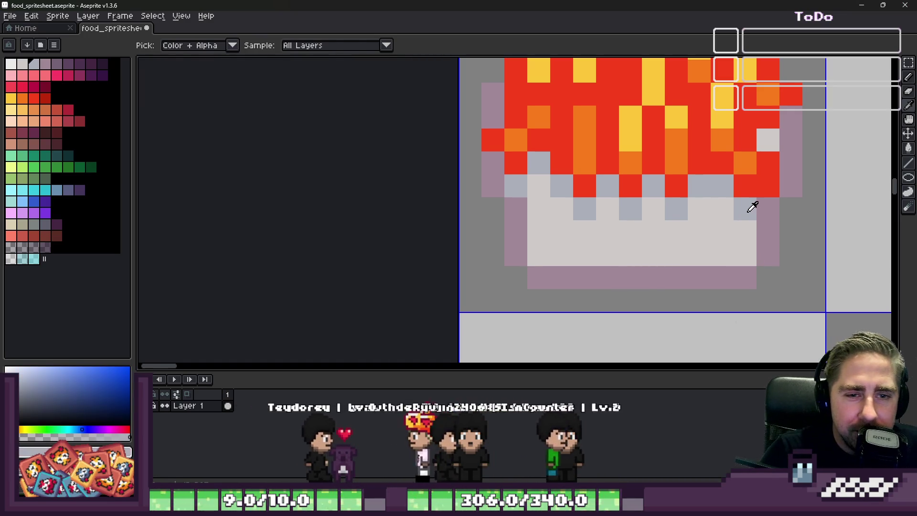
click(760, 139)
click(750, 180)
key(ctrl+z)
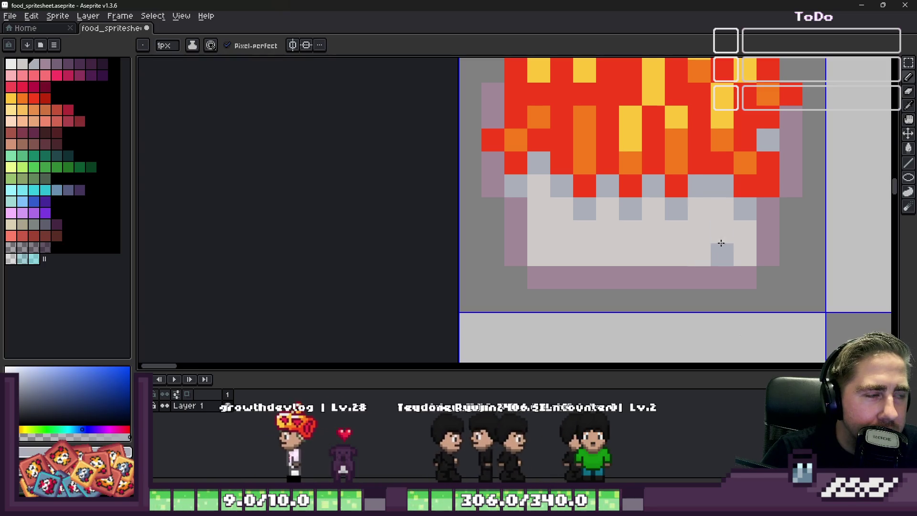
click(736, 225)
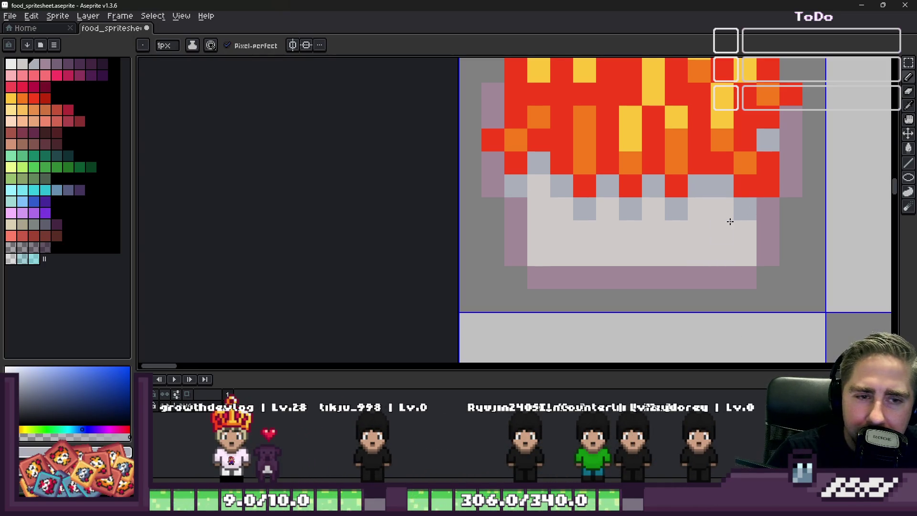
Paint a zigzag row of grey shadow pixels below the fries
alt+click(699, 181)
click(699, 208)
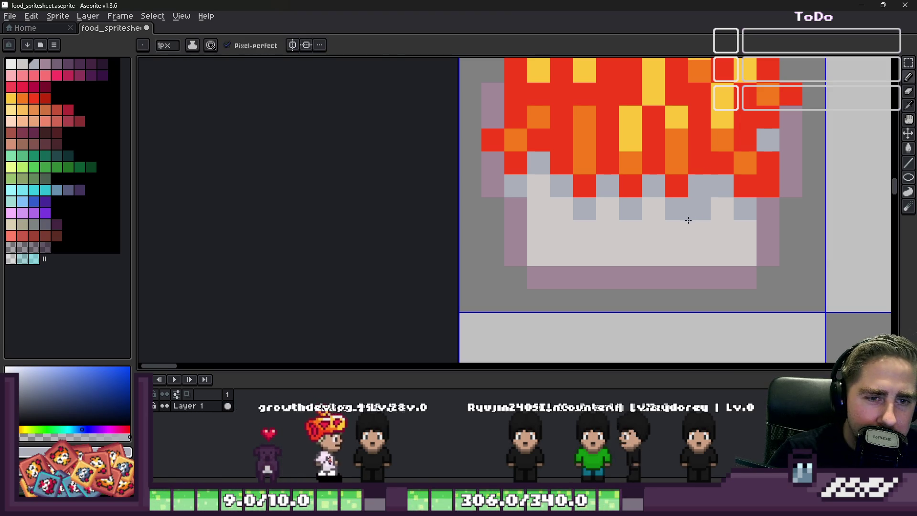
click(677, 232)
click(654, 208)
click(631, 231)
click(608, 209)
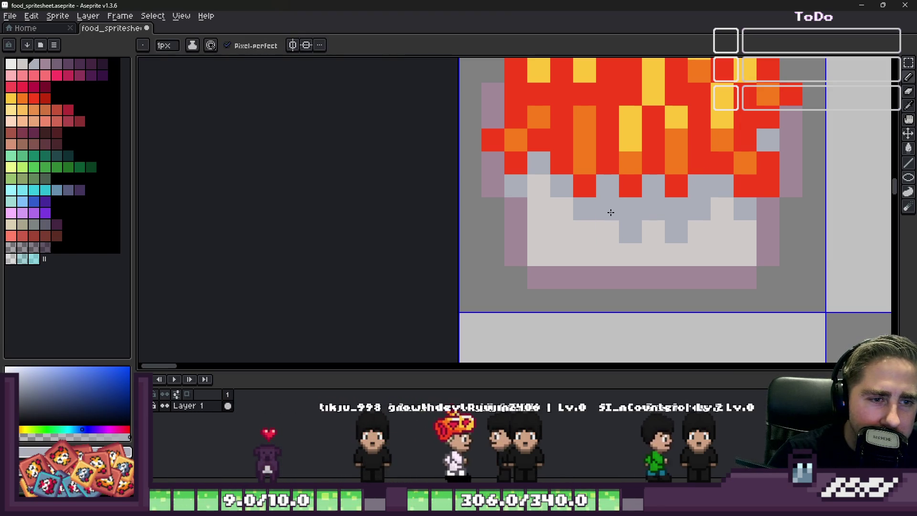
click(585, 231)
click(562, 208)
scroll(562, 201, down, 2)
scroll(658, 245, down, 3)
scroll(658, 245, up, 3)
Lighten alternating zigzag pixels on the container with the light container colour
alt+click(501, 234)
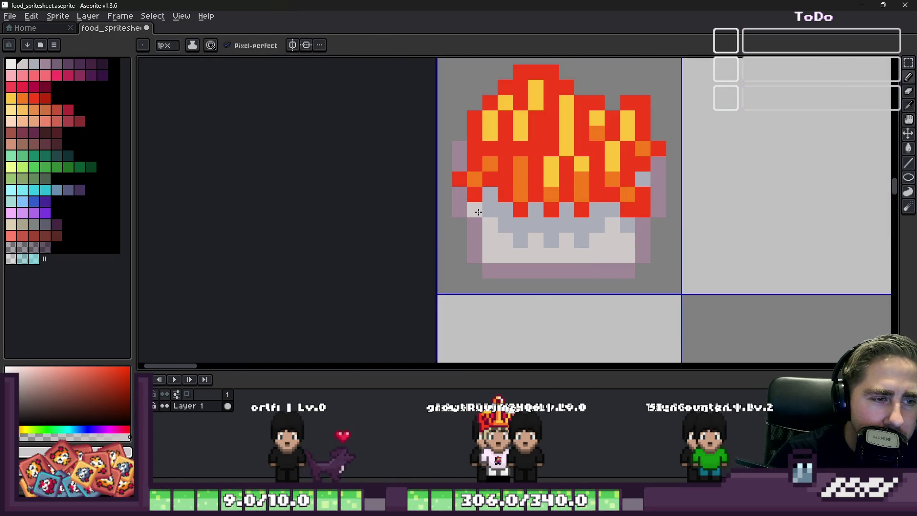
click(506, 225)
click(521, 240)
click(536, 225)
click(552, 240)
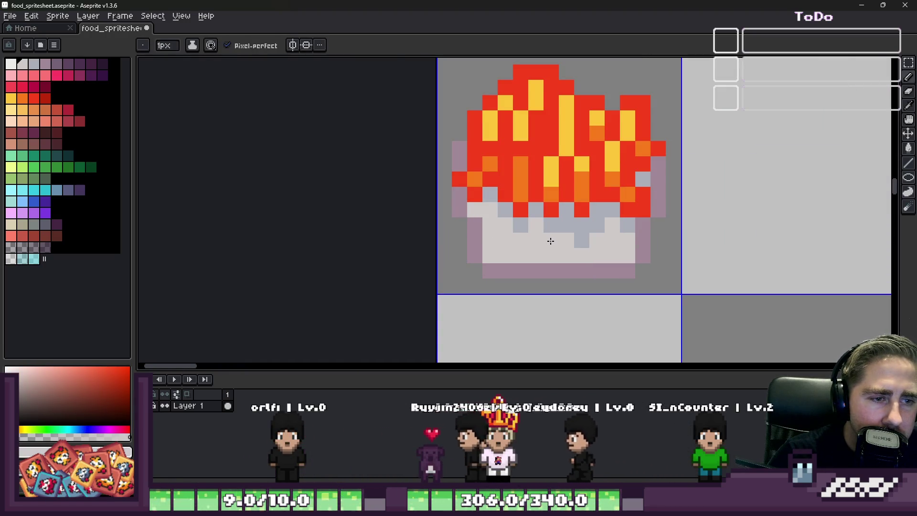
click(566, 225)
click(582, 241)
click(597, 225)
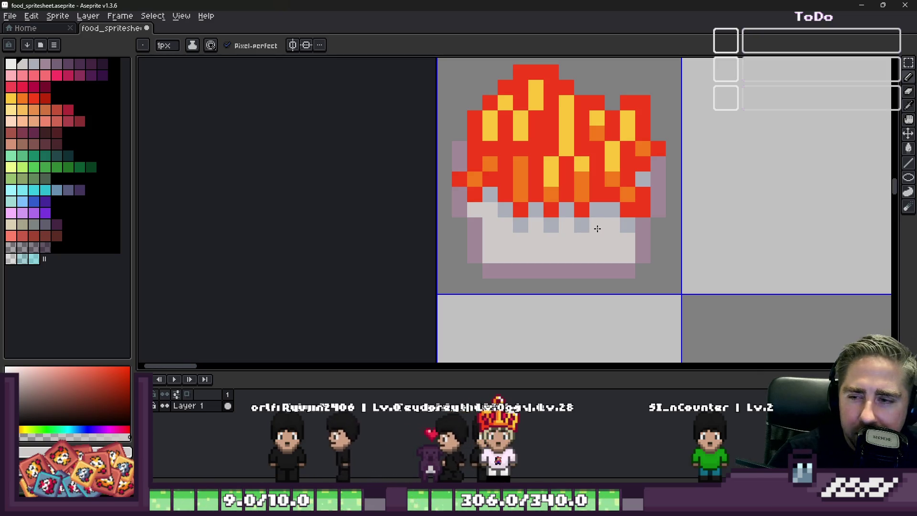
Add grey shadow pixels at the container's lower left, extending a column downward
scroll(613, 194, up, 1)
alt+click(617, 191)
click(646, 242)
click(632, 225)
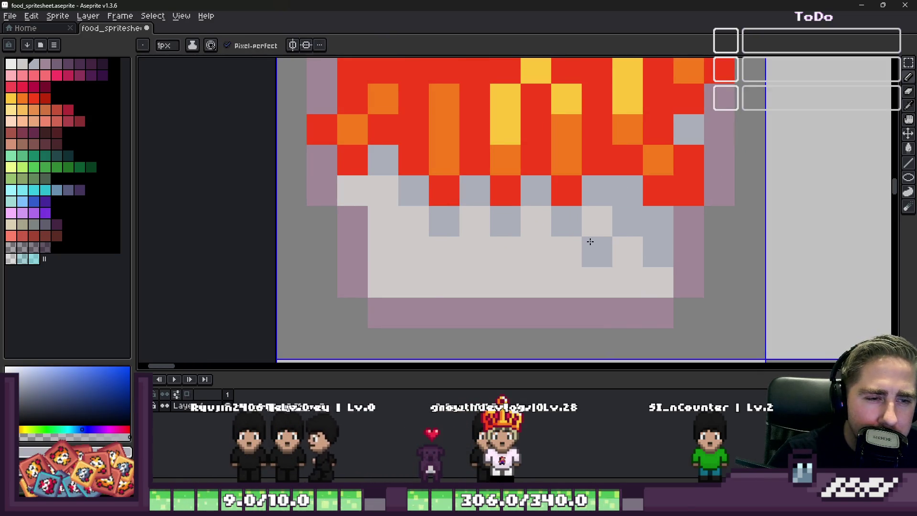
key(ctrl+z)
click(514, 245)
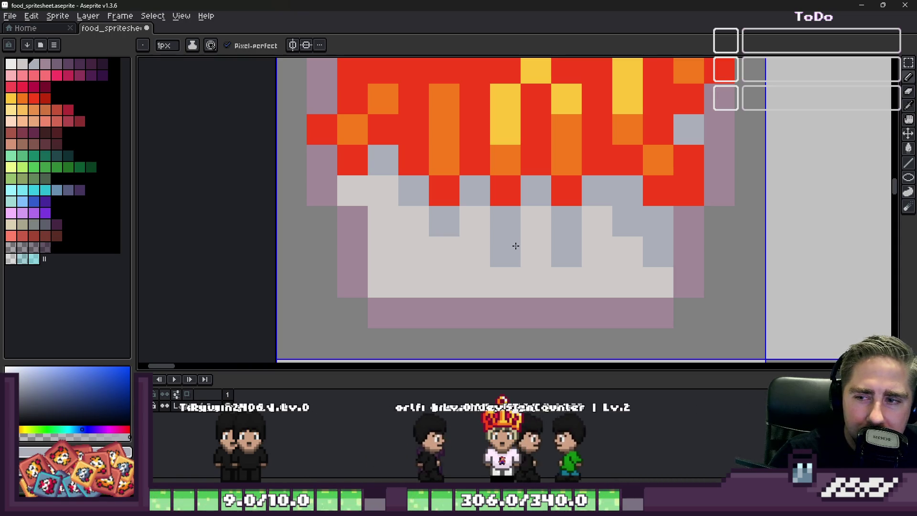
click(446, 249)
Repaint the lower and lower-right grey pixels back to the light container colour
alt+click(416, 241)
drag(444, 252, 569, 252)
scroll(591, 257, down, 1)
scroll(591, 257, up, 1)
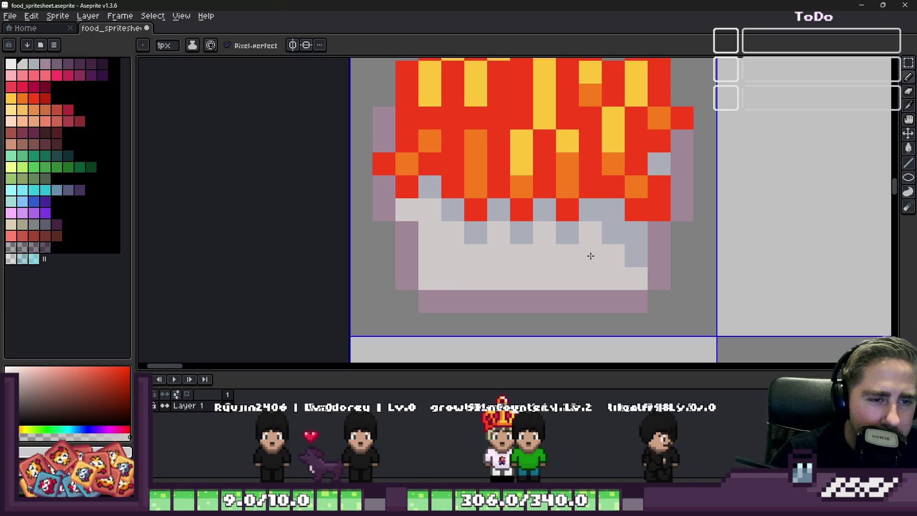
click(610, 238)
click(627, 261)
Add mauve edge pixels at both ends of the container base
alt+click(430, 186)
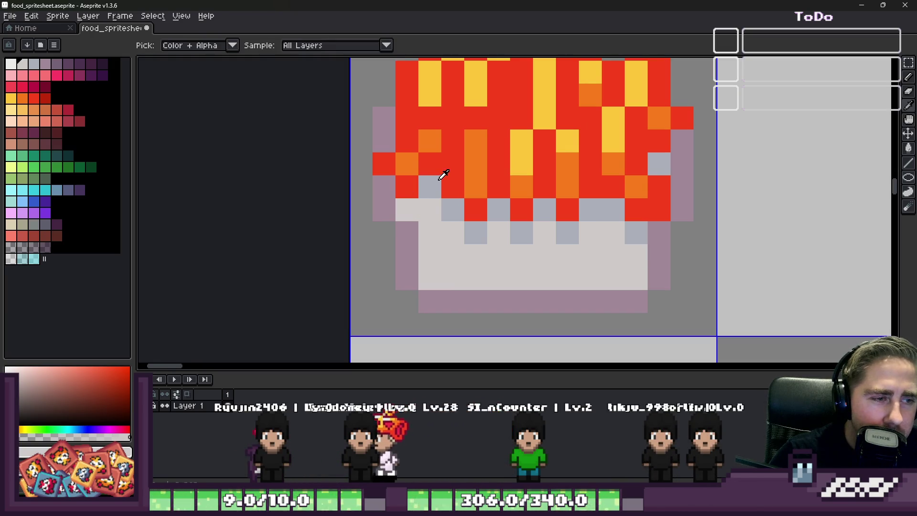
click(419, 213)
key(ctrl+z)
scroll(441, 199, down, 1)
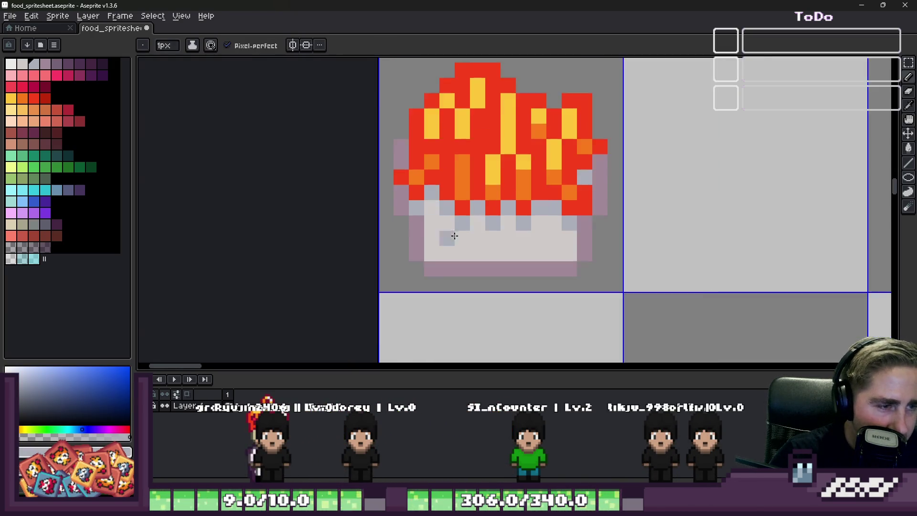
scroll(440, 215, down, 1)
scroll(436, 245, up, 2)
alt+click(411, 261)
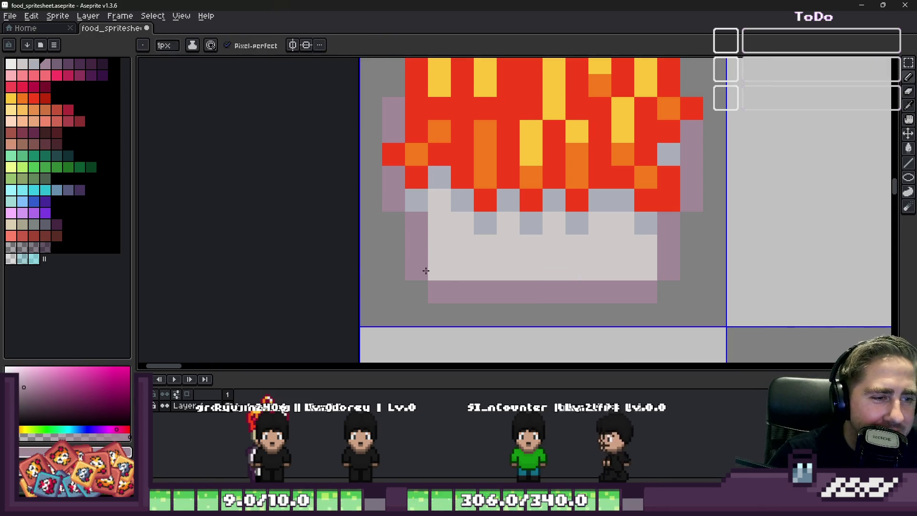
click(435, 270)
click(645, 273)
Erase the four corner pixels to round off the container base
key(e)
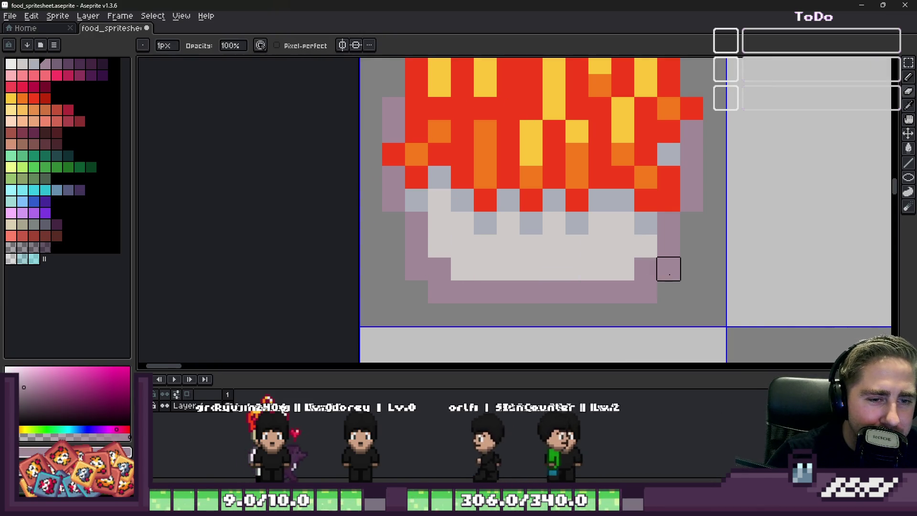
click(669, 269)
click(646, 292)
click(440, 292)
click(417, 269)
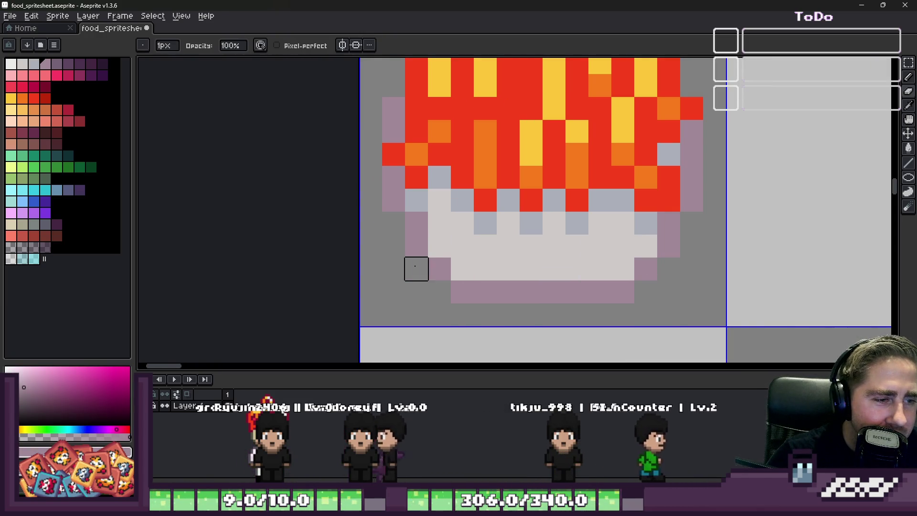
Shade the container's lower left and bottom row grey-blue
alt+click(444, 234)
key(b)
click(33, 64)
click(431, 245)
drag(458, 267, 625, 269)
click(460, 252)
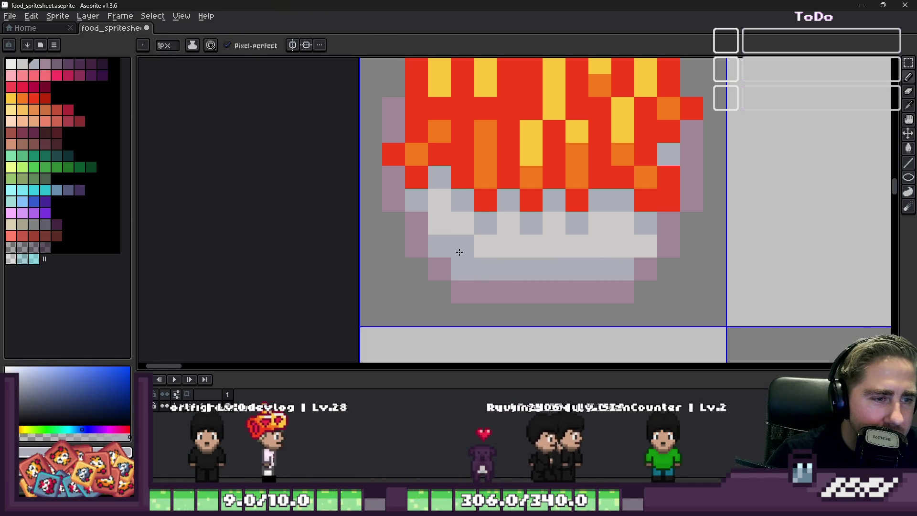
scroll(460, 252, down, 3)
scroll(445, 222, up, 2)
Eyedrop yellow, orange and red from the fries for the stripe shading
alt+click(496, 210)
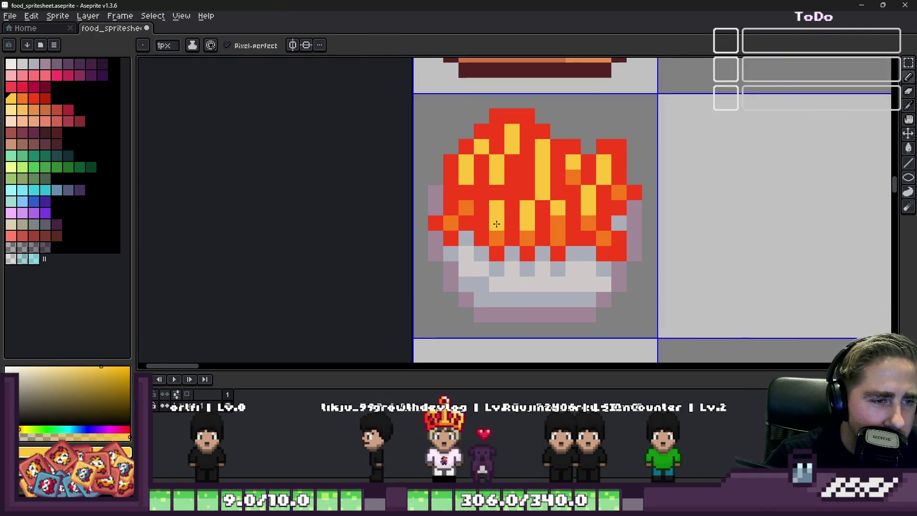
scroll(497, 224, up, 1)
alt+click(547, 256)
scroll(537, 242, down, 3)
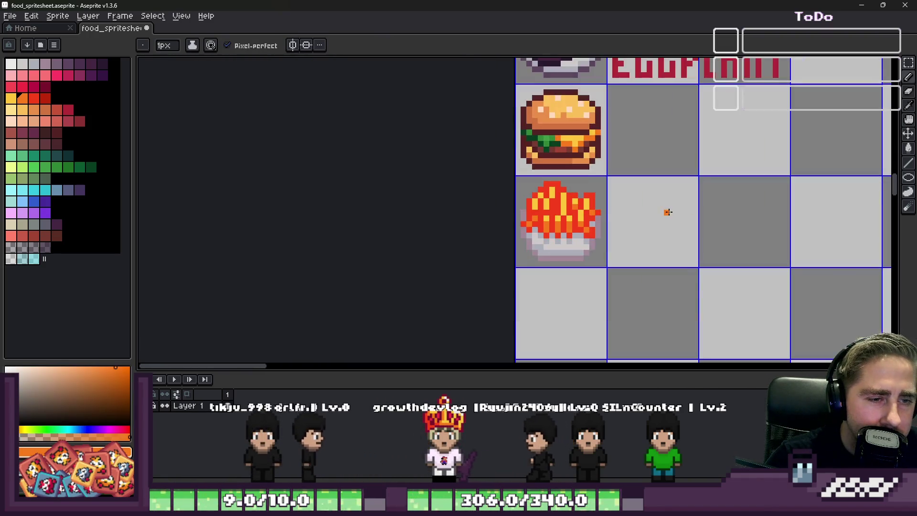
scroll(576, 217, up, 2)
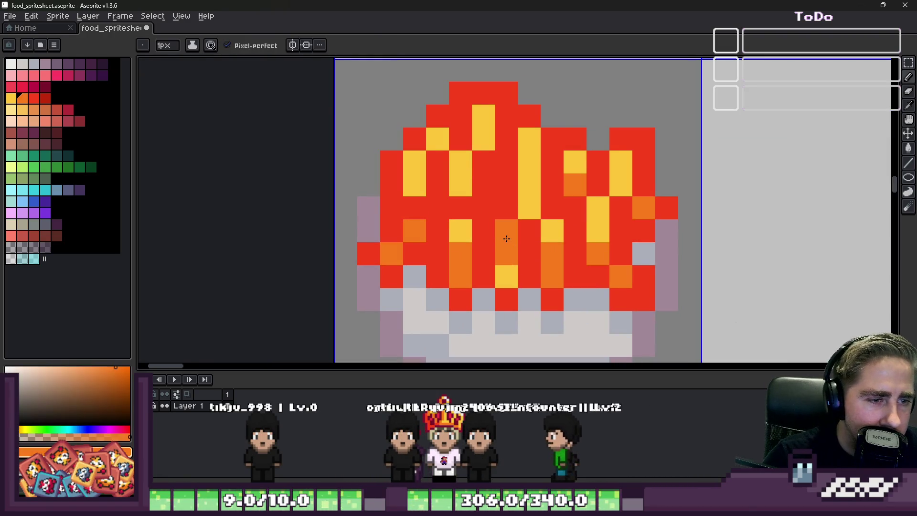
scroll(503, 205, down, 1)
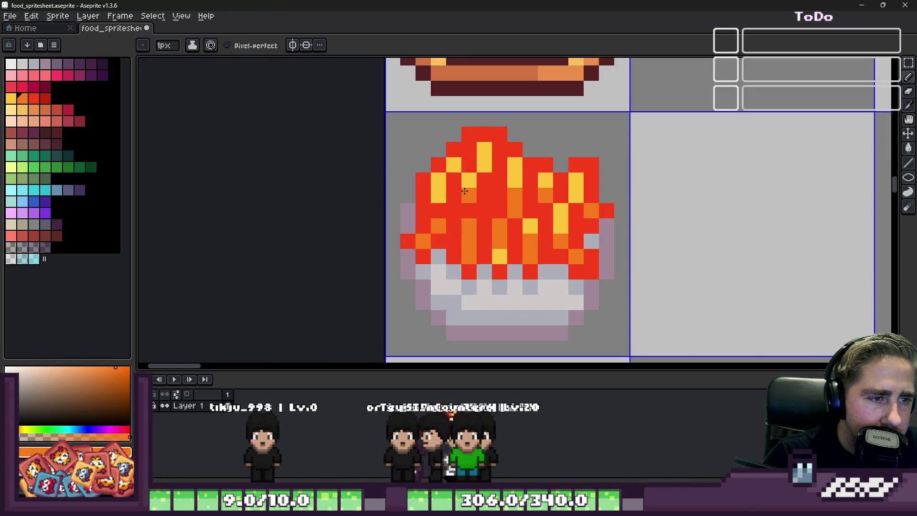
alt+click(454, 206)
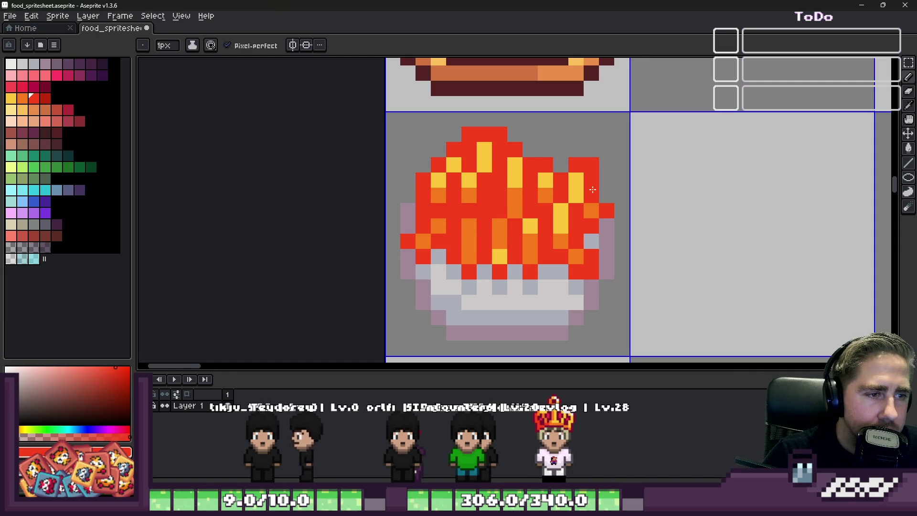
scroll(597, 195, up, 1)
alt+click(528, 199)
scroll(643, 205, down, 1)
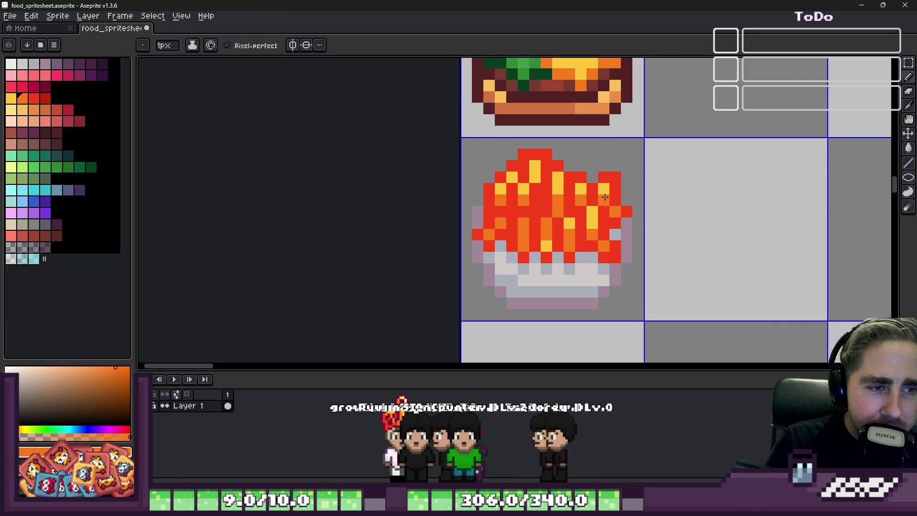
Turn one yellow fries pixel orange and one orange pixel yellow, then zoom to review the sheet
scroll(605, 197, up, 2)
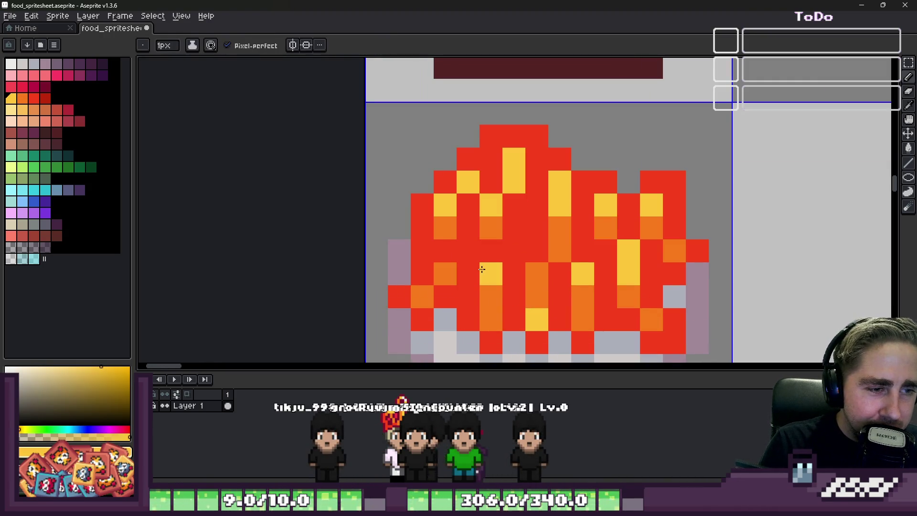
alt+click(540, 296)
click(535, 311)
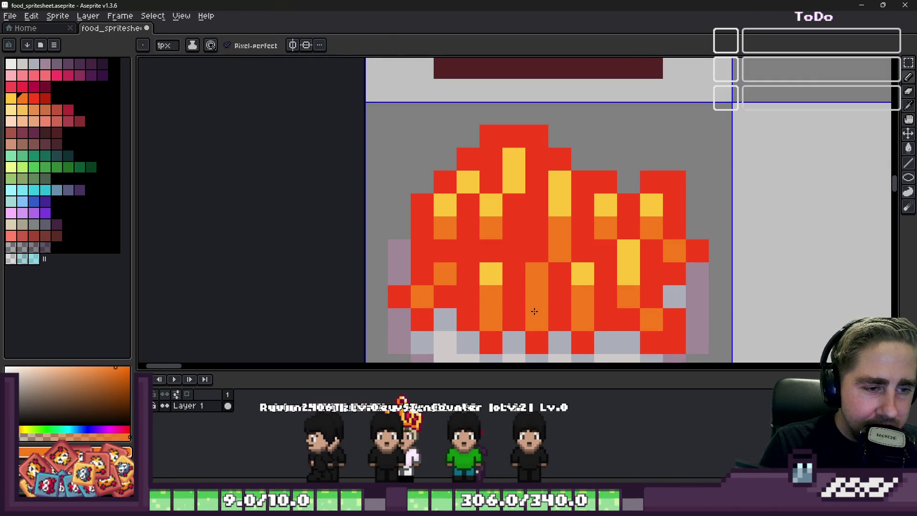
alt+click(578, 272)
click(559, 251)
scroll(550, 221, down, 4)
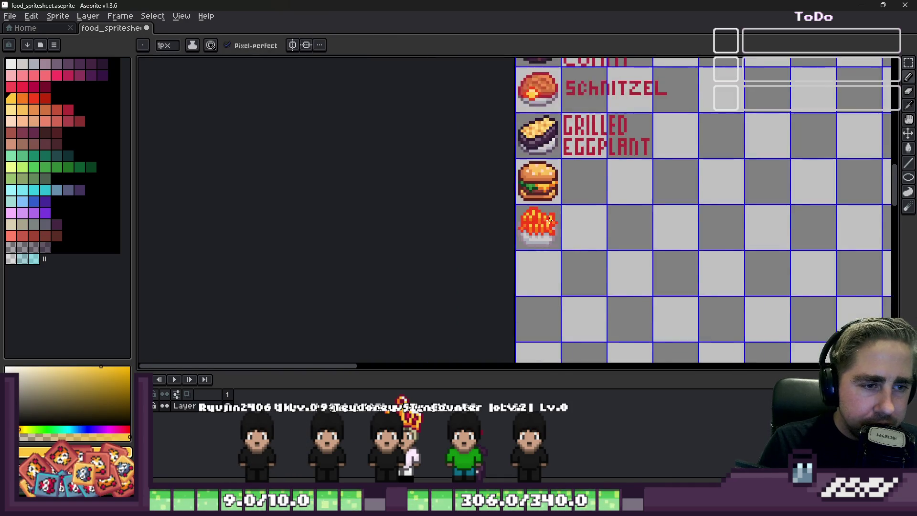
scroll(530, 222, up, 1)
scroll(521, 222, up, 1)
scroll(511, 224, down, 2)
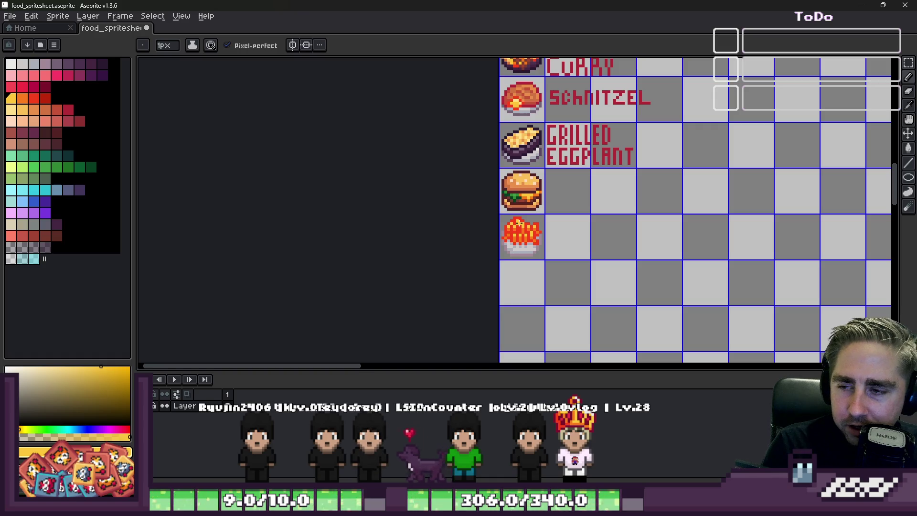
scroll(535, 269, up, 2)
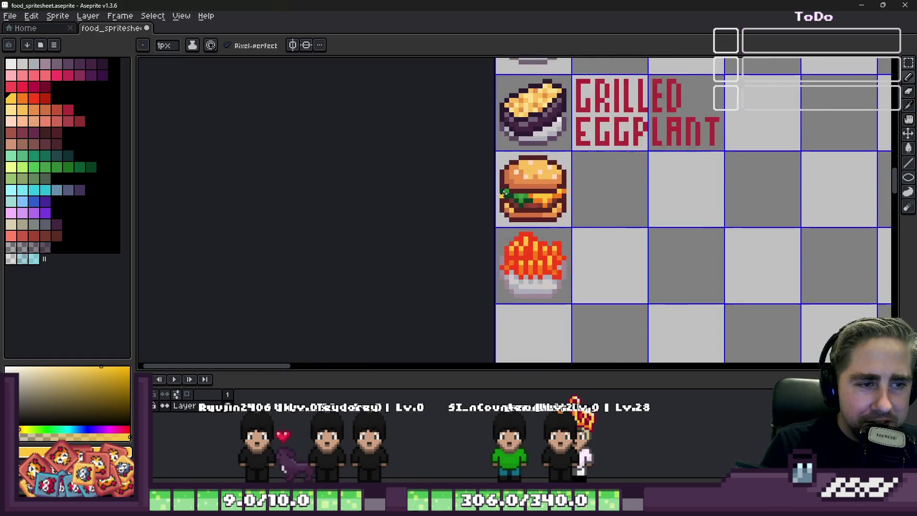
scroll(516, 229, down, 3)
scroll(495, 191, up, 2)
scroll(495, 191, up, 4)
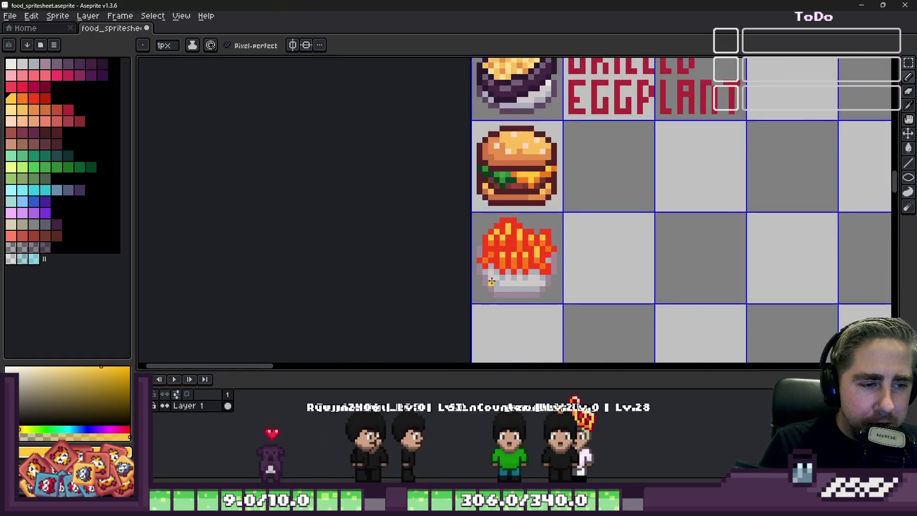
Choose the mauve outline colour and paint it down the bowl's left edge
key(i)
click(26, 77)
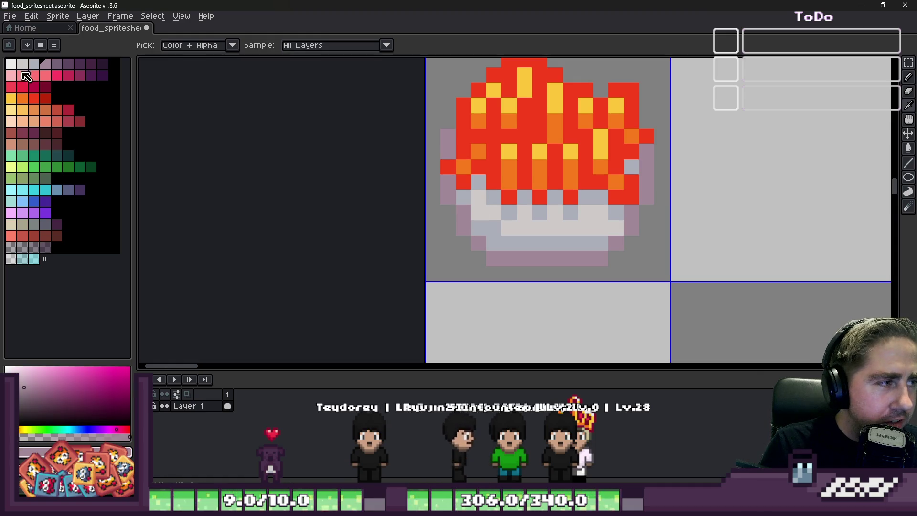
click(54, 65)
key(b)
drag(449, 136, 446, 172)
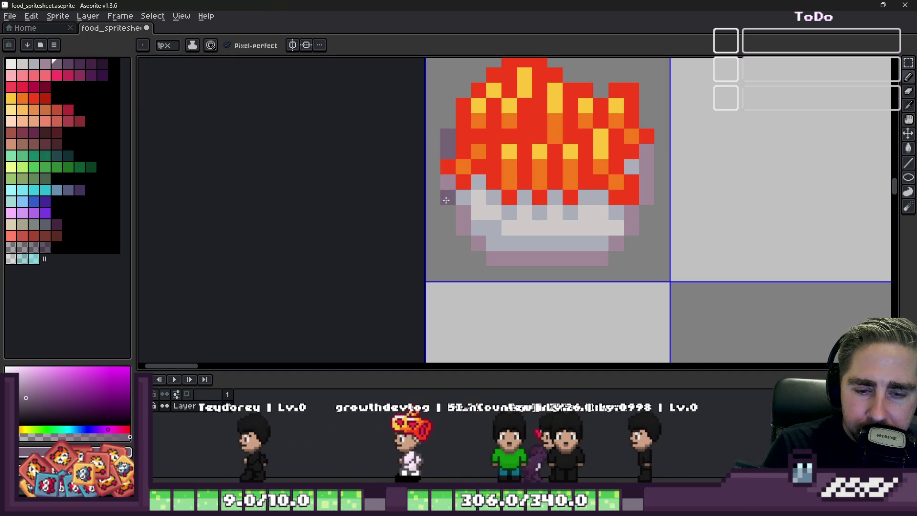
Darken the bowl's left-edge pixel, bottom outline row and right edge in mauve
scroll(452, 215, up, 1)
click(453, 170)
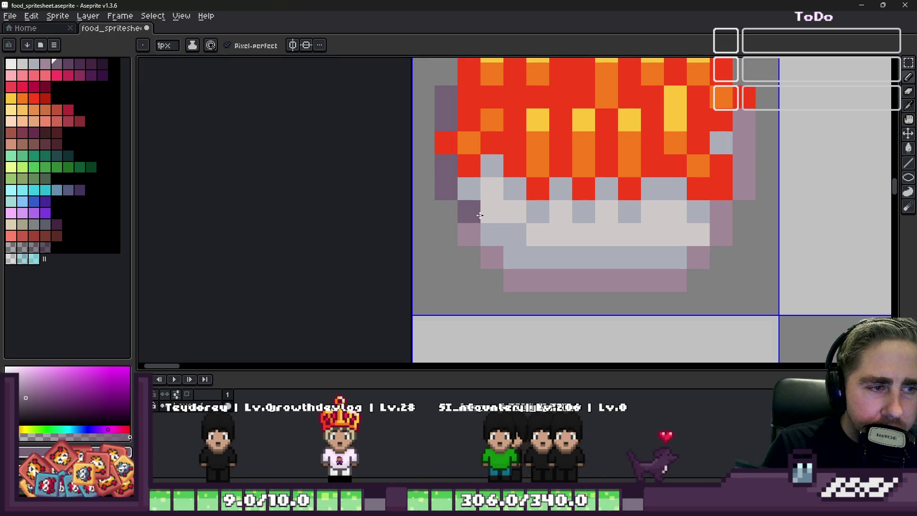
mouse_move(517, 289)
mouse_down()
mouse_move(745, 310)
mouse_move(676, 279)
mouse_up()
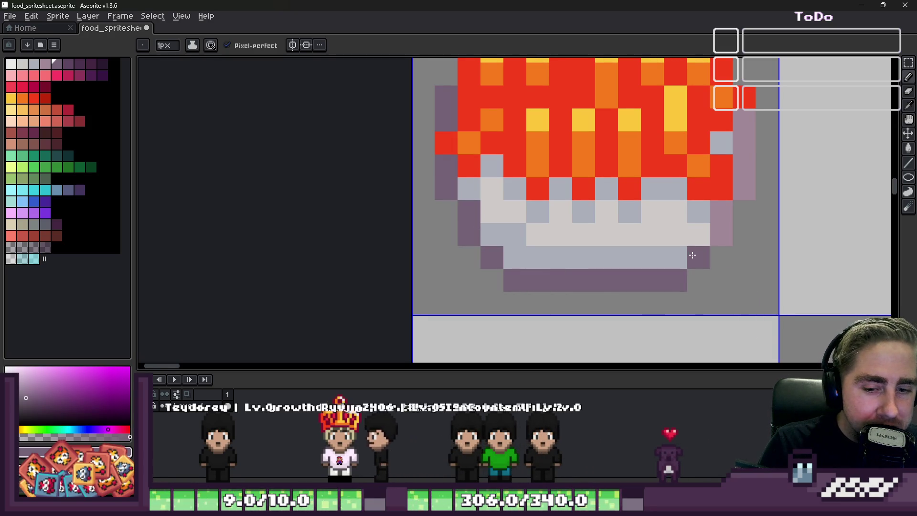
click(713, 239)
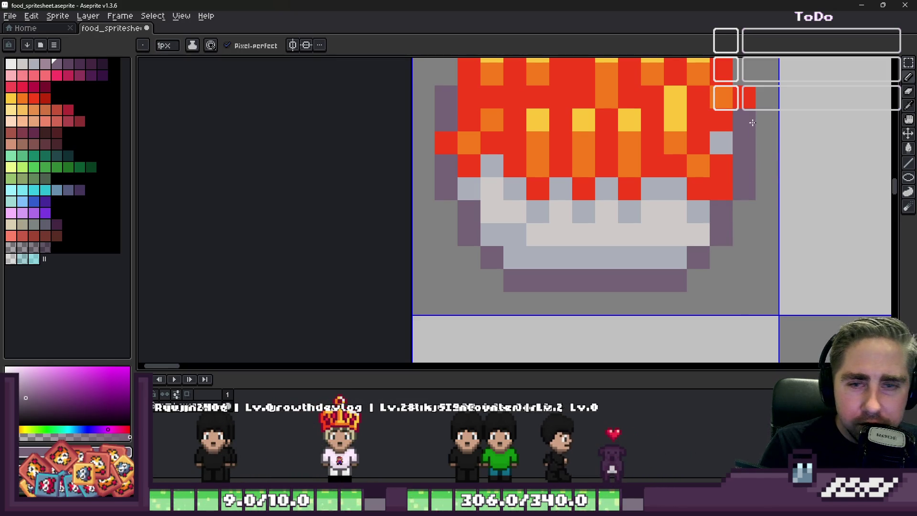
scroll(773, 187, down, 1)
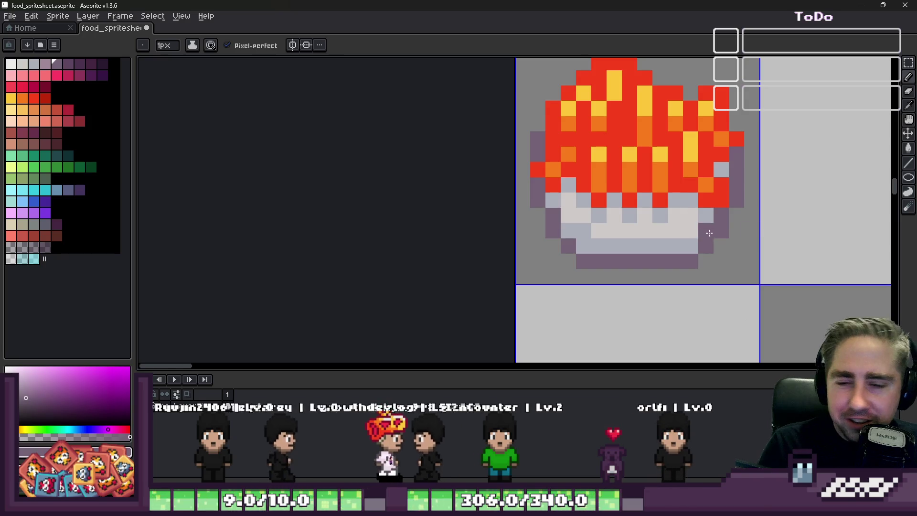
scroll(543, 250, up, 1)
scroll(538, 254, down, 2)
alt+click(532, 231)
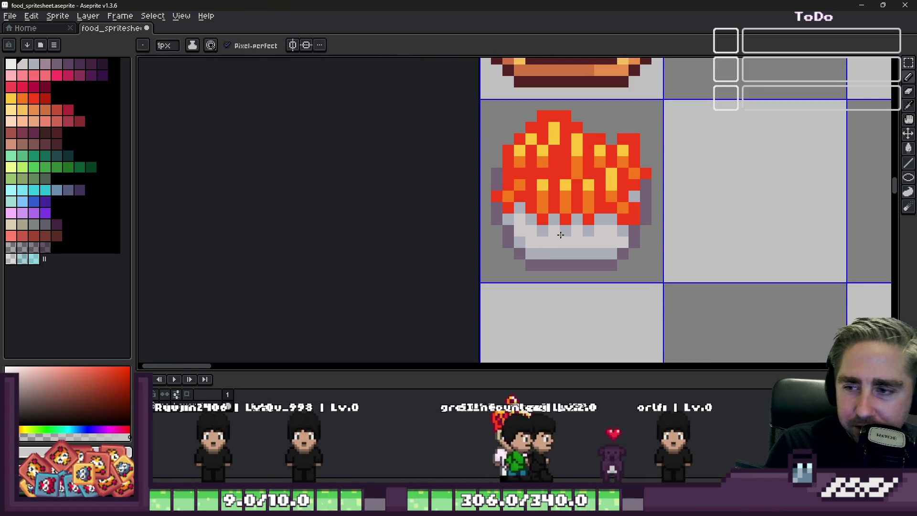
Erase the stray pixel at the fries' top-left
scroll(560, 234, down, 1)
scroll(535, 244, up, 2)
alt+click(488, 288)
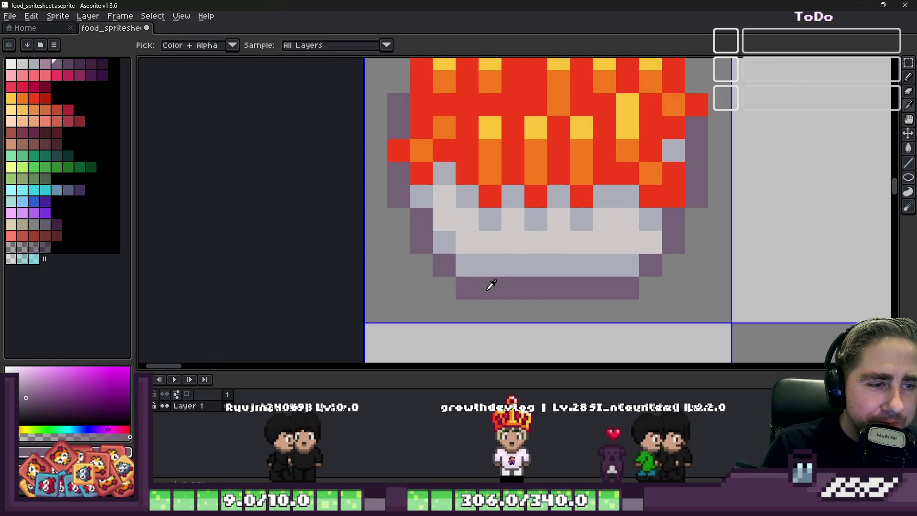
scroll(497, 277, down, 2)
scroll(497, 143, up, 2)
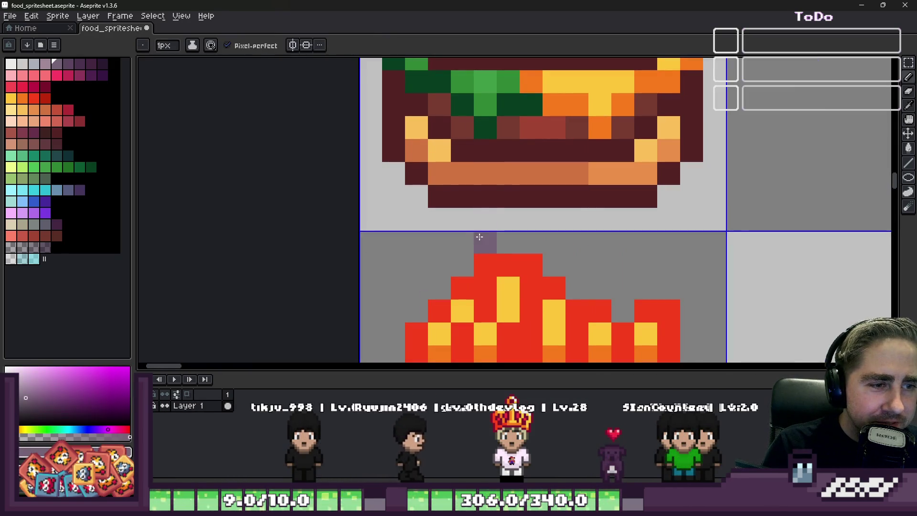
key(e)
click(485, 265)
scroll(531, 265, down, 2)
scroll(648, 201, up, 2)
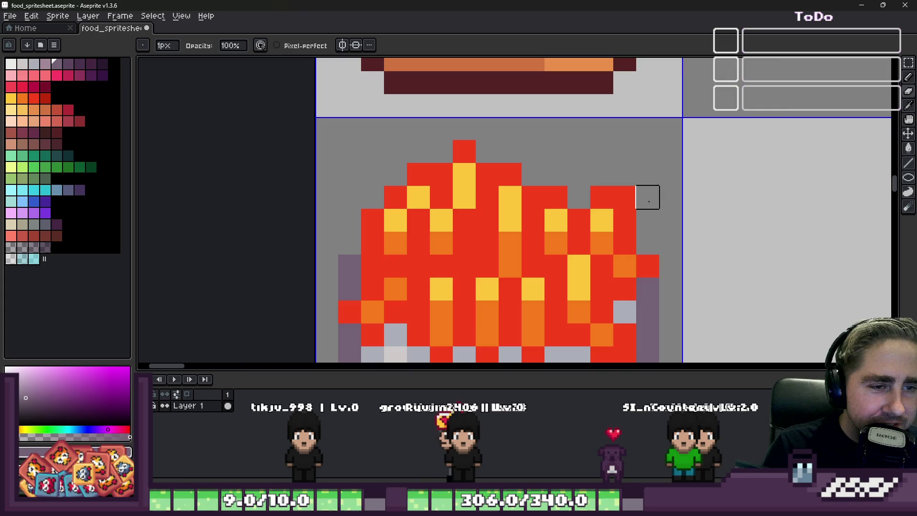
scroll(625, 197, down, 2)
scroll(527, 184, up, 2)
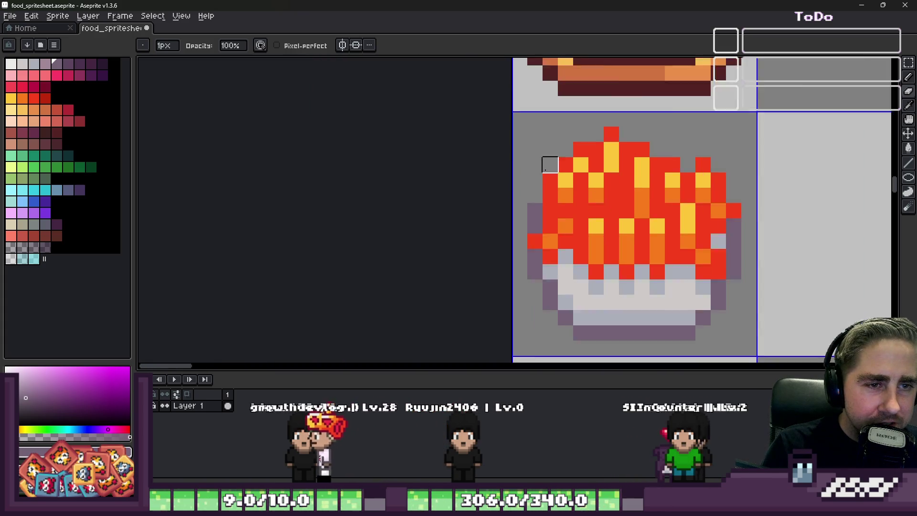
scroll(590, 181, down, 1)
scroll(602, 194, up, 1)
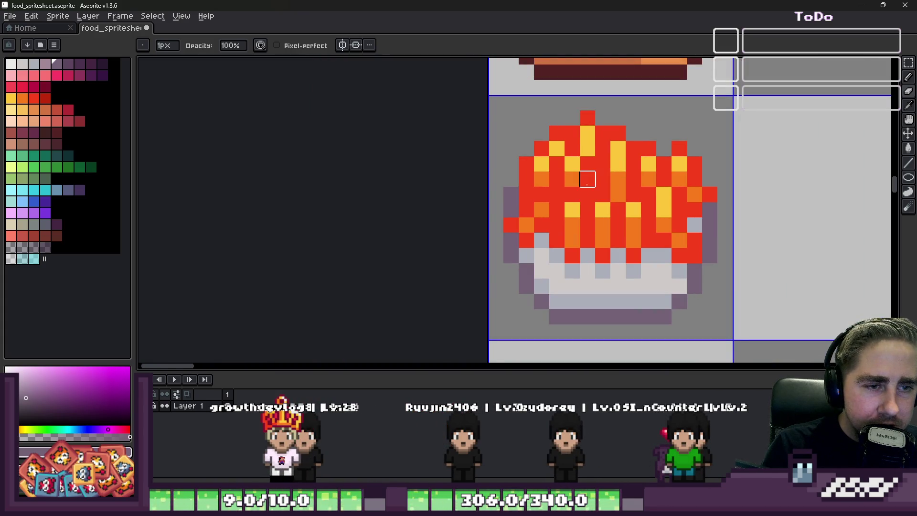
Sample yellow from the fries and switch to the Food Wheel showing French Fries as winner
key(alt)
alt+click(575, 211)
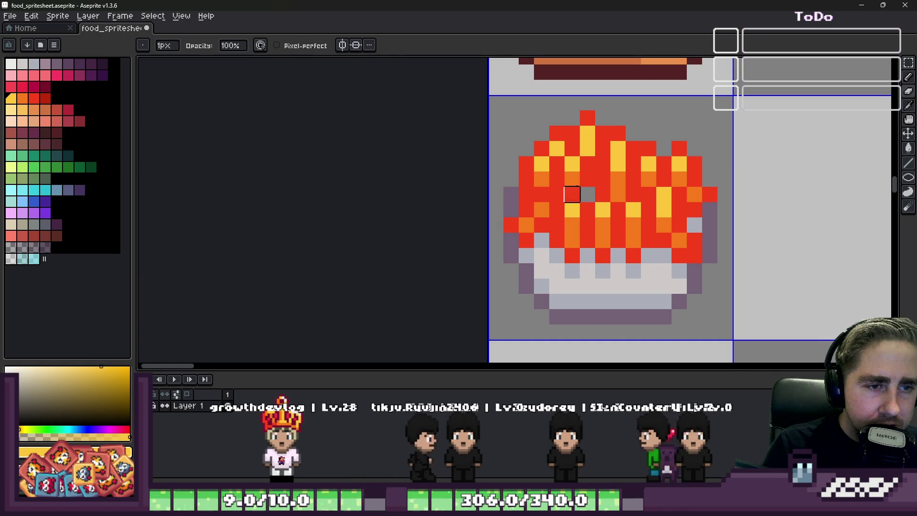
scroll(587, 192, down, 6)
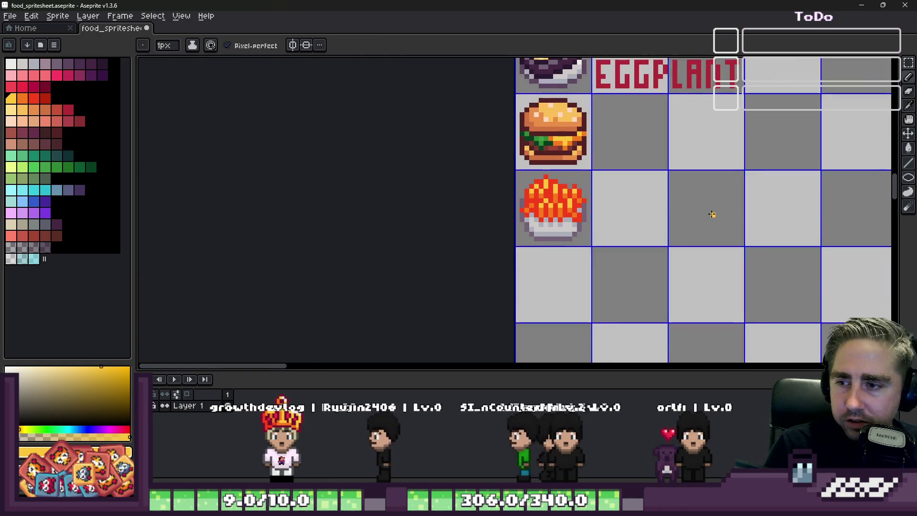
scroll(584, 206, up, 1)
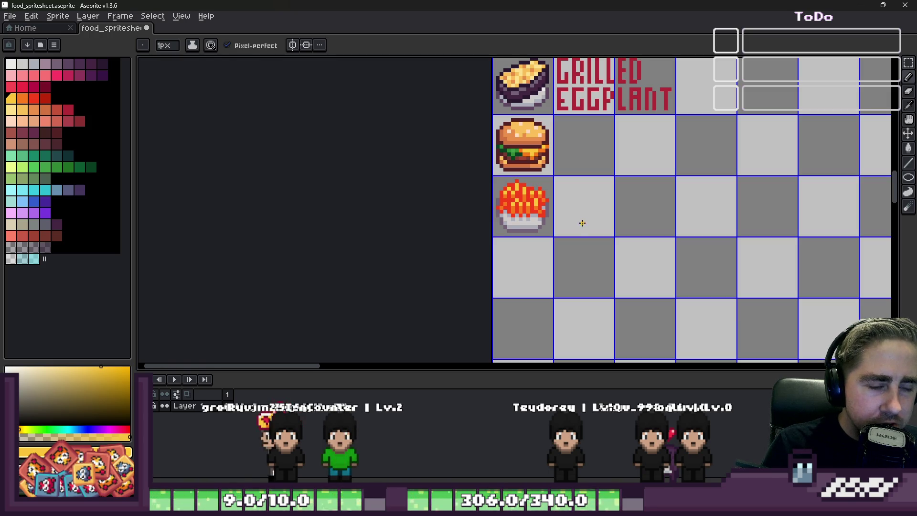
key(alt+Tab)
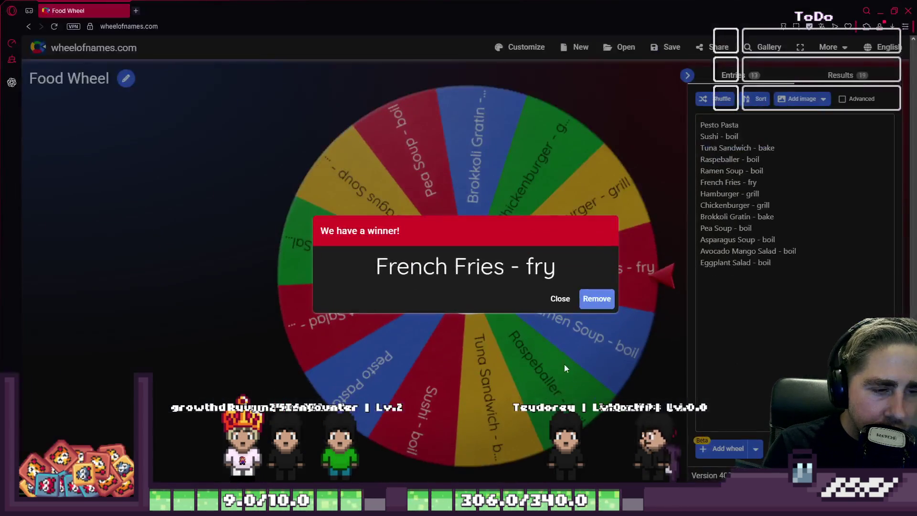
Remove 'French Fries - fry', spin the wheel to land on Pesto Pasta, and return to Aseprite
click(598, 299)
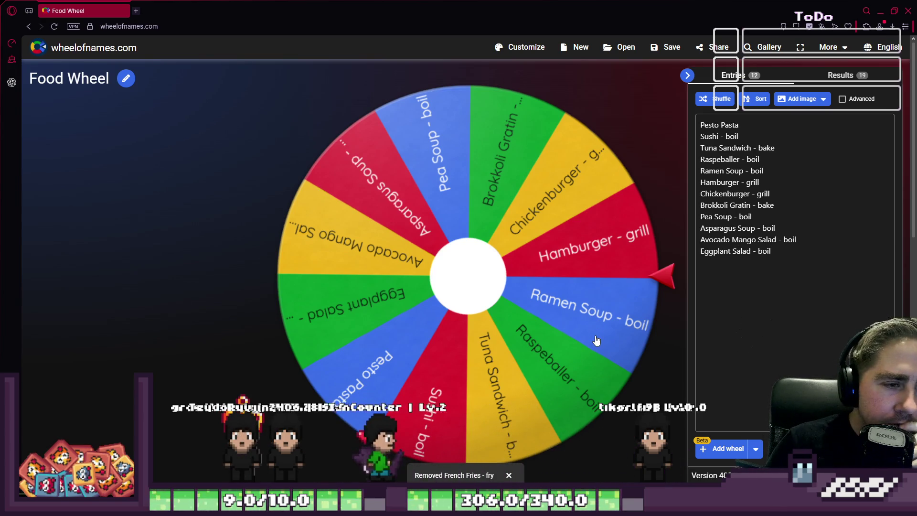
click(502, 267)
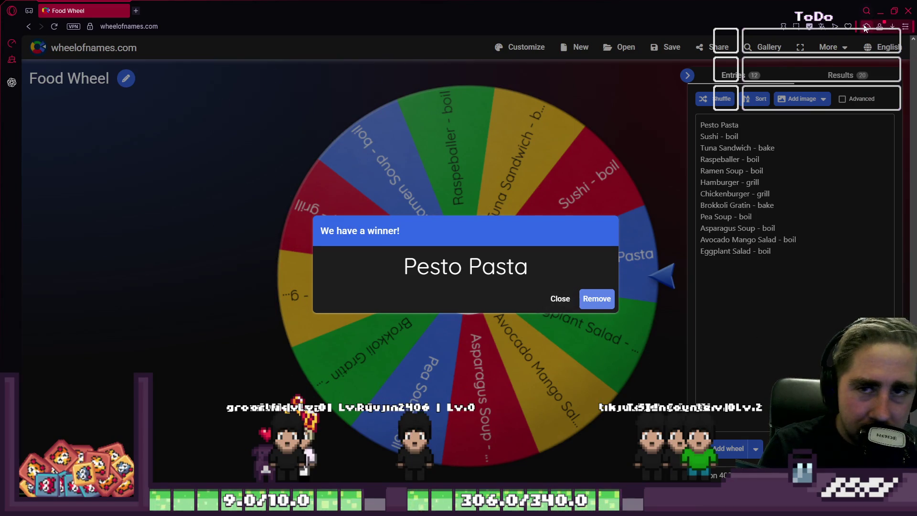
click(879, 18)
scroll(514, 234, up, 3)
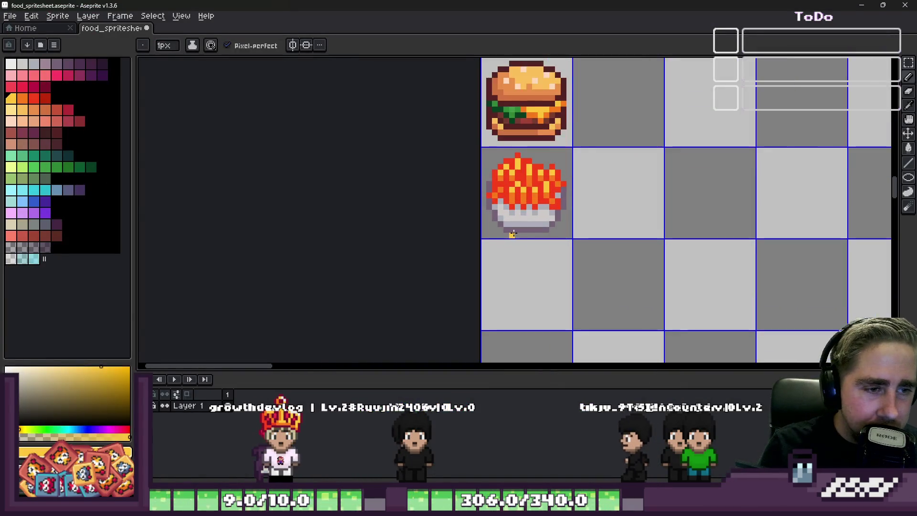
Sample the fries' red and bucket-fill all those red pixels with a darker red
scroll(516, 174, down, 5)
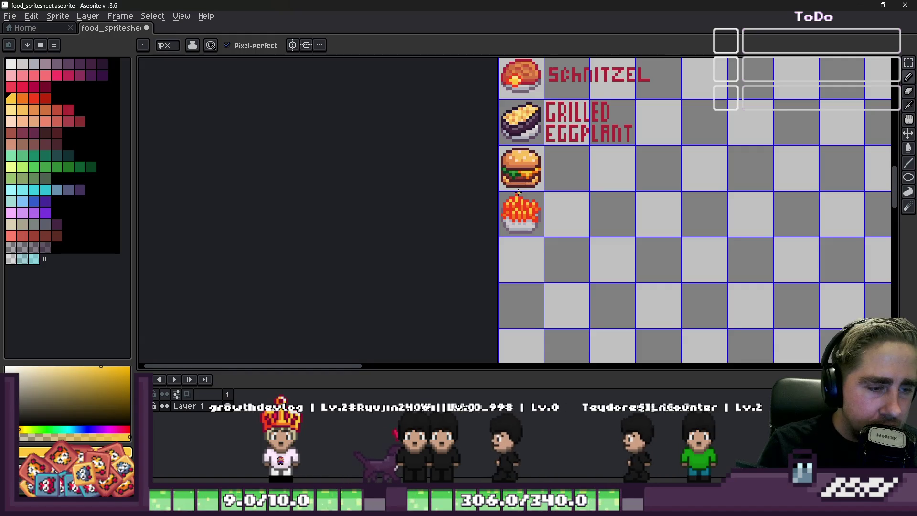
scroll(526, 215, up, 3)
scroll(527, 220, up, 4)
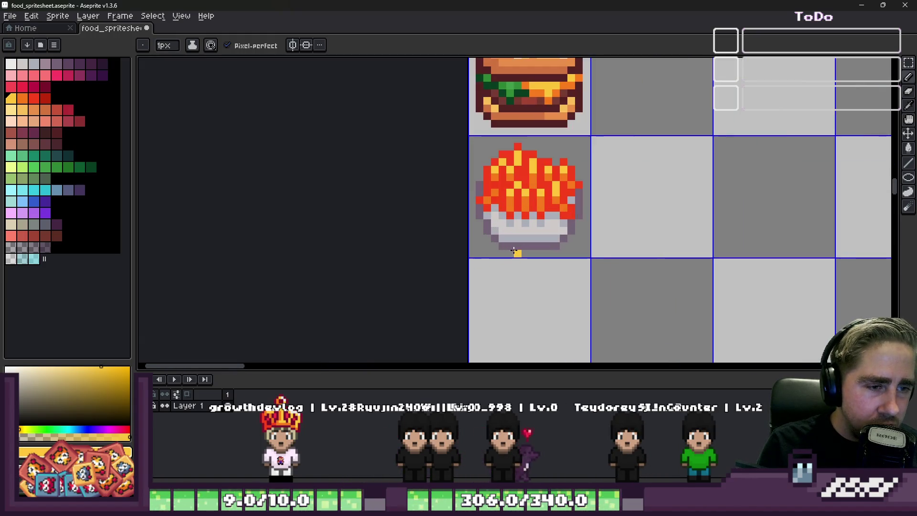
scroll(597, 239, down, 6)
scroll(597, 239, down, 2)
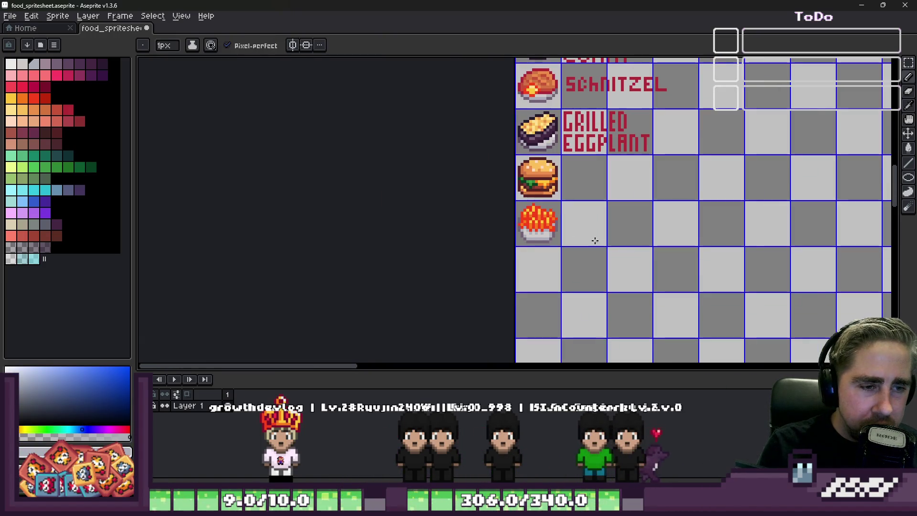
scroll(584, 247, down, 4)
scroll(575, 258, up, 2)
scroll(574, 258, up, 2)
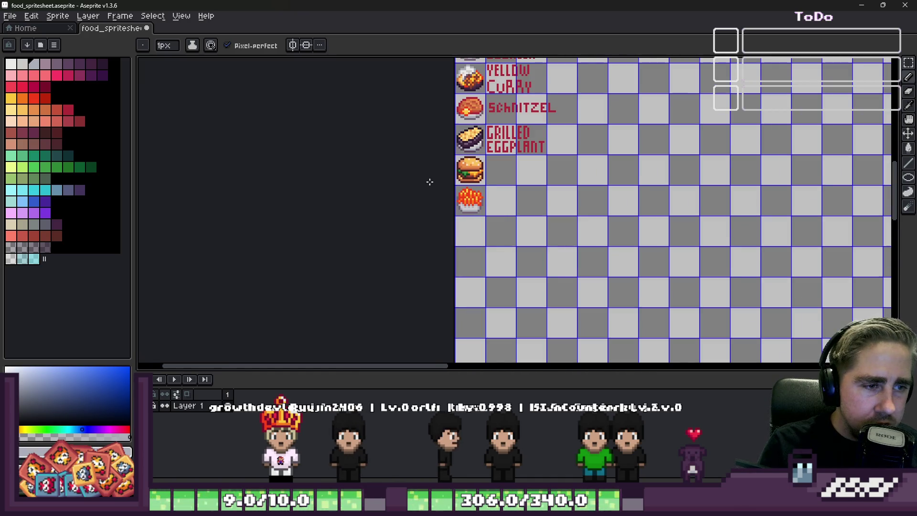
scroll(430, 182, up, 5)
key(i)
click(34, 97)
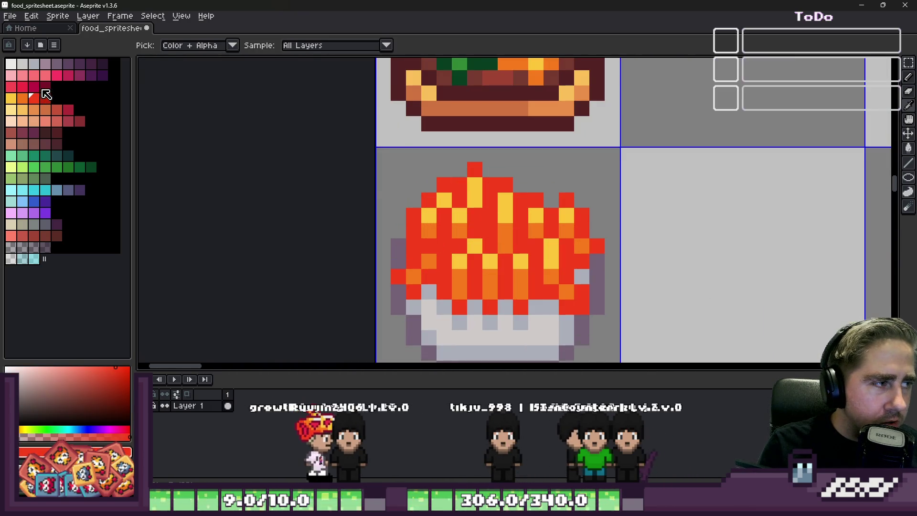
click(45, 86)
key(m)
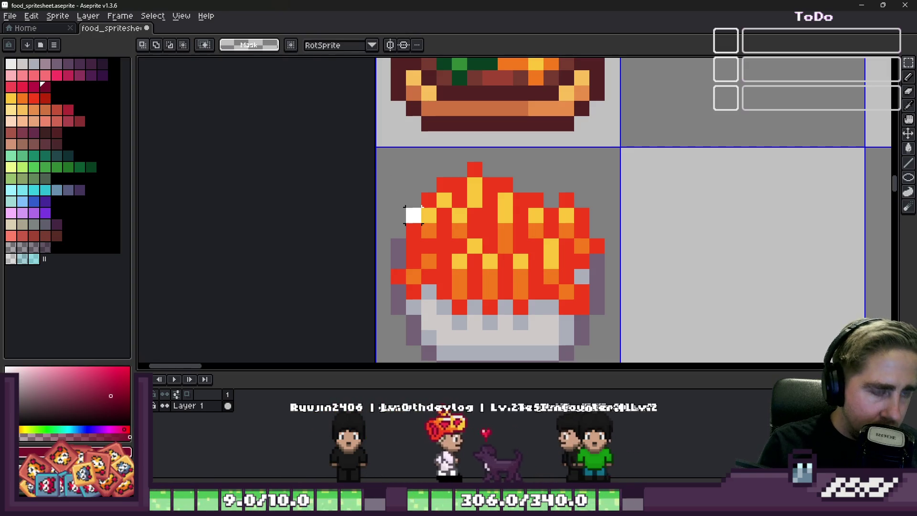
key(g)
click(415, 224)
Refill the fries' dark red pixels with a slightly brighter red
scroll(421, 222, down, 4)
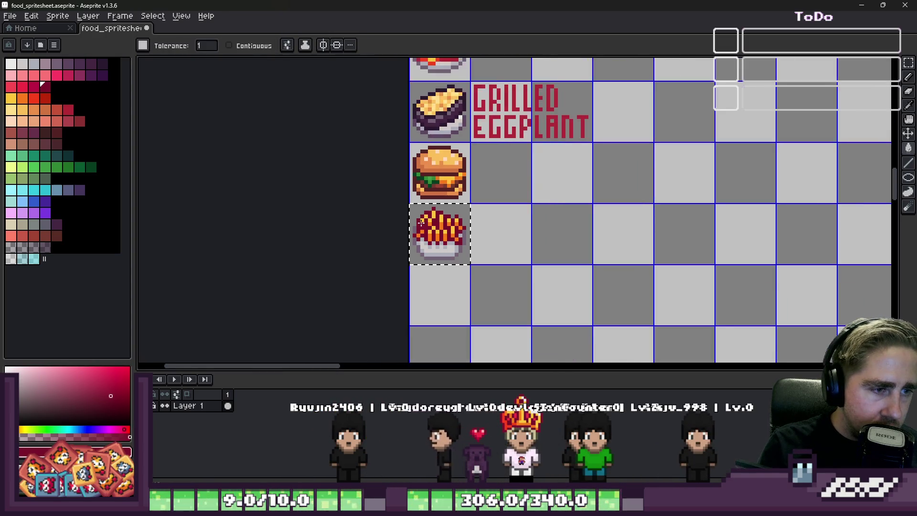
scroll(421, 222, down, 2)
scroll(421, 222, up, 3)
click(41, 99)
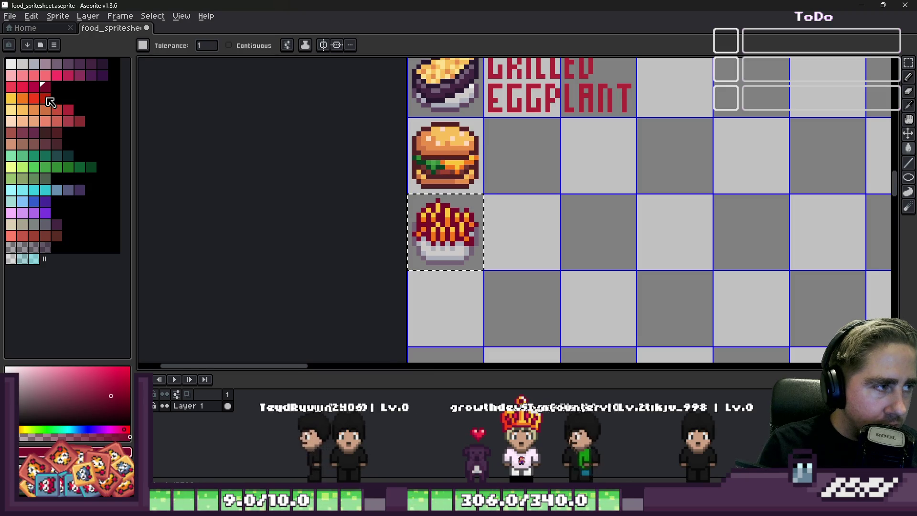
scroll(424, 222, up, 3)
click(425, 222)
Recolour the bowl's outline dark purple
scroll(424, 223, down, 4)
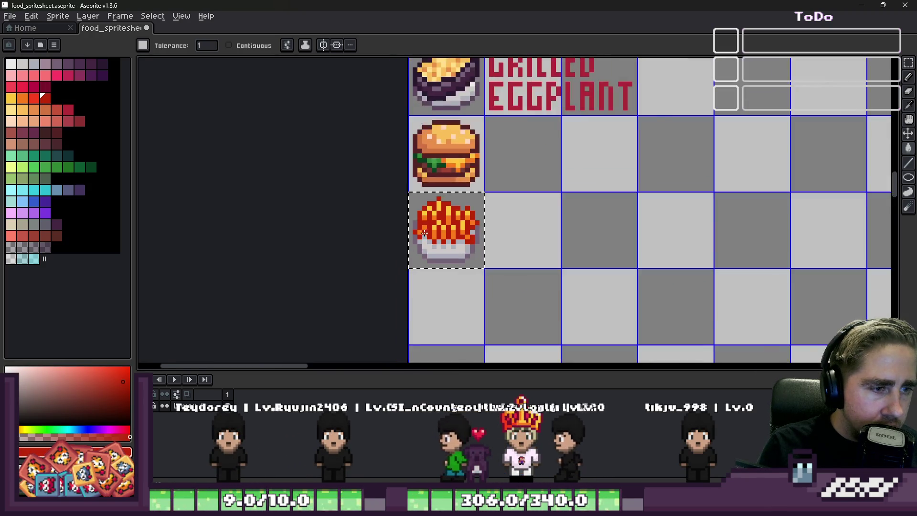
scroll(332, 236, up, 4)
click(69, 64)
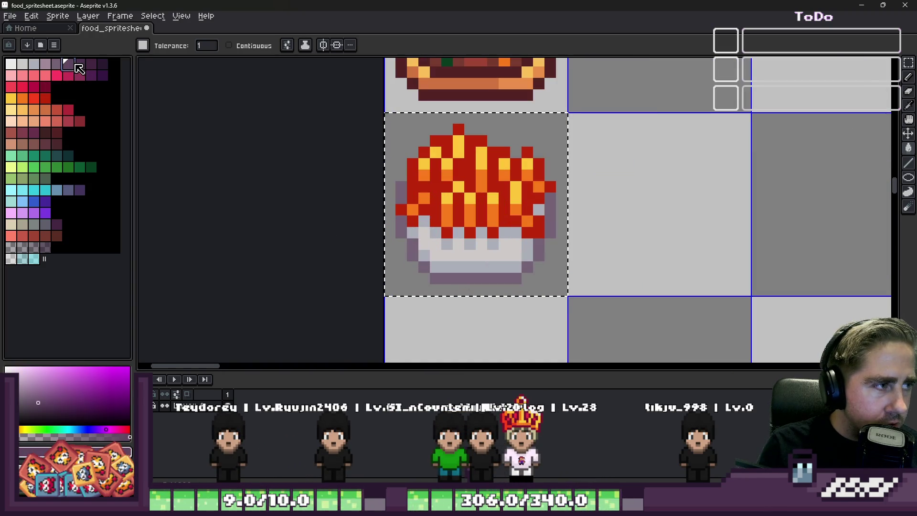
click(434, 275)
click(419, 269)
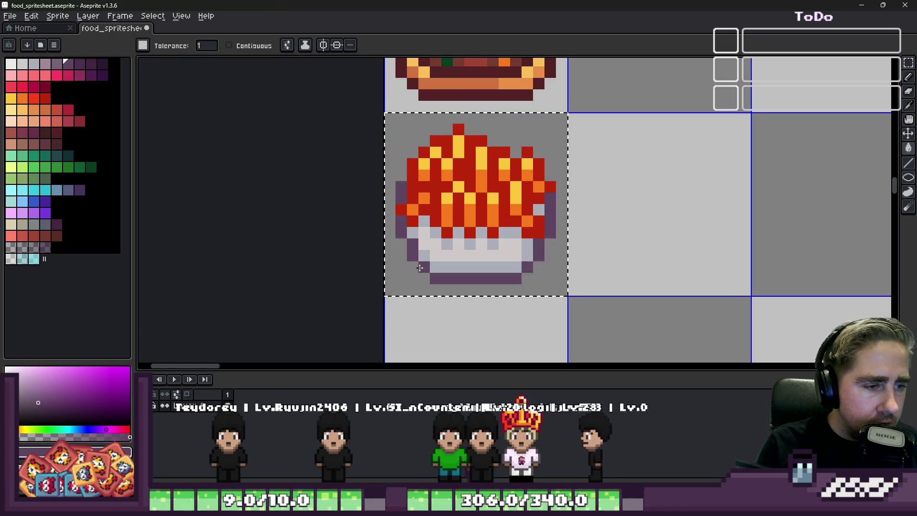
scroll(420, 268, down, 3)
scroll(420, 268, down, 1)
scroll(419, 268, down, 1)
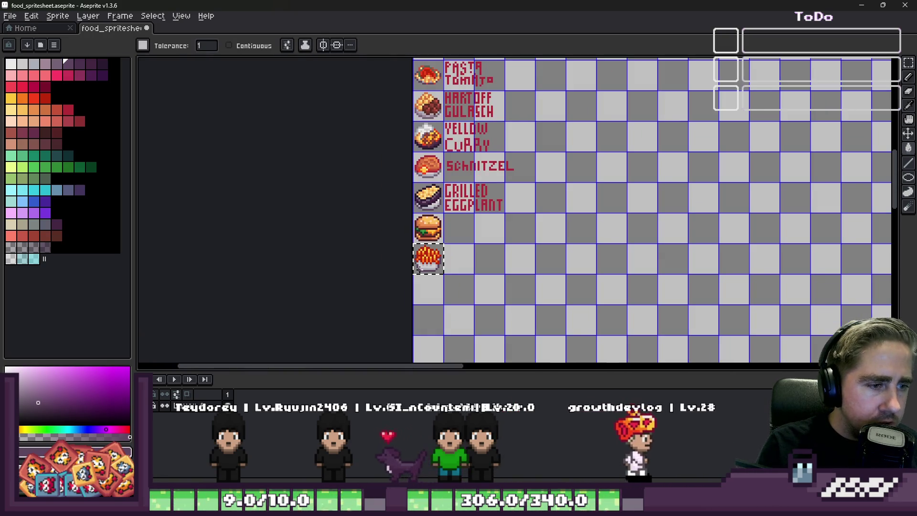
scroll(419, 269, up, 3)
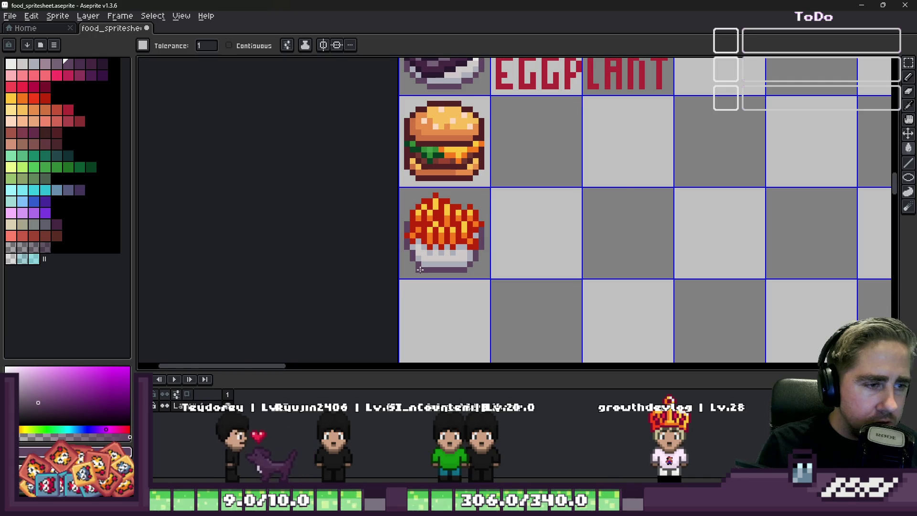
Erase the stray purple pixels along the bowl's right edge
scroll(420, 270, up, 3)
key(b)
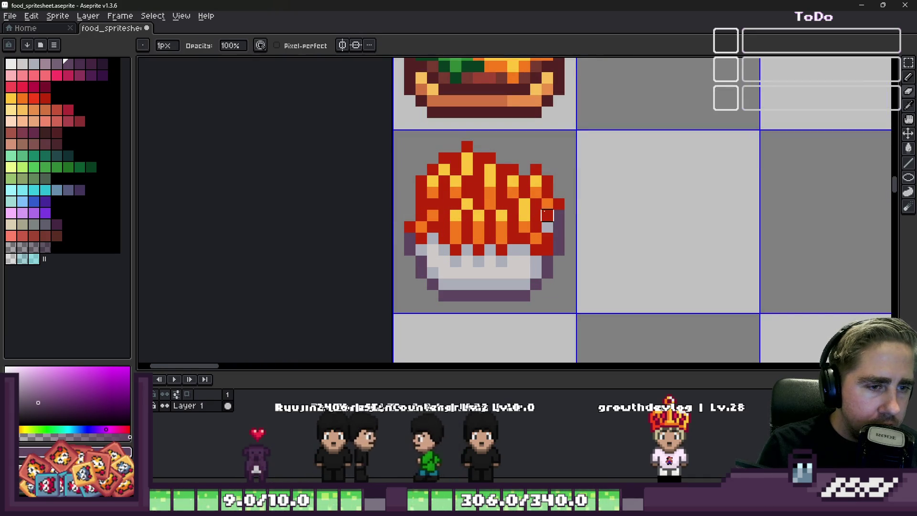
key(e)
drag(558, 237, 554, 249)
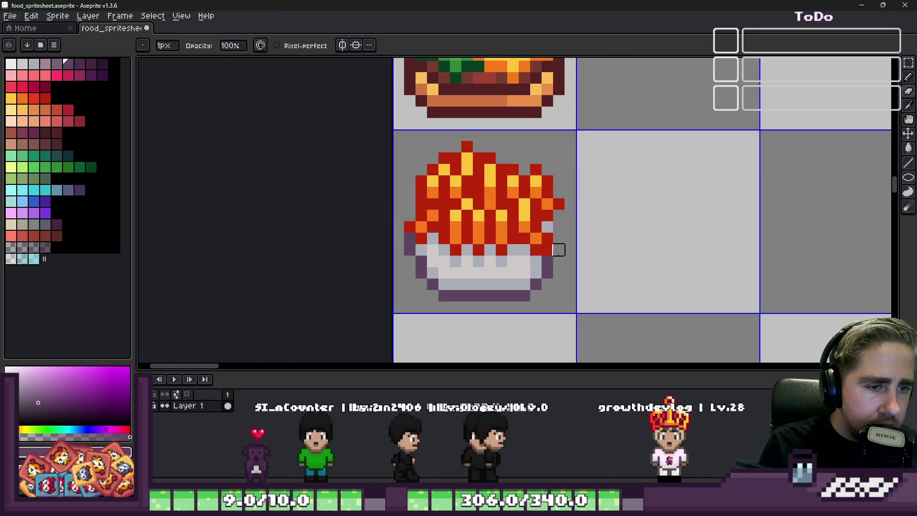
scroll(541, 229, down, 4)
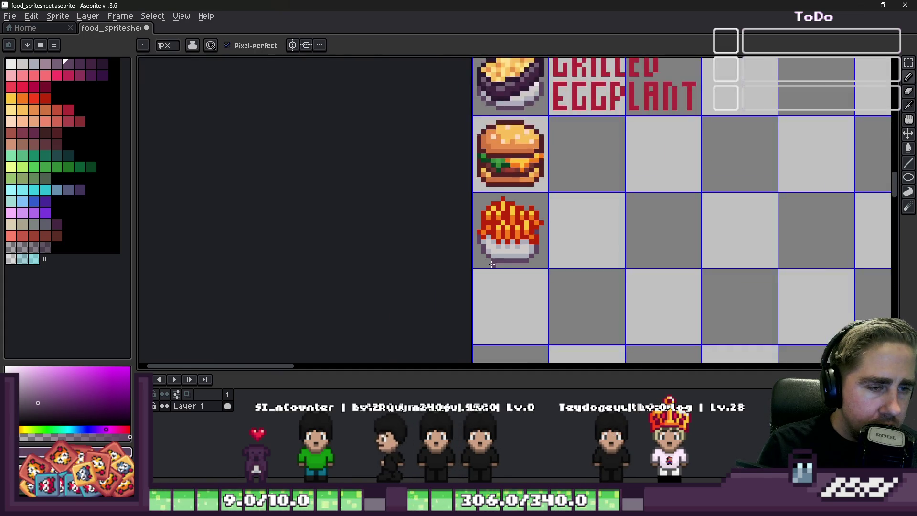
scroll(483, 231, up, 4)
key(b)
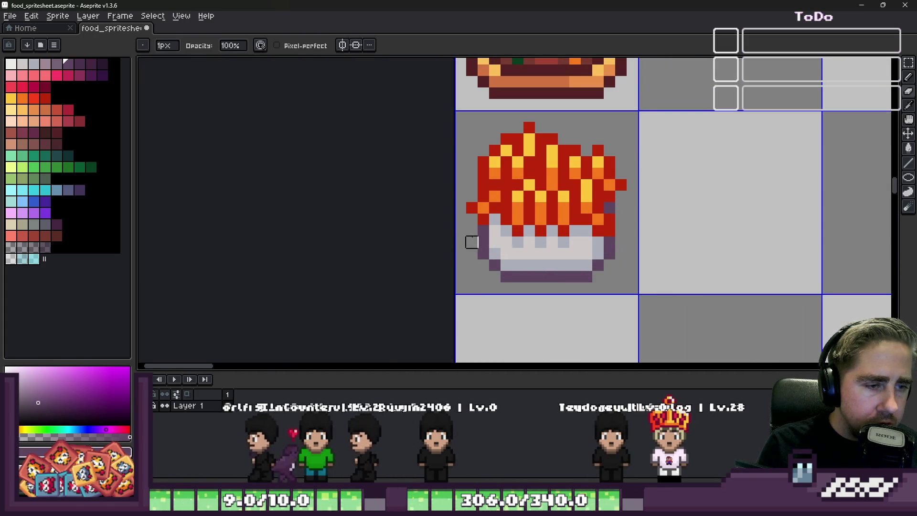
scroll(472, 231, down, 4)
scroll(497, 227, up, 3)
key(e)
scroll(497, 227, up, 3)
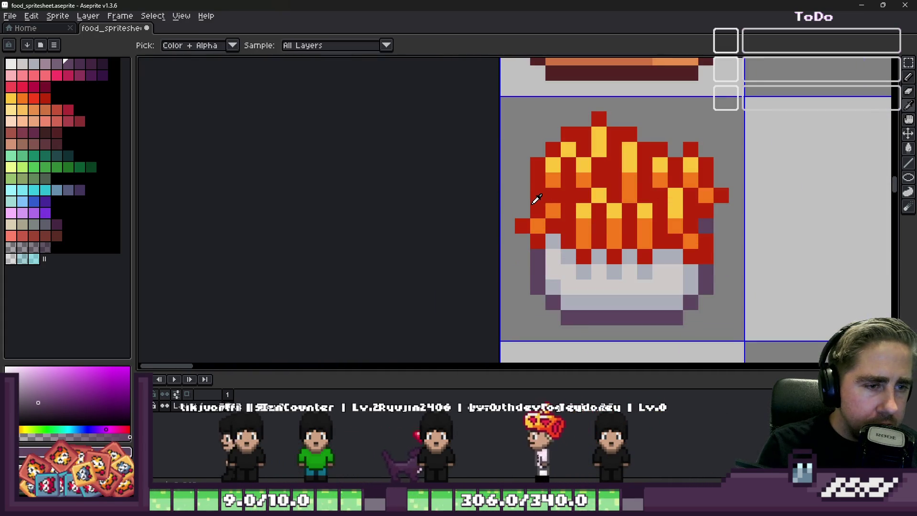
Sample the fries' colours and paint a red fries pixel orange
alt+click(529, 193)
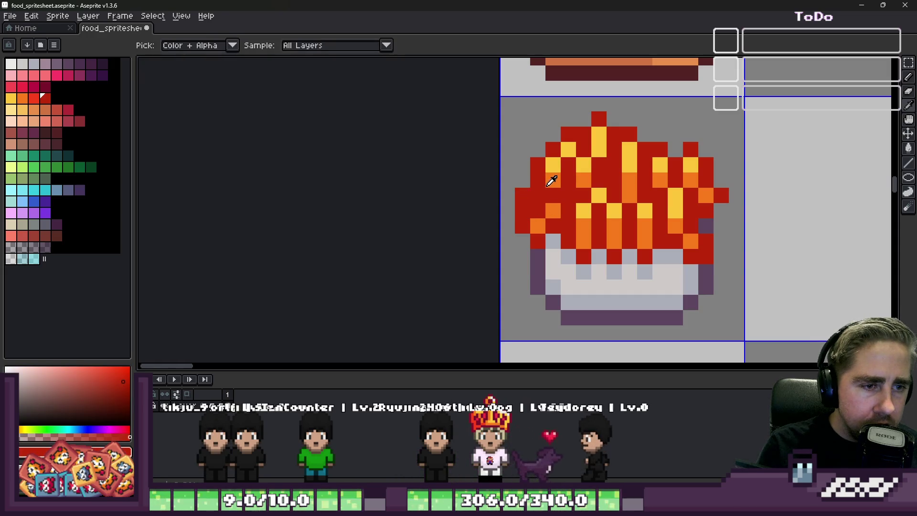
alt+click(550, 181)
click(538, 196)
alt+click(543, 215)
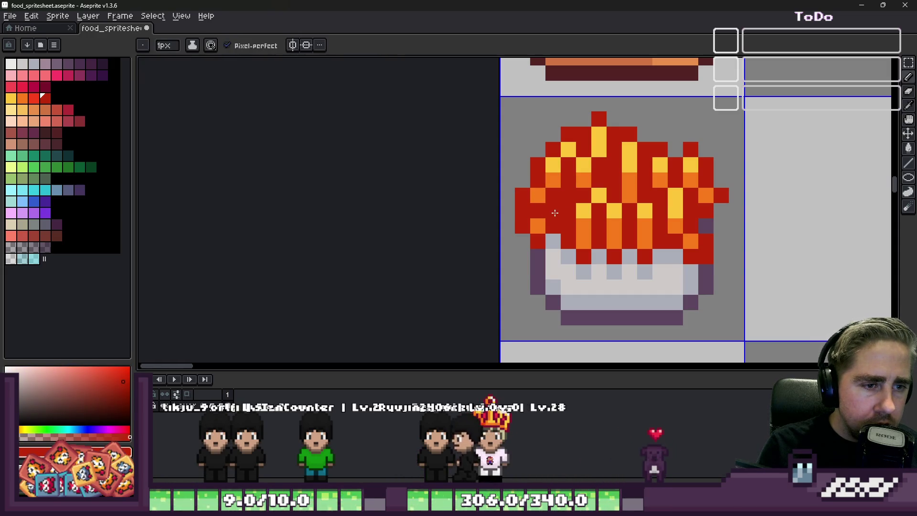
alt+click(553, 181)
scroll(553, 180, down, 3)
scroll(553, 180, up, 5)
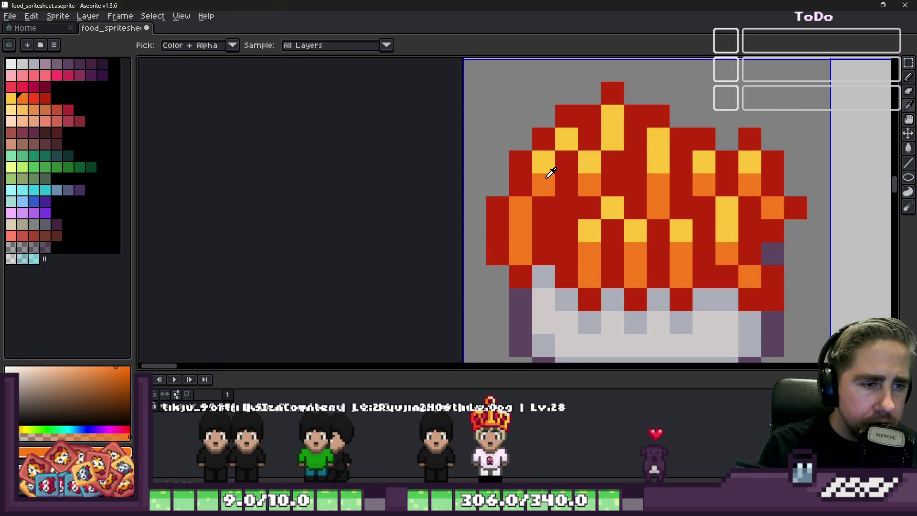
Add yellow highlight pixels to the fries, including over an orange pixel
alt+click(549, 171)
click(517, 206)
scroll(518, 220, down, 4)
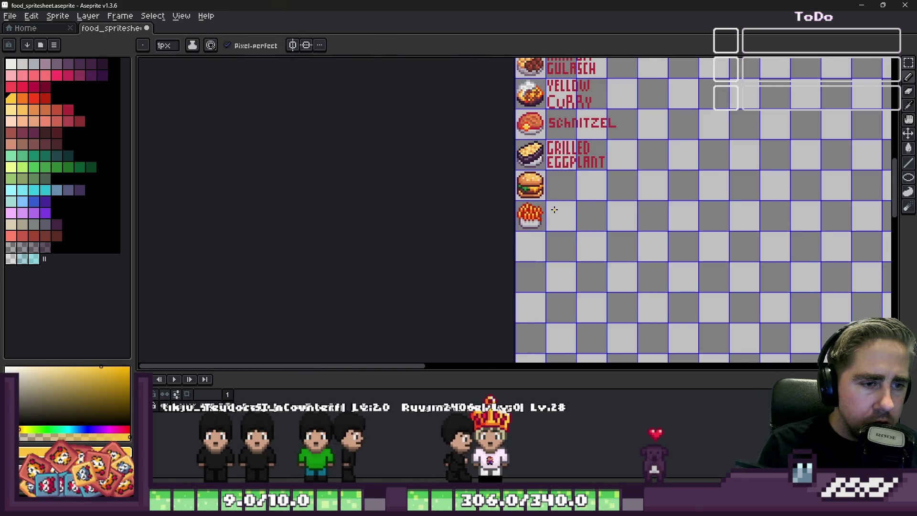
scroll(554, 209, up, 5)
click(560, 220)
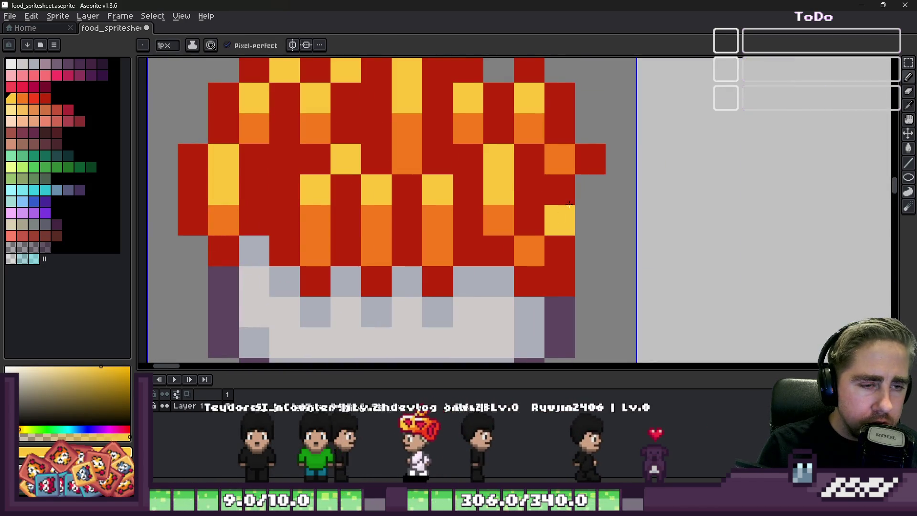
alt+click(570, 204)
scroll(579, 211, down, 4)
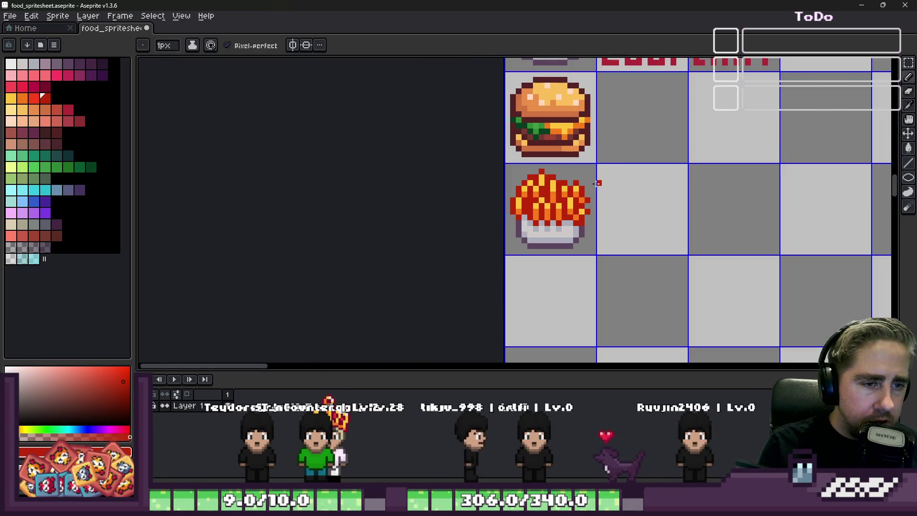
key(m)
scroll(598, 183, up, 2)
scroll(361, 162, down, 1)
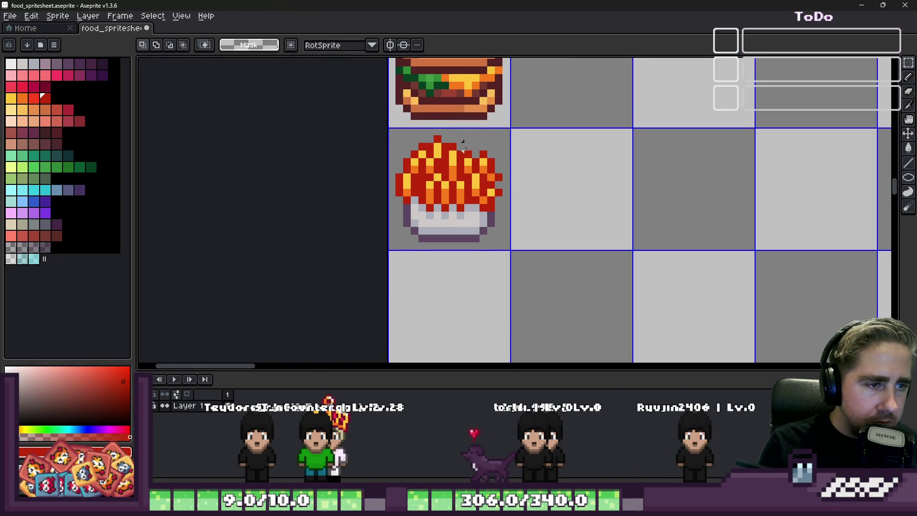
scroll(464, 145, down, 1)
scroll(379, 231, up, 3)
scroll(627, 225, down, 4)
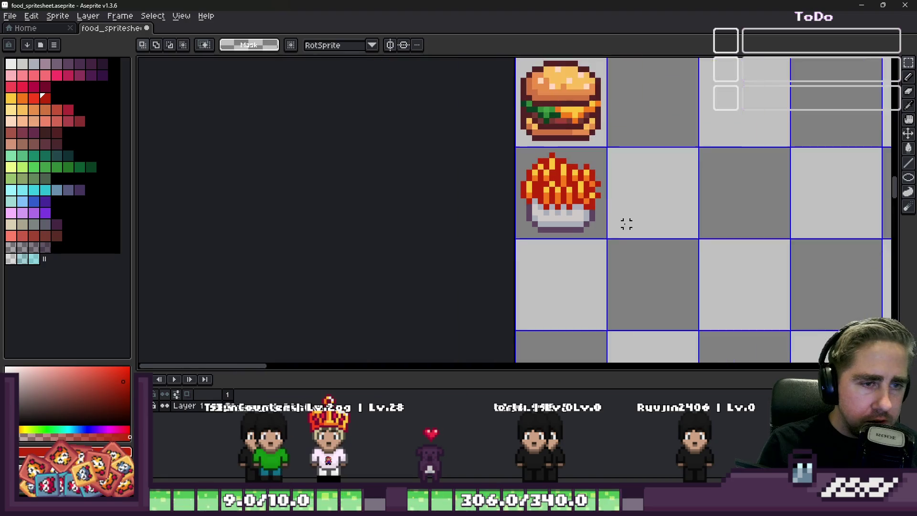
scroll(626, 223, down, 1)
scroll(619, 222, down, 1)
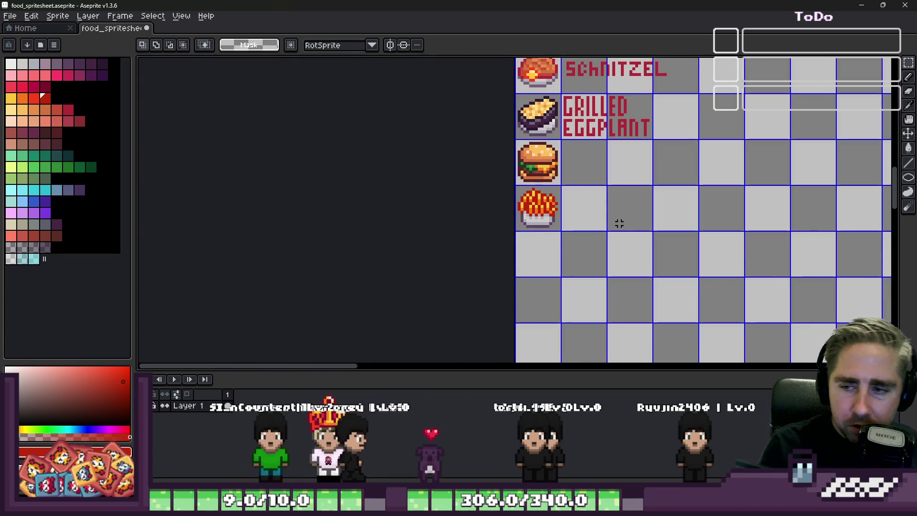
scroll(545, 230, up, 1)
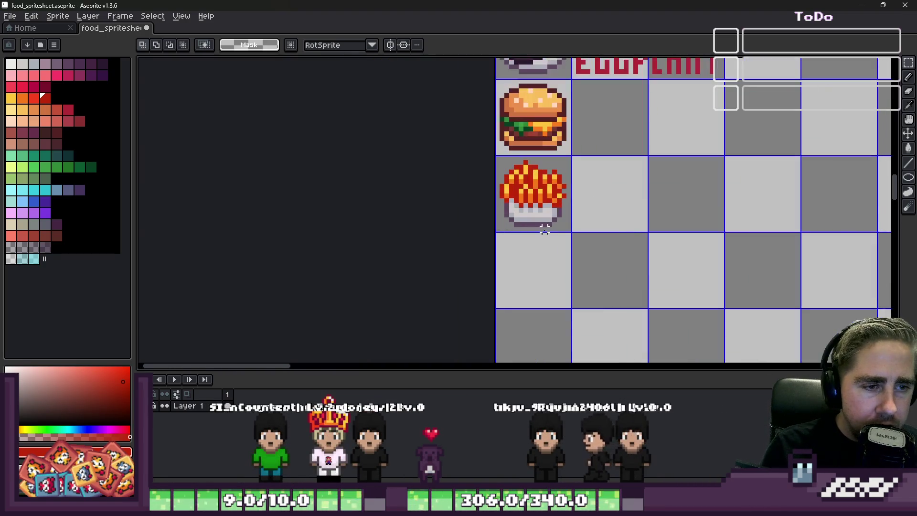
scroll(546, 230, up, 2)
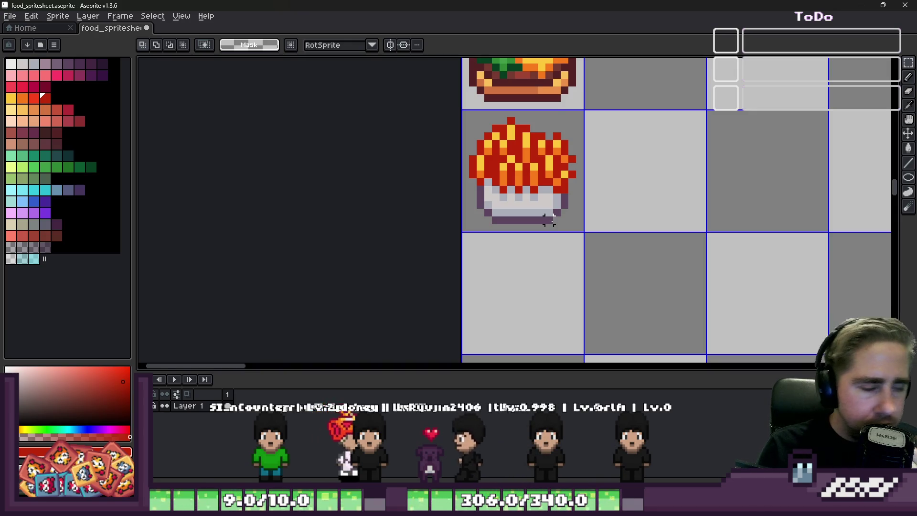
scroll(554, 225, down, 2)
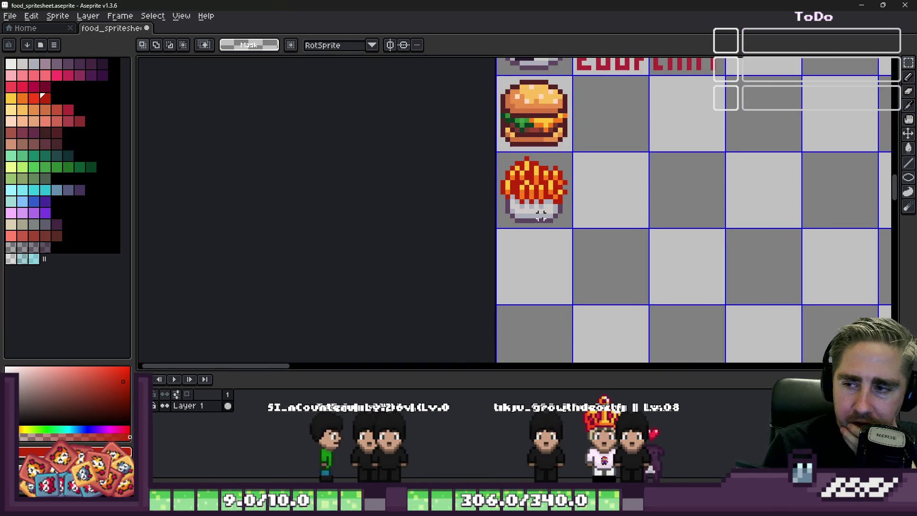
scroll(513, 235, down, 3)
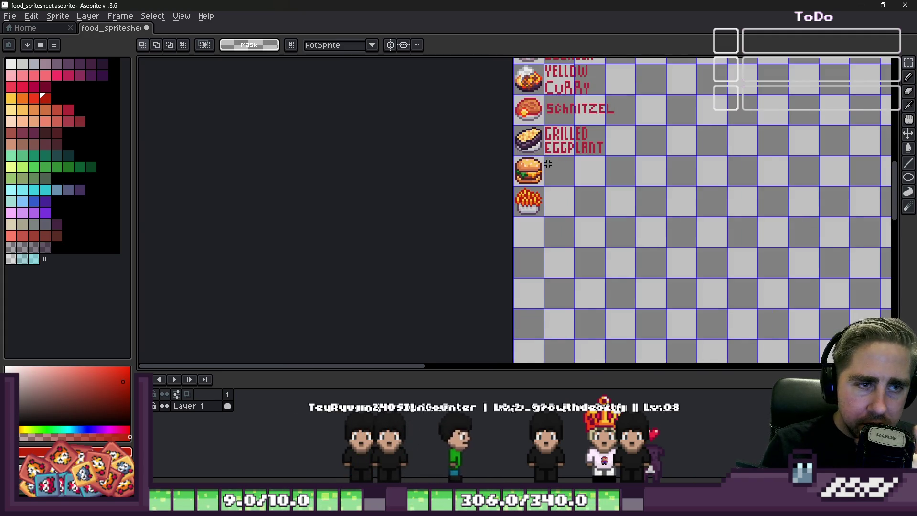
scroll(548, 164, up, 3)
scroll(540, 172, up, 1)
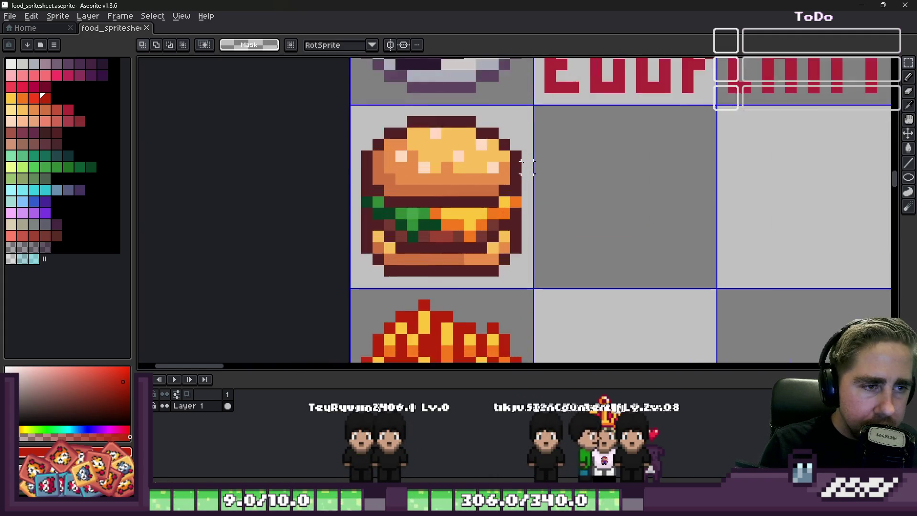
scroll(525, 168, down, 2)
scroll(458, 206, down, 1)
scroll(452, 286, up, 1)
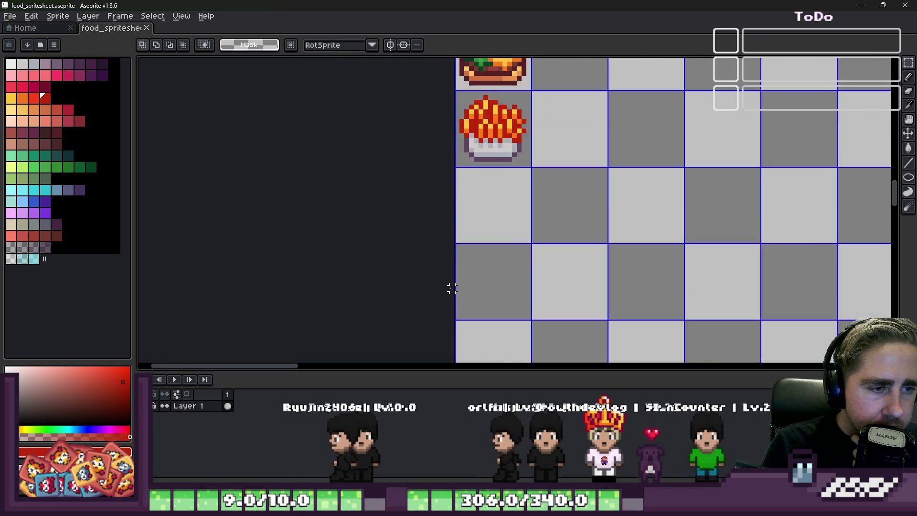
scroll(480, 169, up, 2)
scroll(442, 238, up, 1)
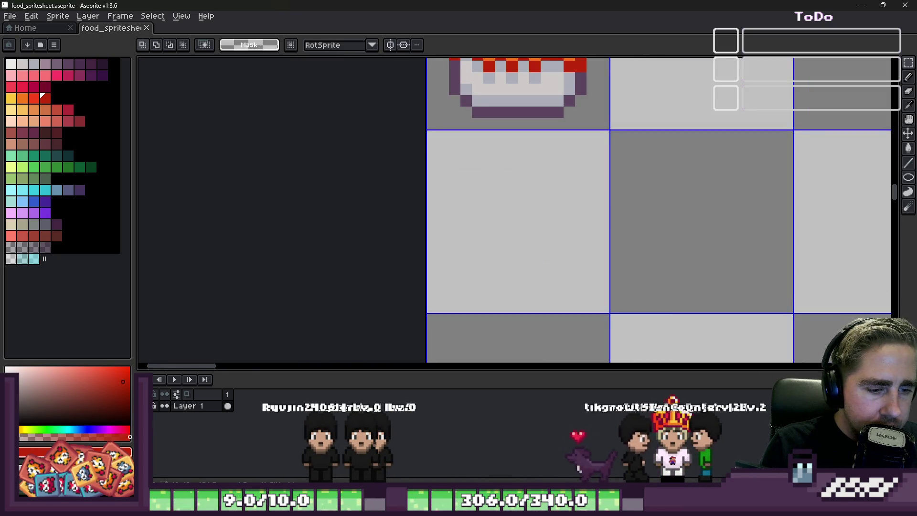
mouse_move(544, 506)
click(618, 460)
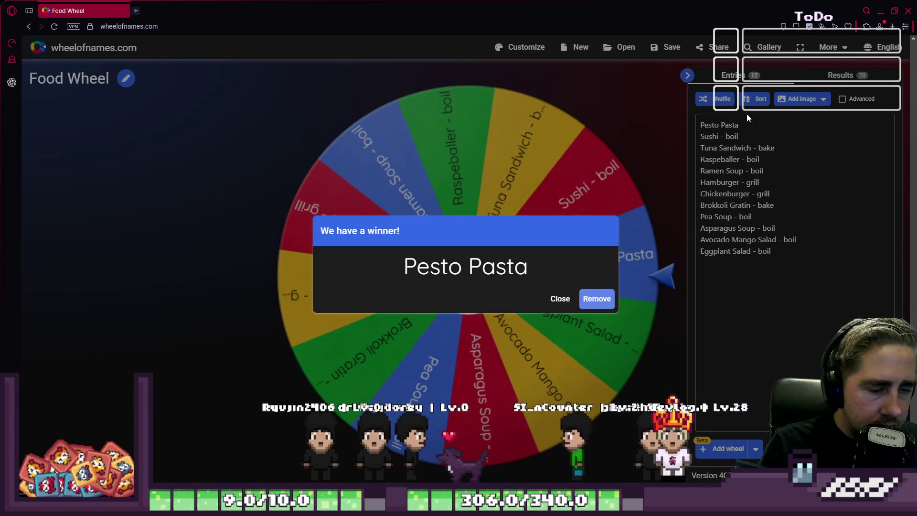
click(881, 12)
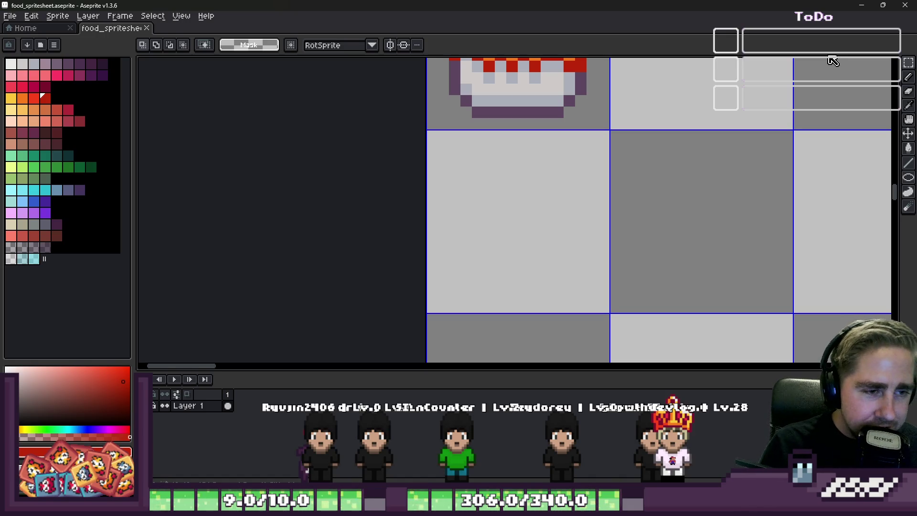
Marquee-select the empty plate sprite, tightening the selection around it
scroll(563, 258, down, 8)
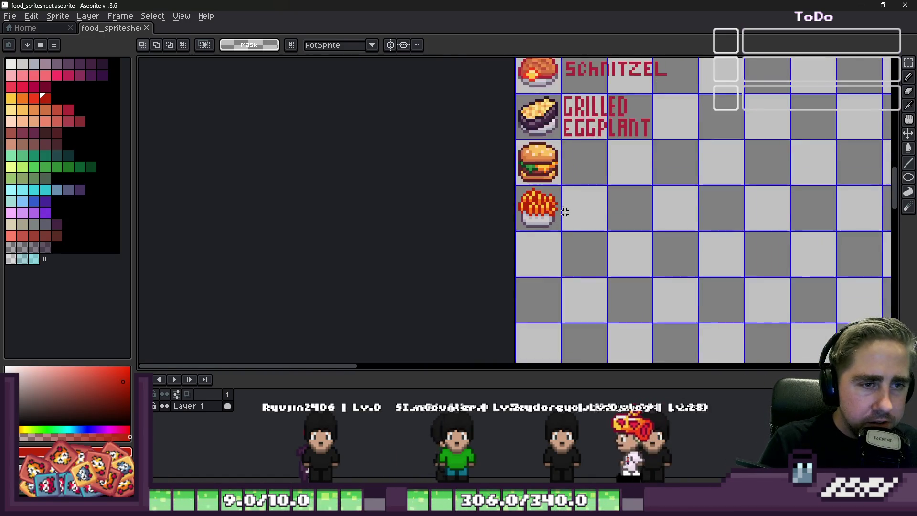
scroll(536, 211, up, 10)
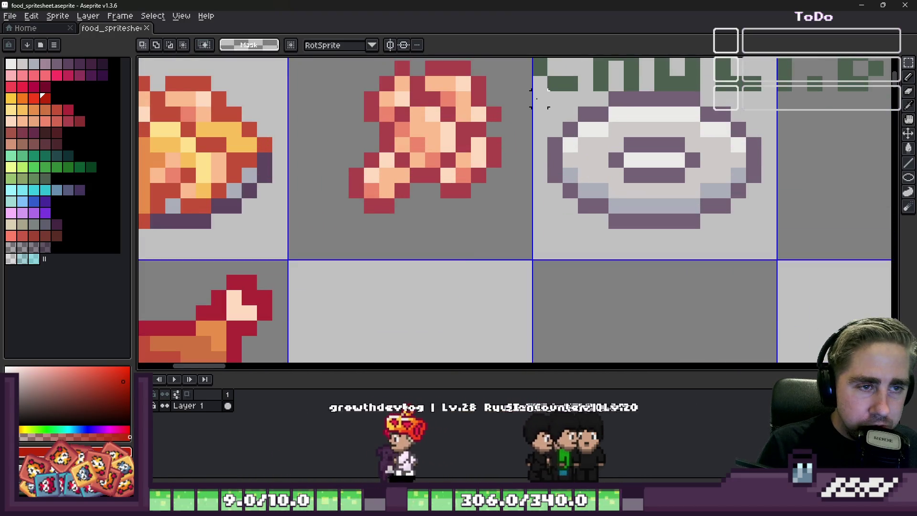
mouse_move(532, 91)
mouse_down()
mouse_move(759, 265)
mouse_move(773, 261)
mouse_up()
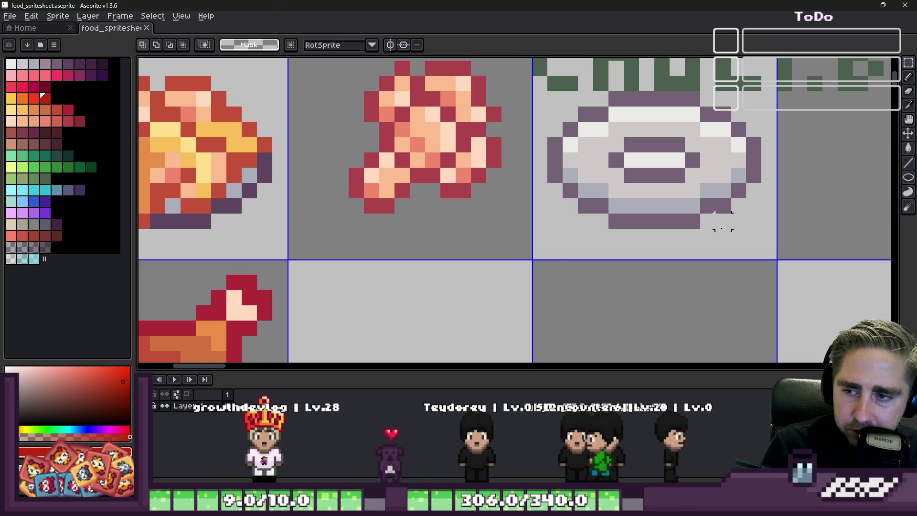
scroll(682, 128, down, 1)
scroll(611, 115, up, 1)
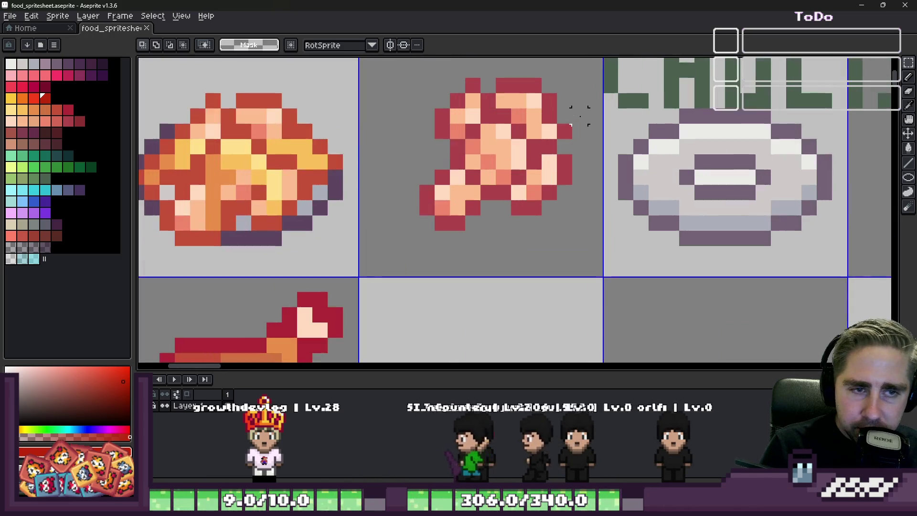
drag(605, 114, 848, 278)
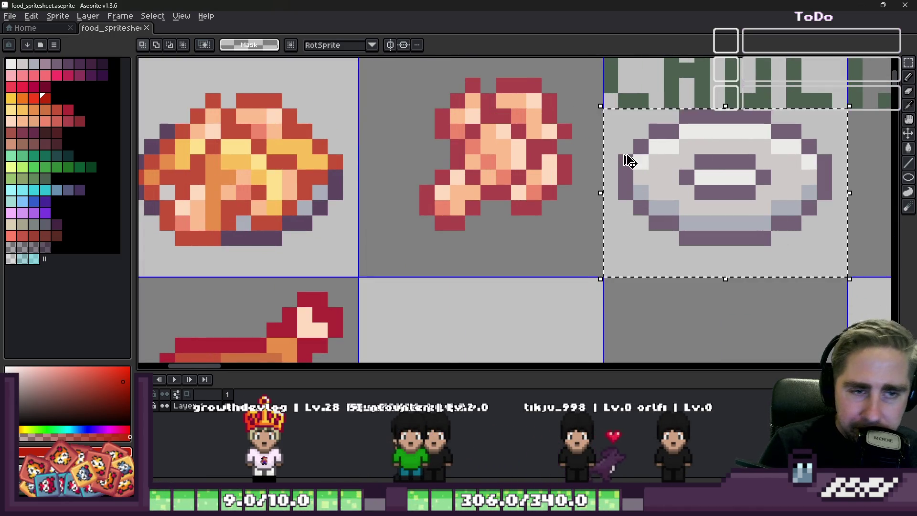
scroll(631, 141, down, 3)
scroll(638, 101, down, 3)
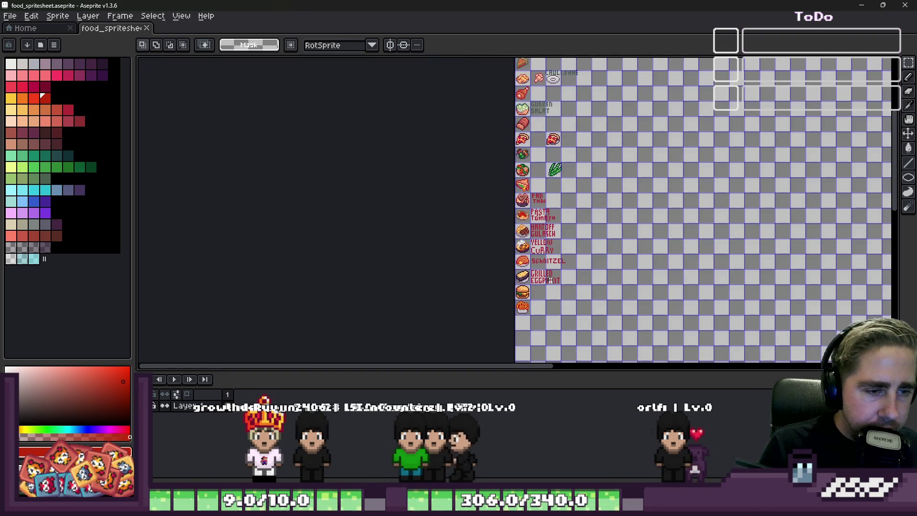
scroll(549, 282, up, 5)
Paste a copy of the plate and place it in the empty cell below the fries
key(ctrl+t)
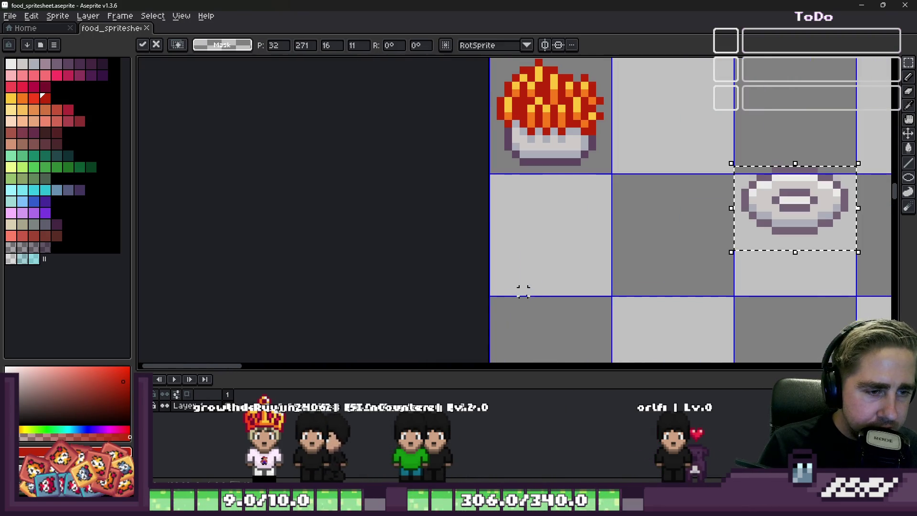
mouse_move(804, 180)
mouse_down()
mouse_move(442, 260)
mouse_move(437, 245)
mouse_up()
click(616, 249)
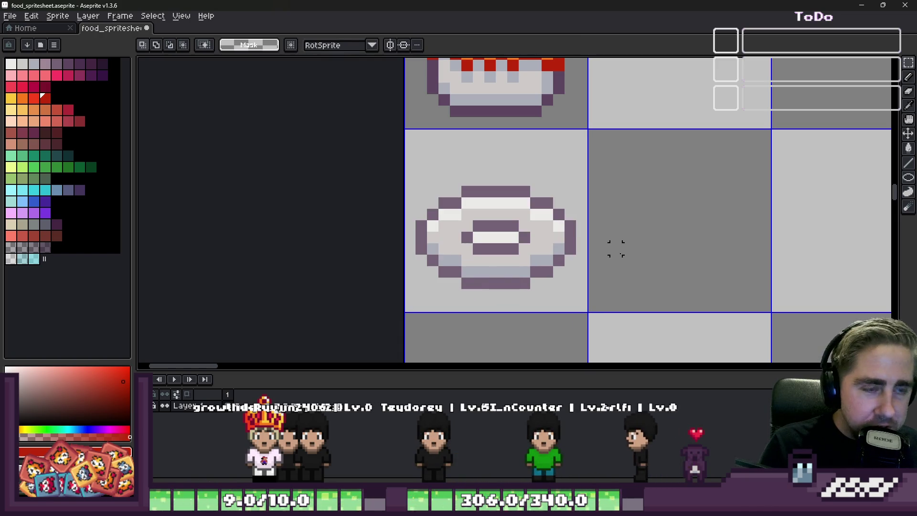
scroll(616, 249, down, 4)
scroll(583, 266, up, 4)
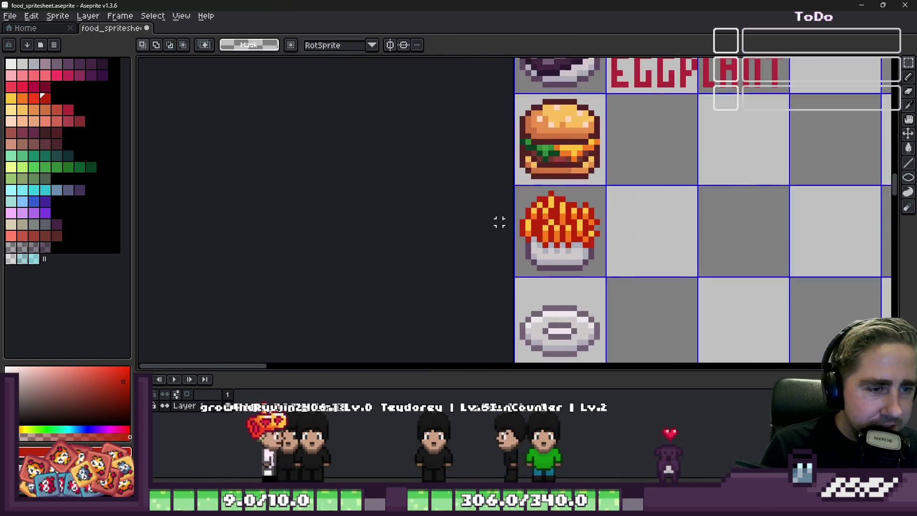
scroll(621, 274, up, 3)
Sample the plate's light grey-blue and paint some plate pixels with it
key(i)
click(446, 248)
key(b)
drag(497, 232, 432, 201)
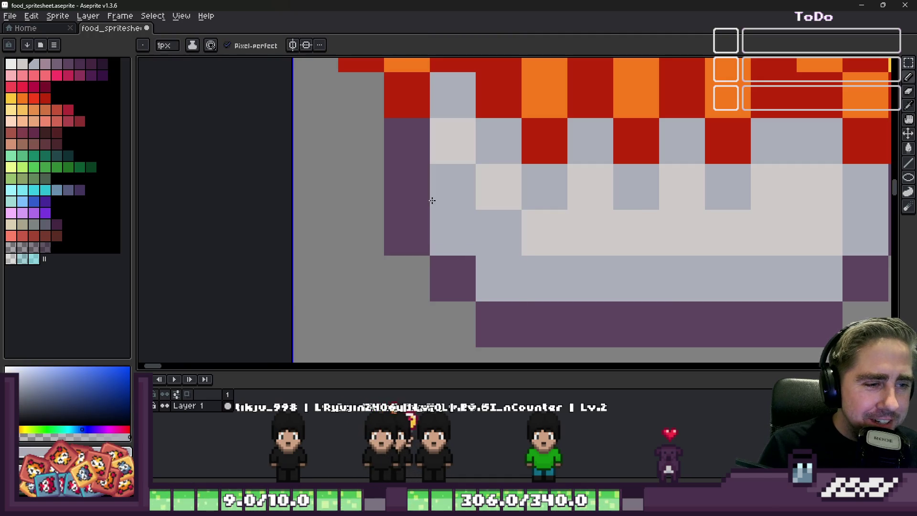
Paint a row of grey-blue shading pixels on the plate
drag(572, 259, 621, 254)
scroll(544, 231, down, 4)
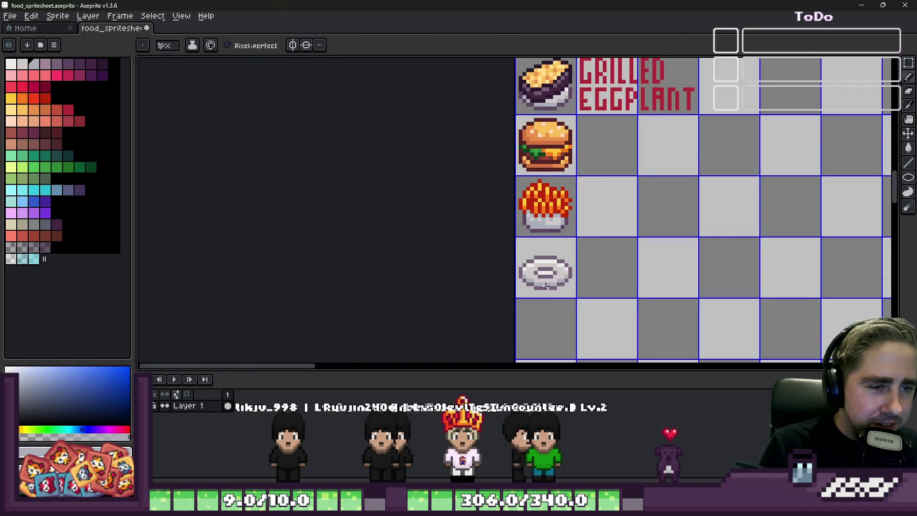
scroll(547, 286, up, 3)
scroll(548, 286, up, 2)
scroll(550, 286, down, 2)
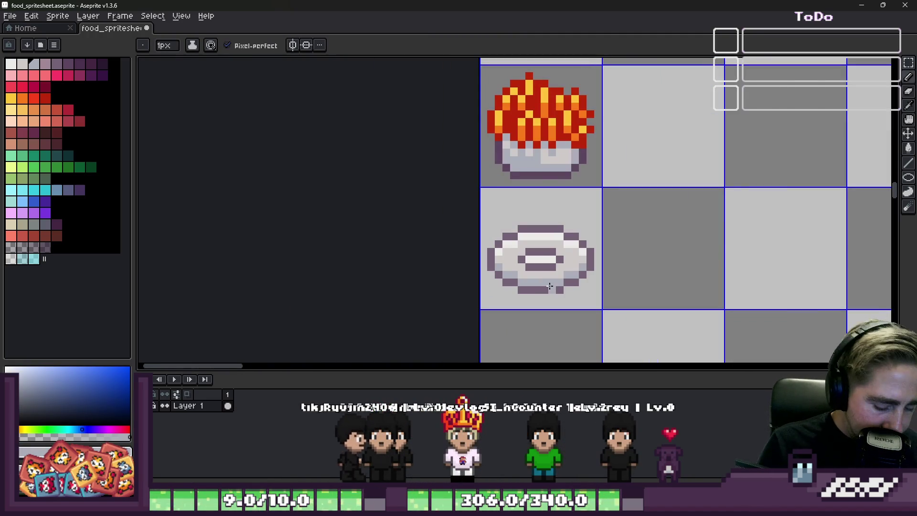
With pale yellow and a bigger brush, try placing a pasta blob, undoing misplaced attempts
click(11, 109)
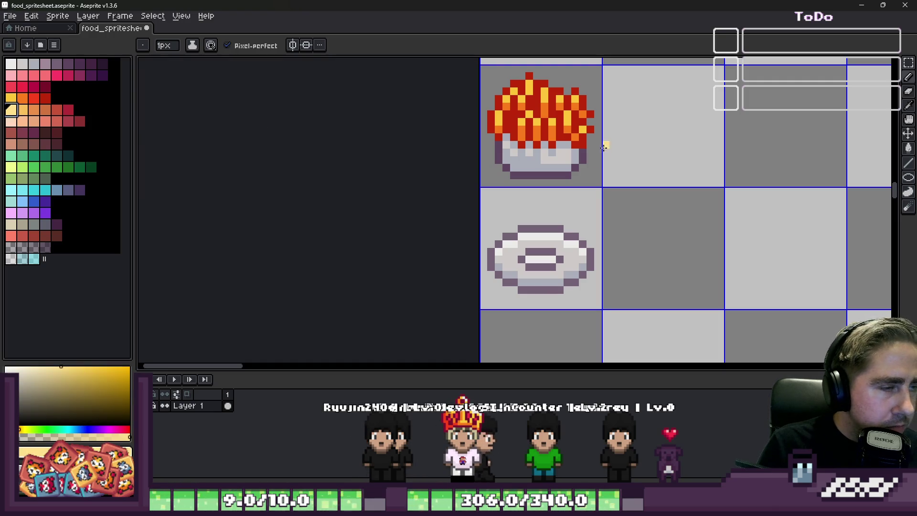
key(plus)
key(plus)
key(plus)
drag(528, 236, 539, 243)
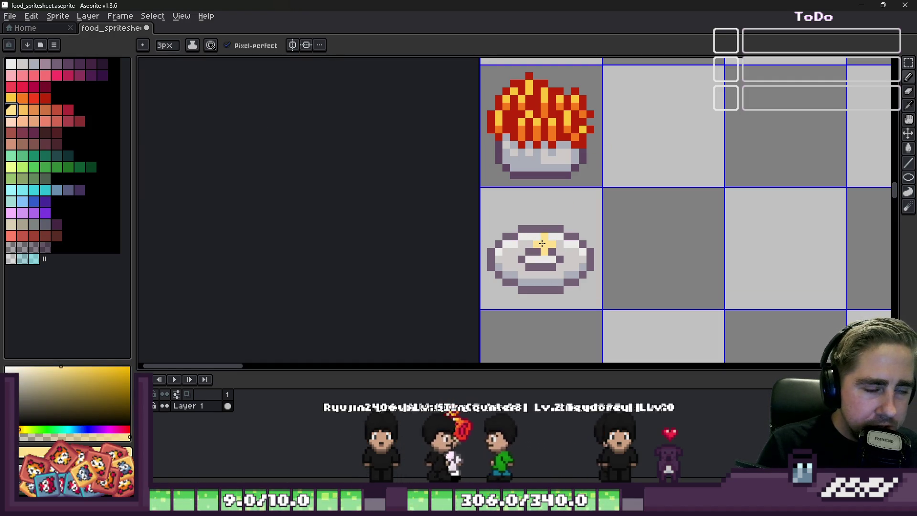
key(ctrl+z)
click(545, 221)
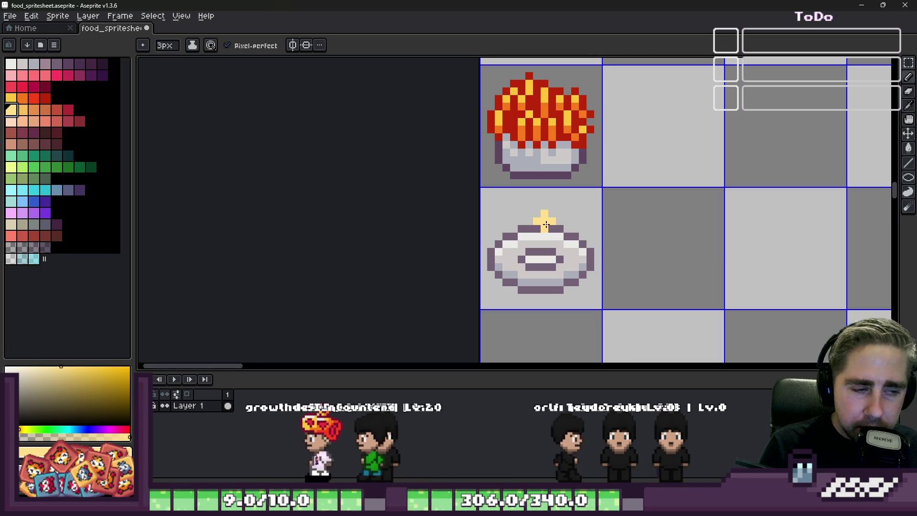
key(ctrl+z)
click(539, 229)
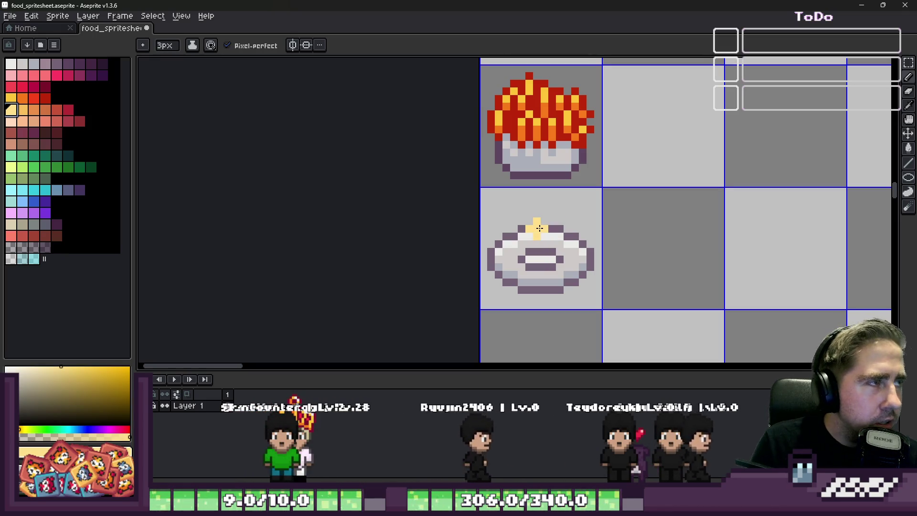
scroll(541, 228, up, 2)
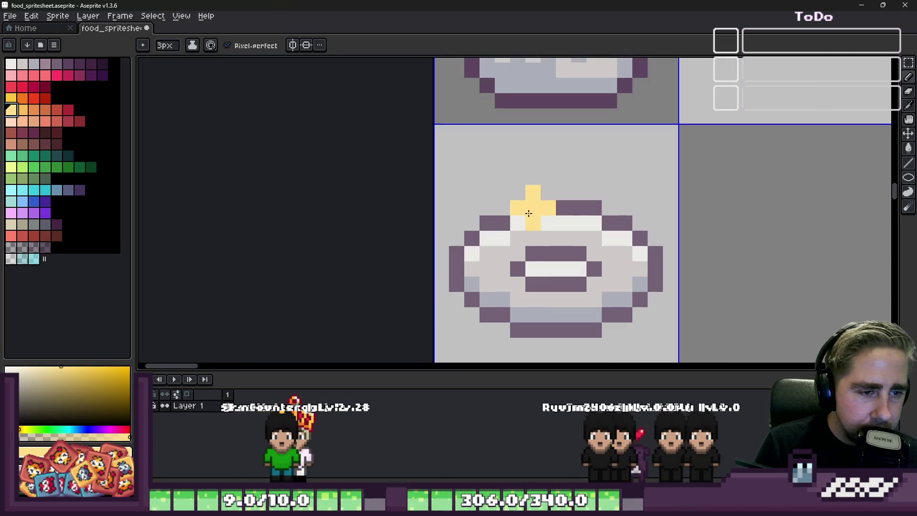
Paint a larger yellow pasta stroke over the plate, then undo it
key(ctrl+z)
drag(488, 299, 499, 249)
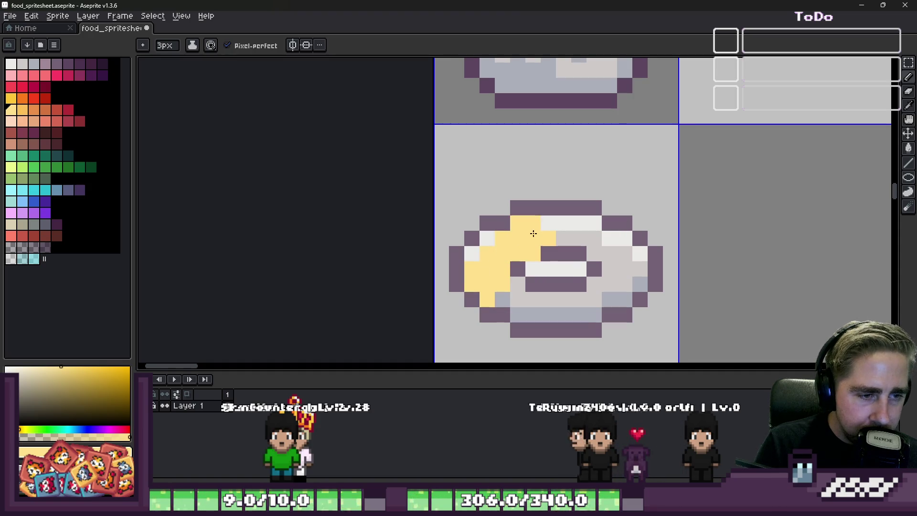
click(519, 276)
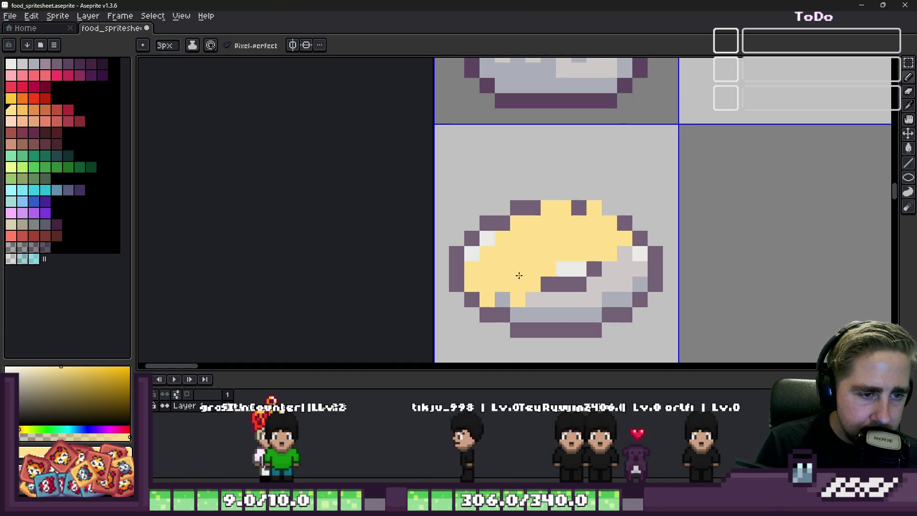
mouse_move(535, 223)
mouse_down()
mouse_move(591, 200)
mouse_move(512, 196)
mouse_move(494, 219)
mouse_move(493, 182)
mouse_move(603, 139)
mouse_move(811, 245)
mouse_move(783, 279)
mouse_up()
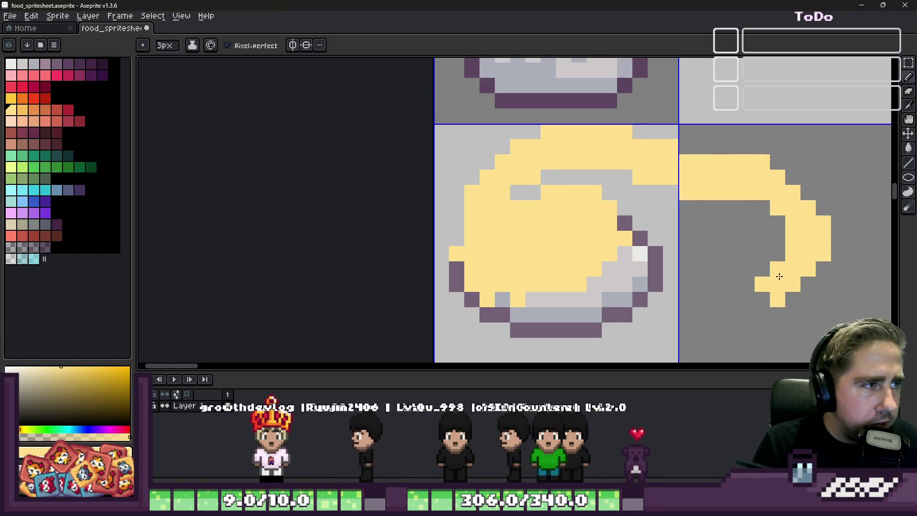
key(ctrl+z)
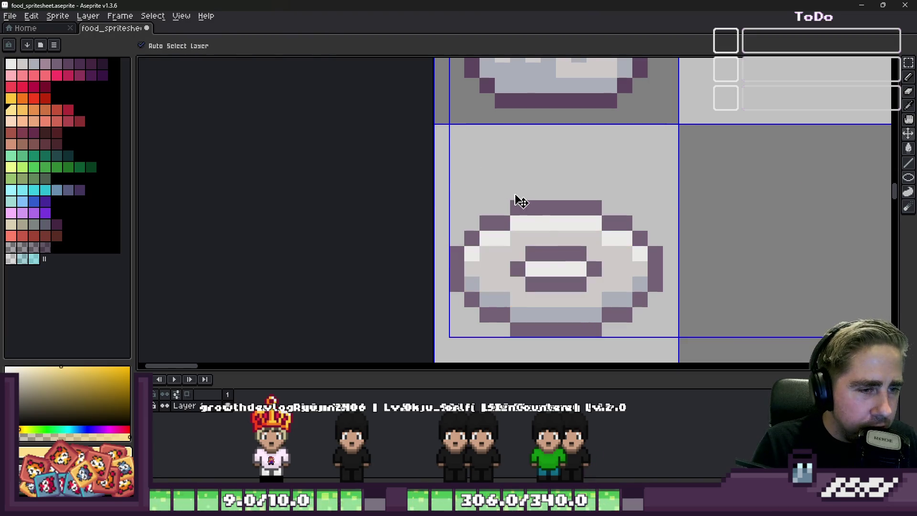
Paint a yellow pasta mound on the plate centre and erase its top-right pixel
drag(548, 223, 531, 270)
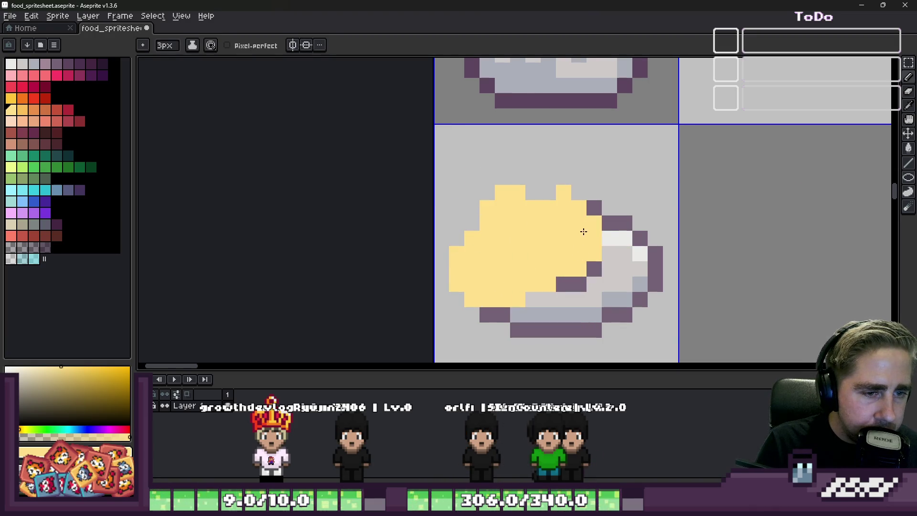
right_click(579, 193)
scroll(578, 203, down, 3)
scroll(574, 201, up, 3)
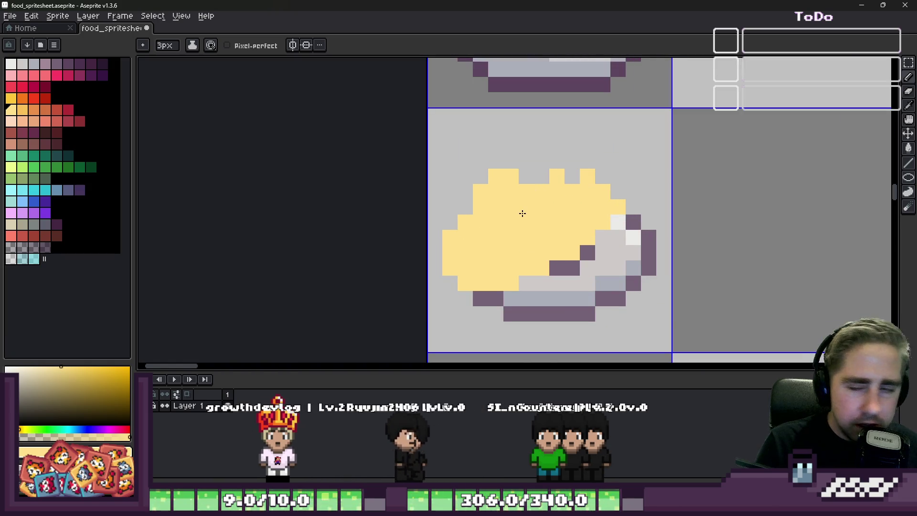
Add a short orange shading edge along the pasta's left side
click(34, 109)
click(483, 262)
key(ctrl+z)
click(446, 280)
key(ctrl+z)
drag(463, 283, 461, 273)
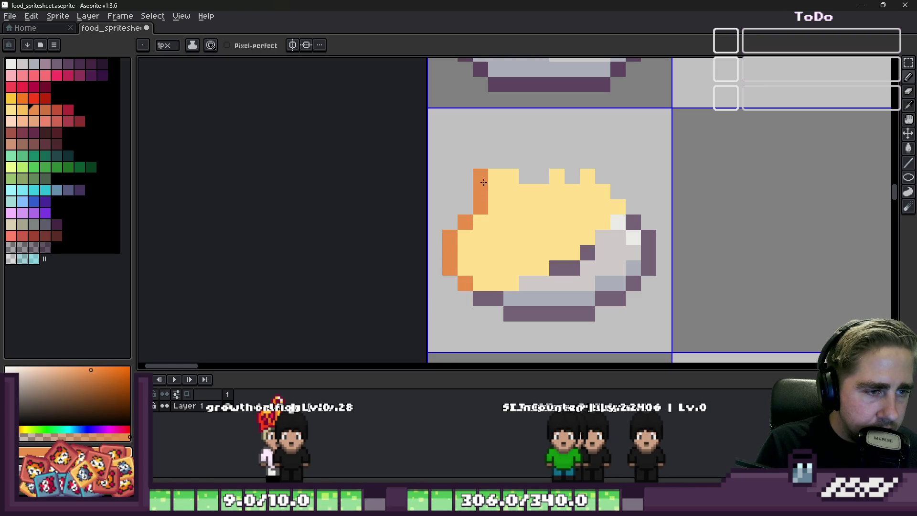
Enable pixel-perfect strokes and start an orange circle in the empty adjacent cell
scroll(506, 180, up, 1)
scroll(494, 174, down, 2)
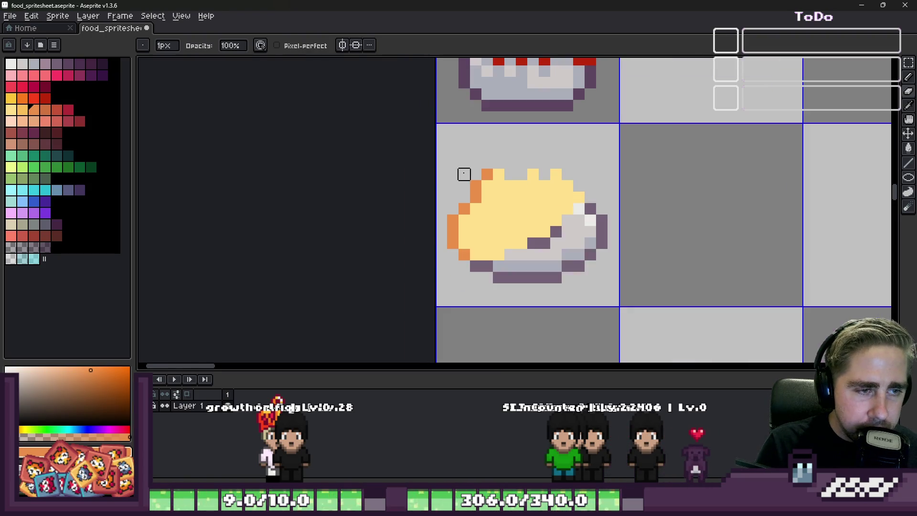
click(242, 52)
scroll(389, 188, down, 1)
click(583, 135)
scroll(583, 136, up, 3)
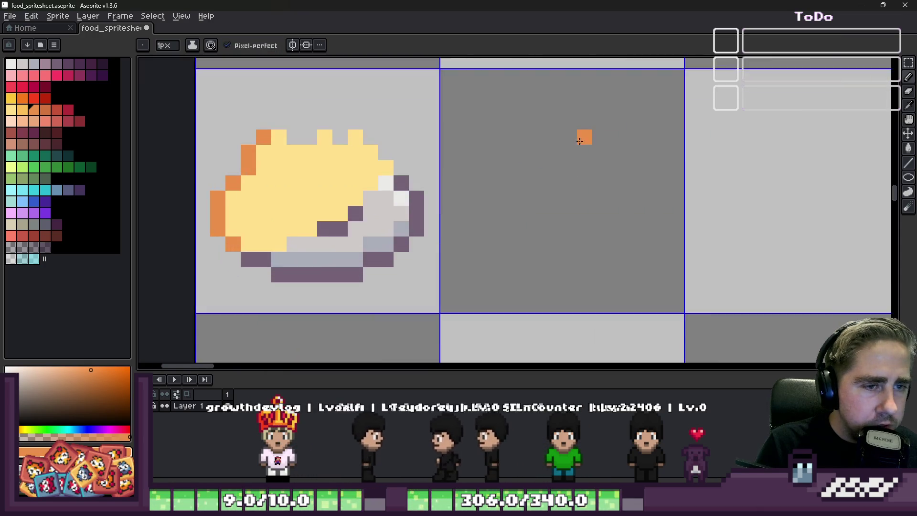
scroll(557, 158, down, 1)
scroll(557, 157, up, 1)
mouse_move(574, 108)
mouse_down()
mouse_move(478, 124)
mouse_move(436, 187)
mouse_move(467, 266)
mouse_up()
Close the orange circle outline in the first empty cell
mouse_move(519, 296)
mouse_down()
mouse_move(590, 263)
mouse_move(618, 191)
mouse_move(604, 139)
mouse_move(583, 121)
mouse_up()
scroll(449, 189, down, 5)
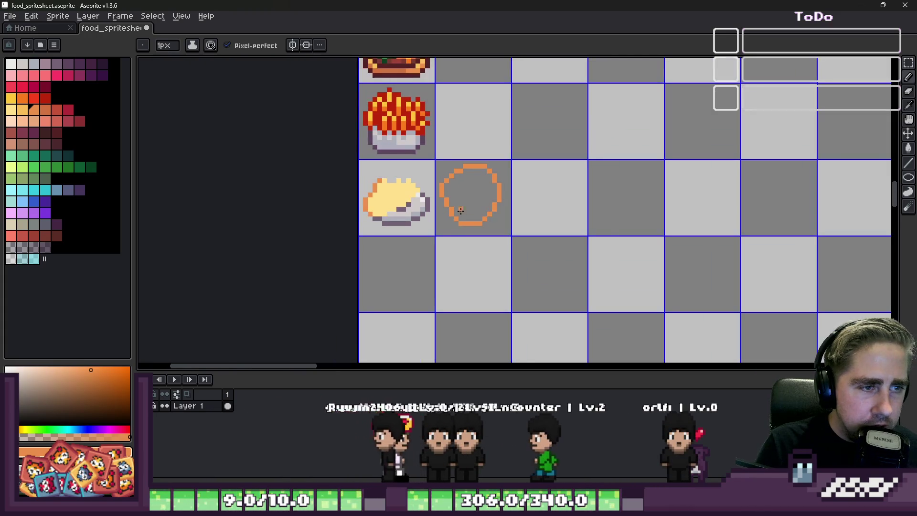
scroll(497, 196, up, 7)
Turn off pixel-perfect and draw a second orange circle in the next cell
click(237, 45)
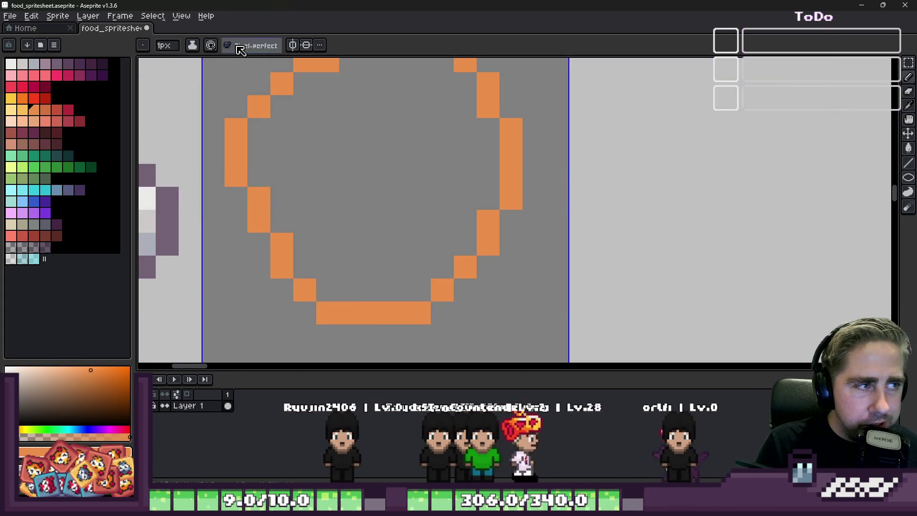
scroll(476, 172, down, 6)
scroll(507, 127, up, 2)
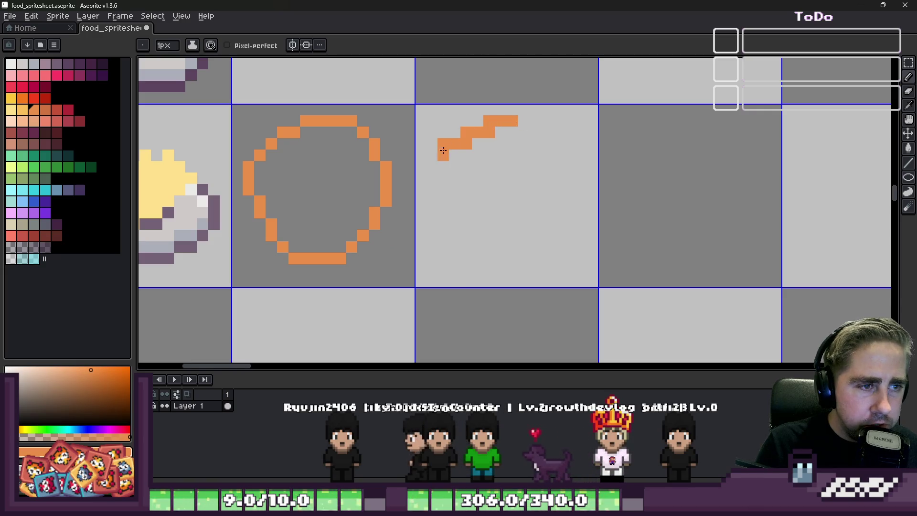
mouse_move(500, 257)
mouse_down()
mouse_move(569, 215)
mouse_move(540, 149)
mouse_up()
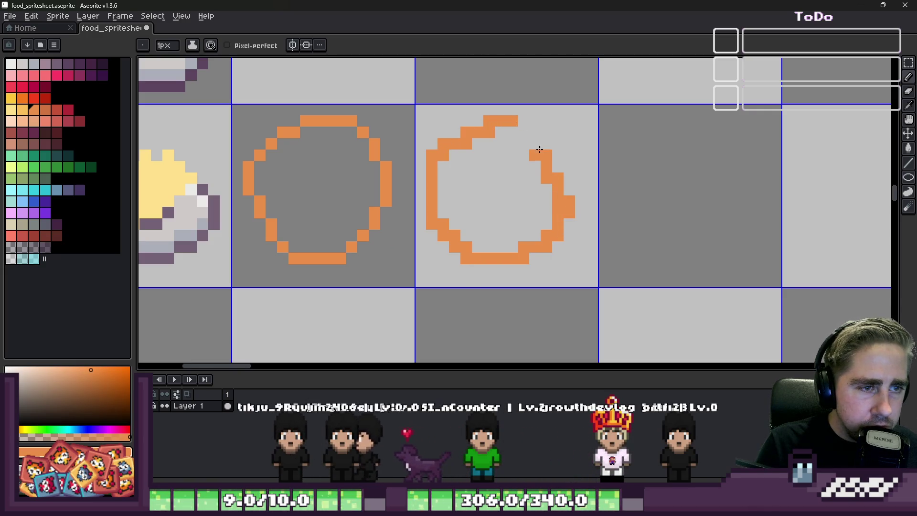
scroll(549, 186, down, 5)
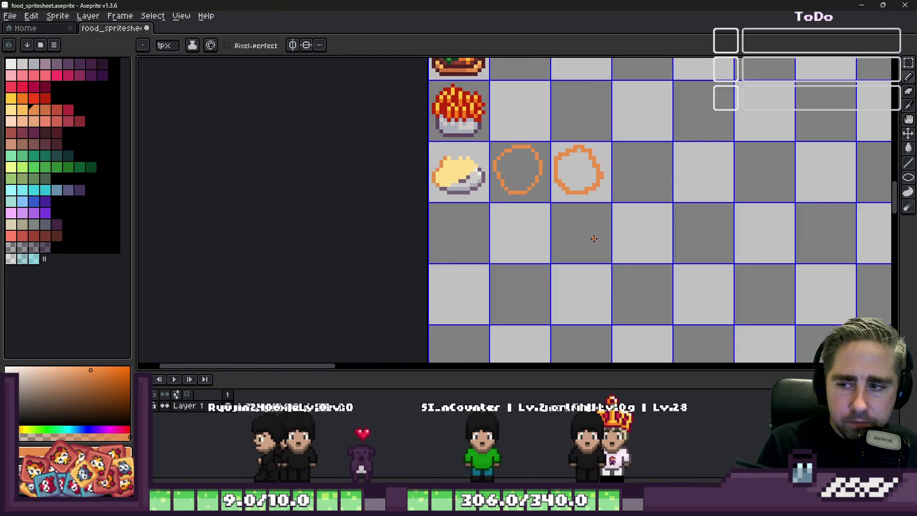
Undo both orange circle sketches
scroll(509, 208, up, 2)
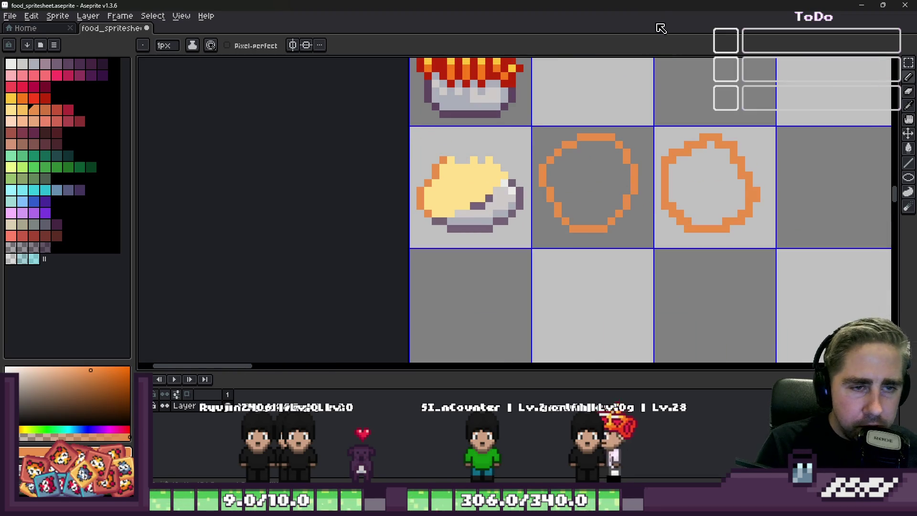
key(ctrl+z)
key(ctrl+z)
scroll(535, 200, up, 3)
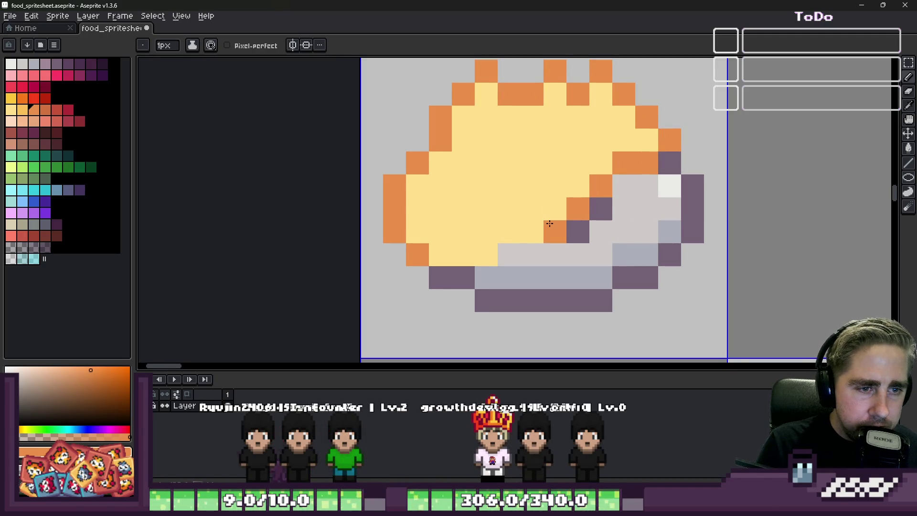
Stripe the yellow pasta with curving orange pixel lines, keeping its left edge yellow
drag(486, 254, 445, 277)
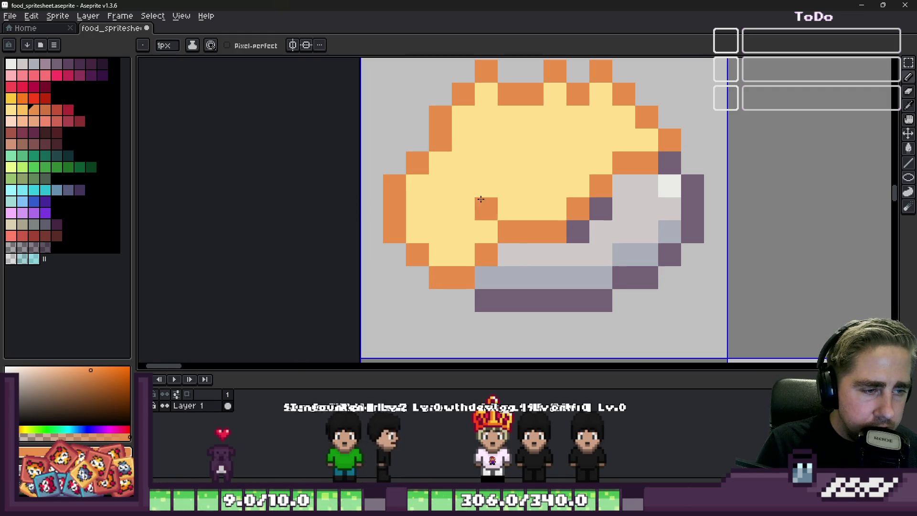
scroll(481, 199, down, 3)
scroll(478, 188, up, 3)
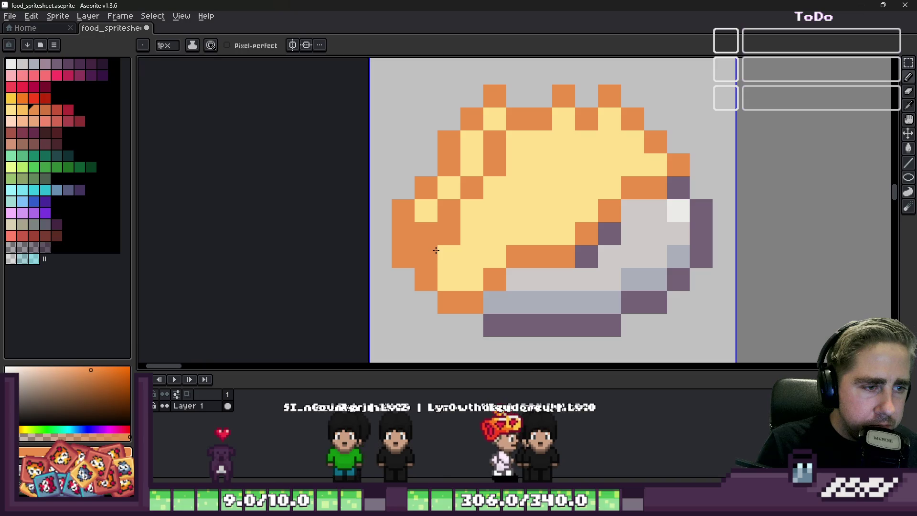
mouse_move(449, 250)
mouse_down()
mouse_move(454, 259)
mouse_move(443, 210)
mouse_up()
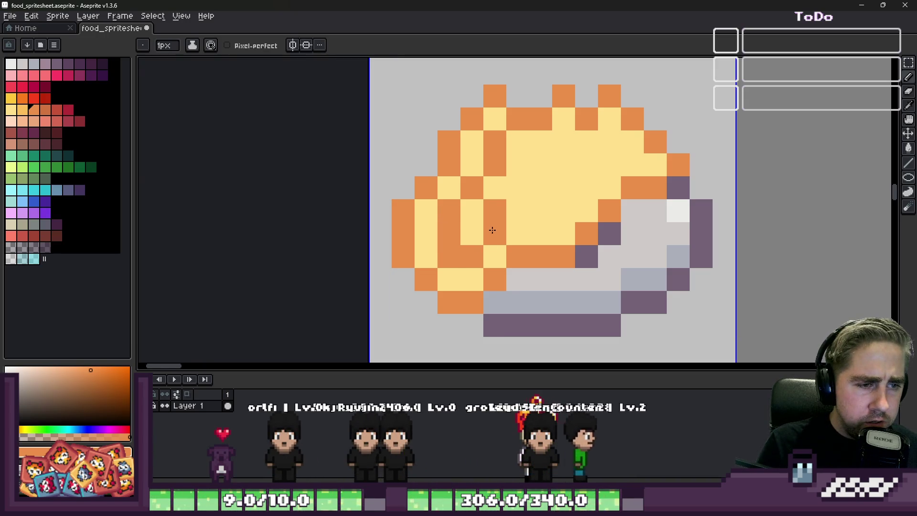
click(541, 164)
click(563, 142)
click(587, 165)
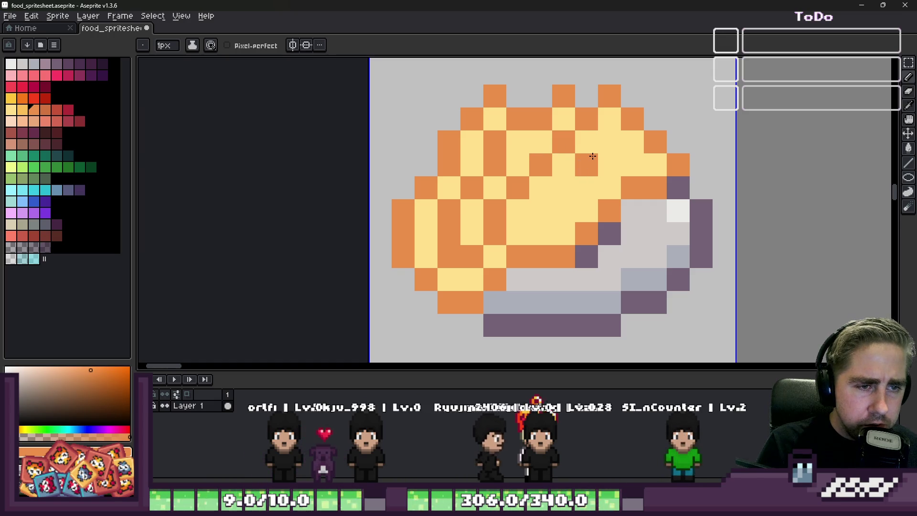
click(587, 165)
click(564, 187)
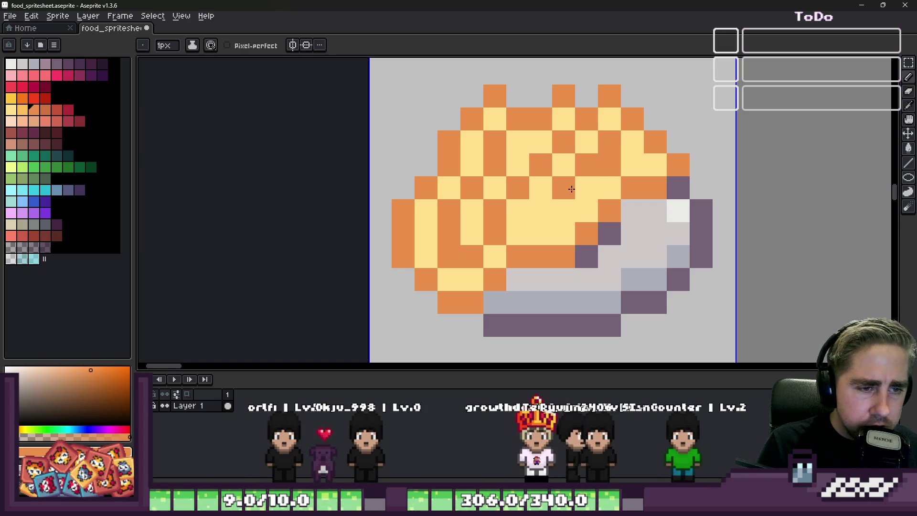
scroll(573, 218, down, 7)
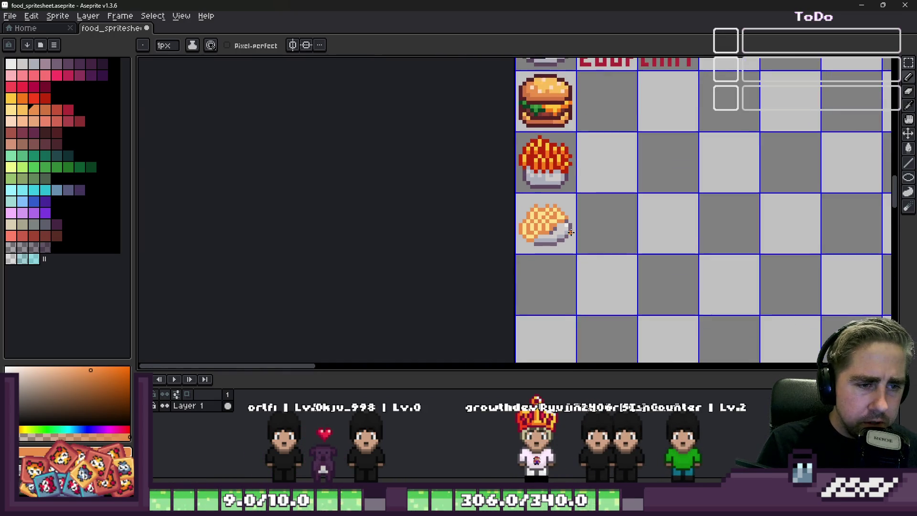
Place an orange pixel below the plate while zooming around the spritesheet
scroll(587, 238, up, 10)
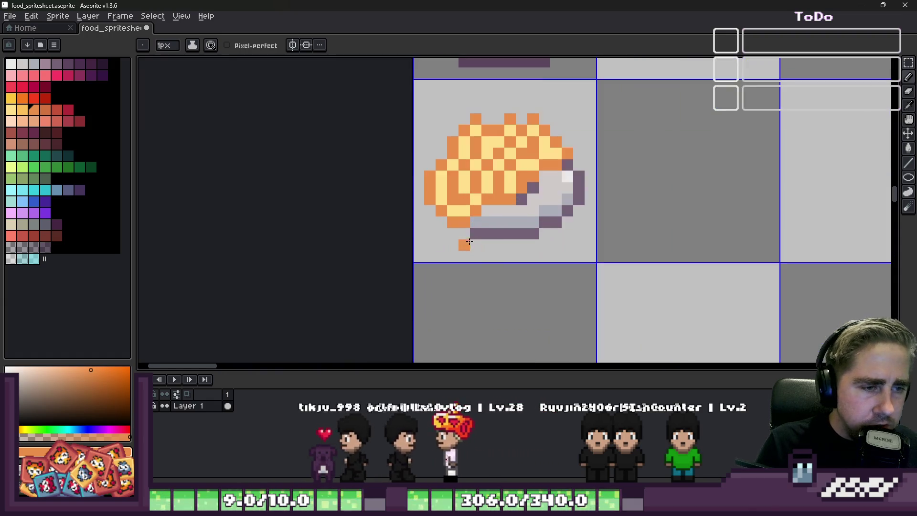
click(543, 260)
scroll(543, 259, down, 2)
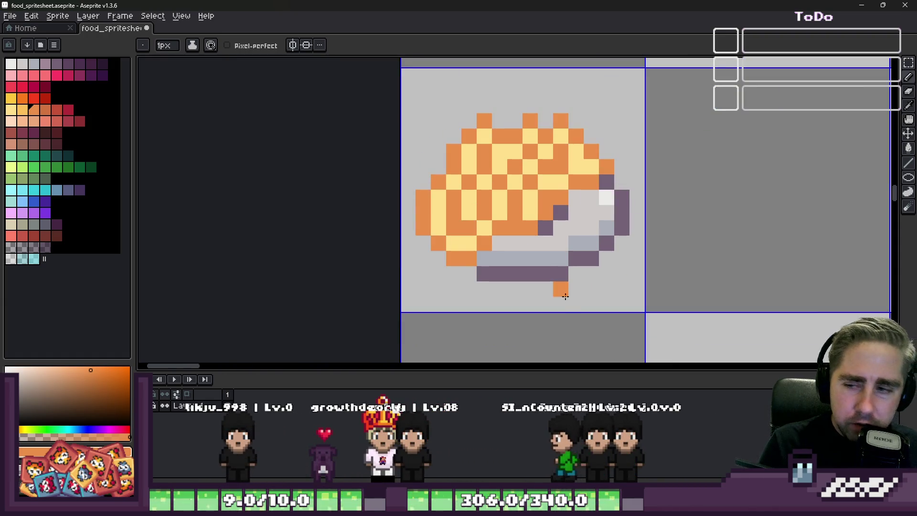
scroll(564, 311, down, 2)
scroll(507, 268, up, 1)
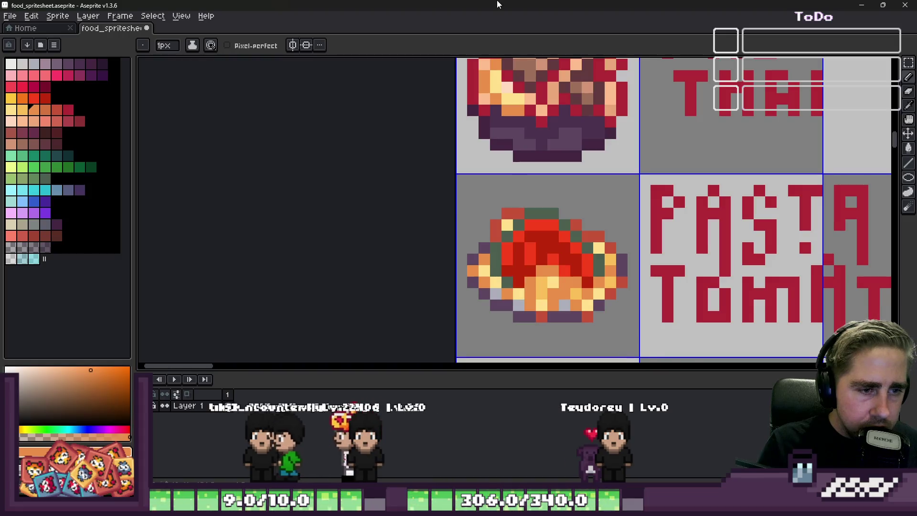
scroll(476, 293, down, 1)
key(m)
scroll(513, 250, up, 1)
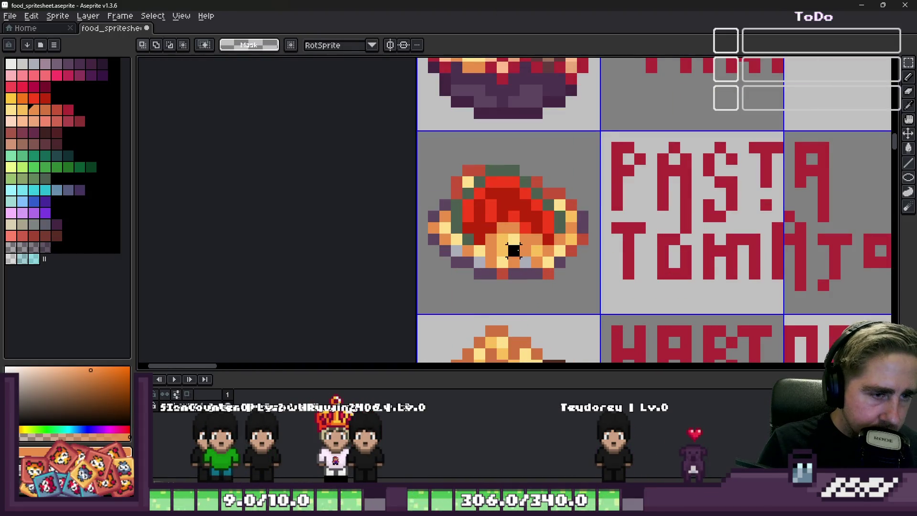
scroll(481, 243, down, 5)
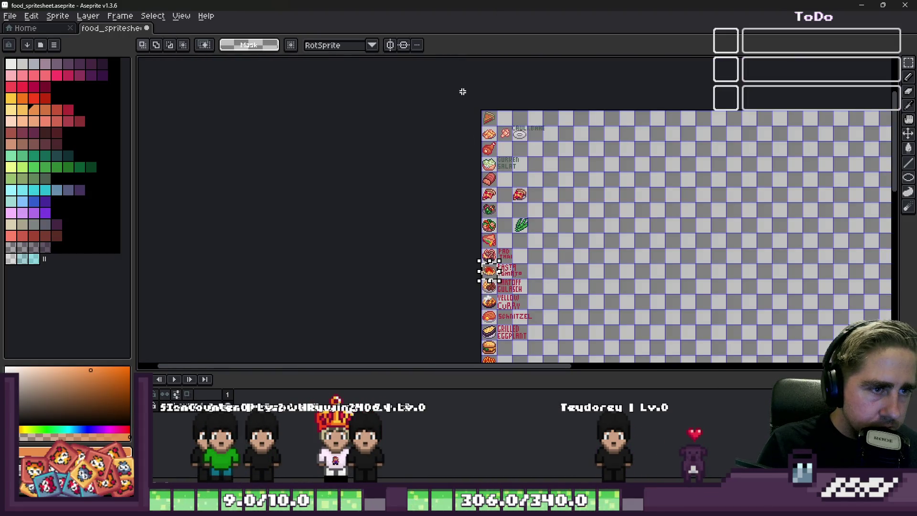
scroll(516, 151, up, 5)
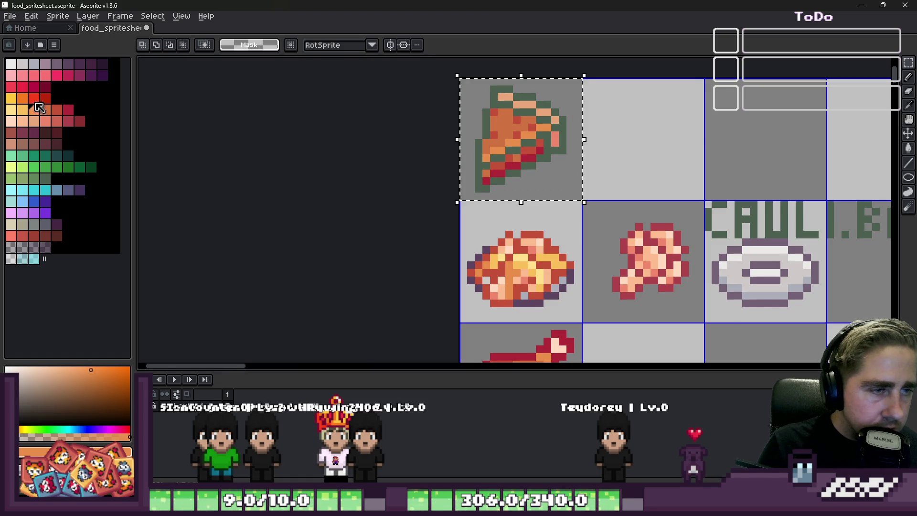
Fill the pizza slice with dark red using the fill tool
click(46, 87)
key(g)
click(486, 120)
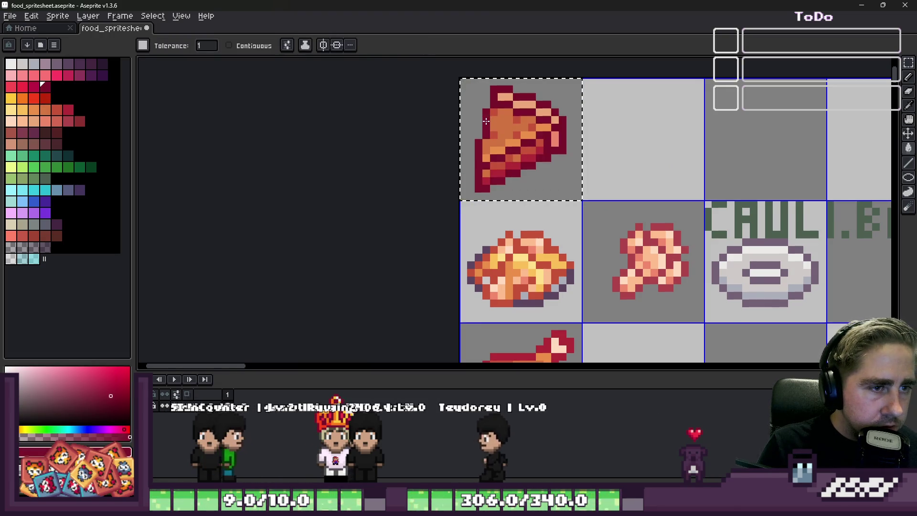
scroll(487, 121, down, 1)
scroll(486, 121, down, 3)
scroll(502, 330, up, 2)
scroll(488, 163, down, 2)
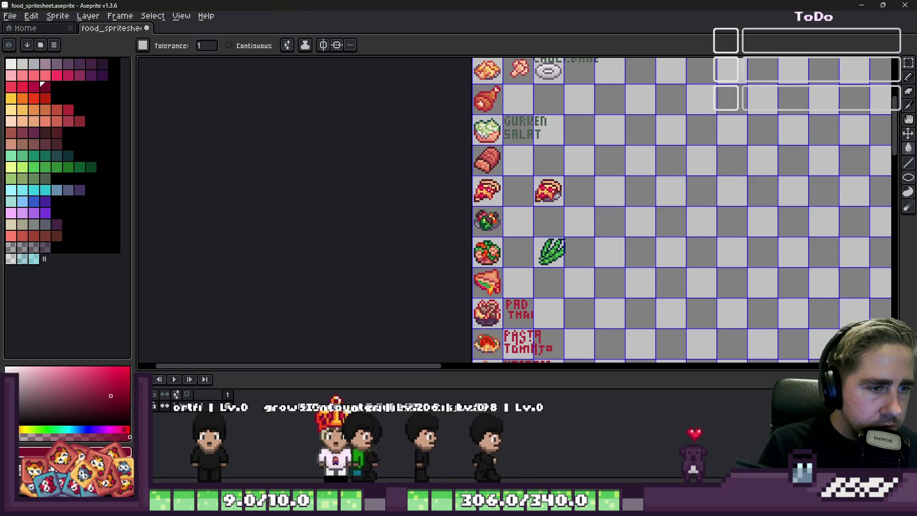
scroll(481, 284, up, 2)
scroll(482, 284, up, 1)
Zoom in on the striped orange pasta and grey plate until its pixels fill the view
key(m)
scroll(503, 233, down, 2)
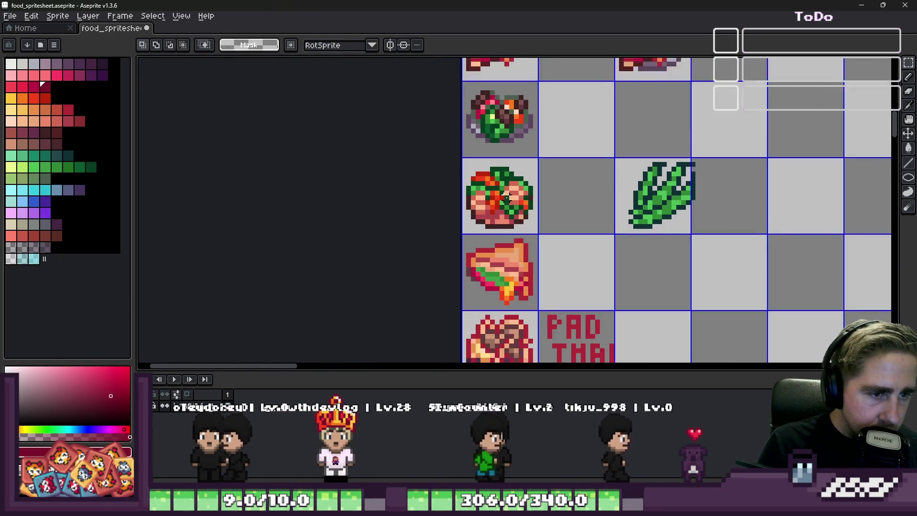
scroll(516, 215, up, 2)
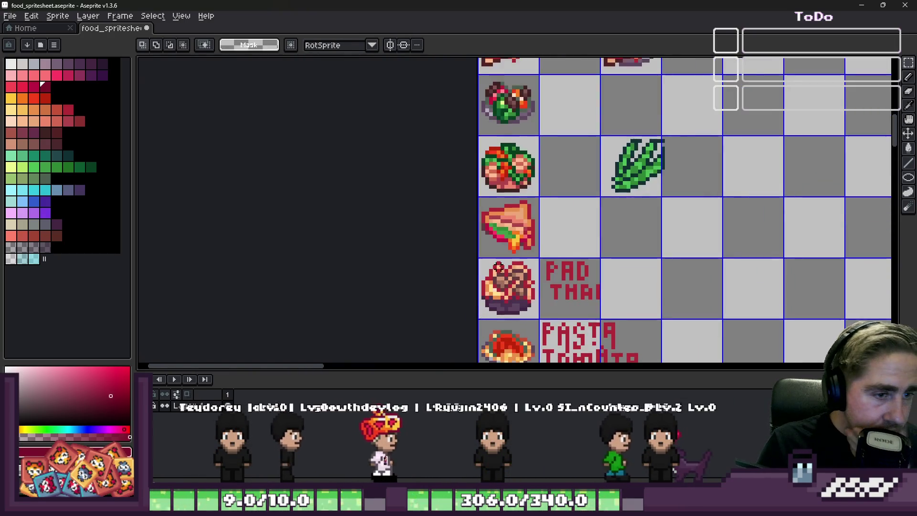
scroll(508, 175, up, 2)
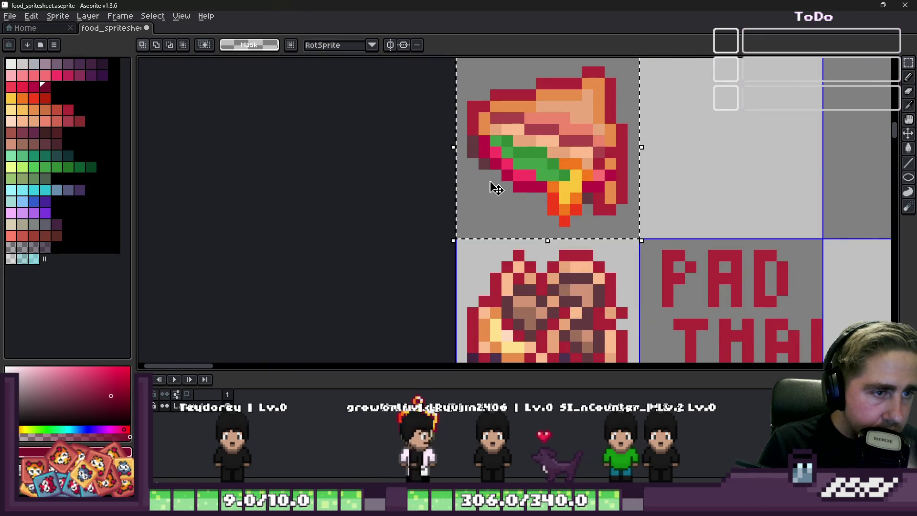
key(g)
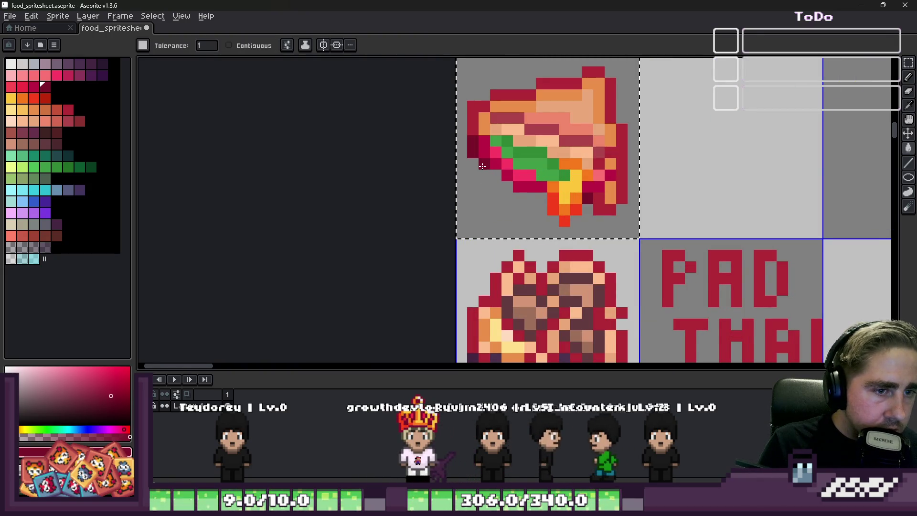
scroll(483, 165, down, 4)
scroll(553, 208, up, 3)
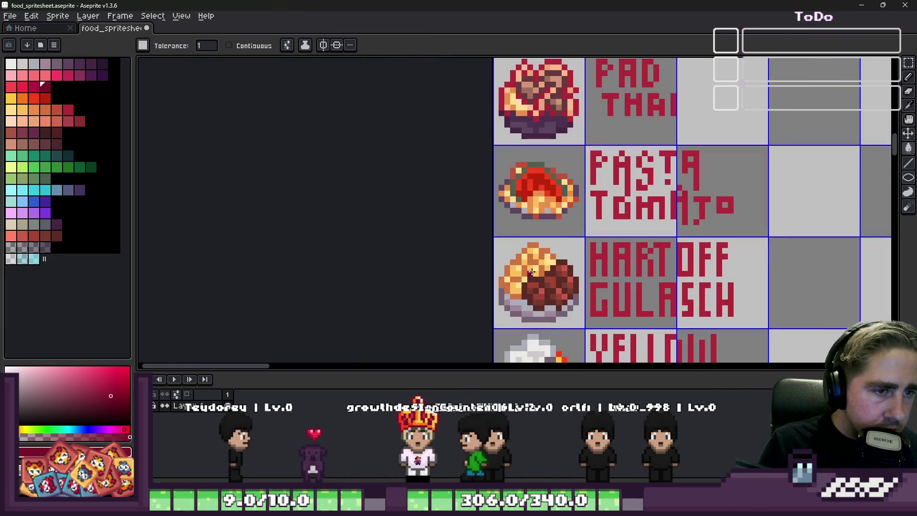
scroll(517, 171, down, 1)
click(517, 172)
scroll(517, 174, up, 5)
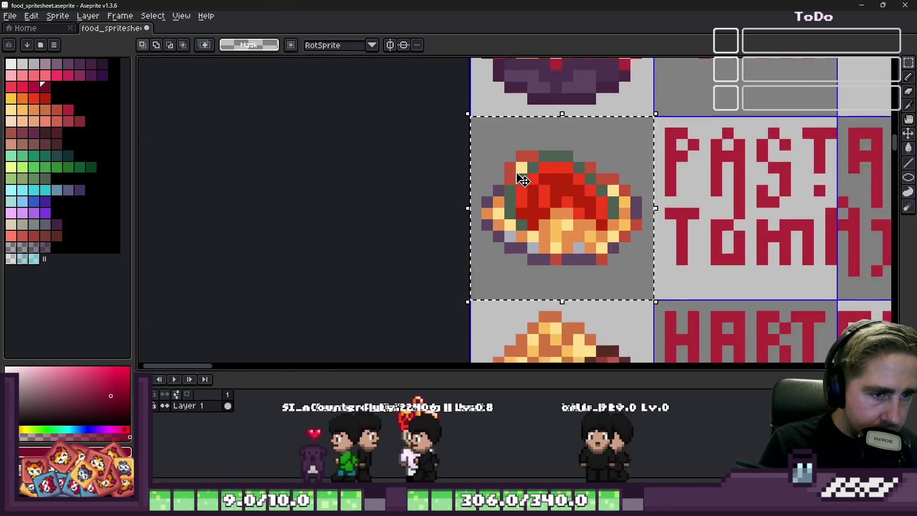
scroll(517, 181, down, 4)
scroll(517, 181, down, 3)
scroll(520, 191, up, 2)
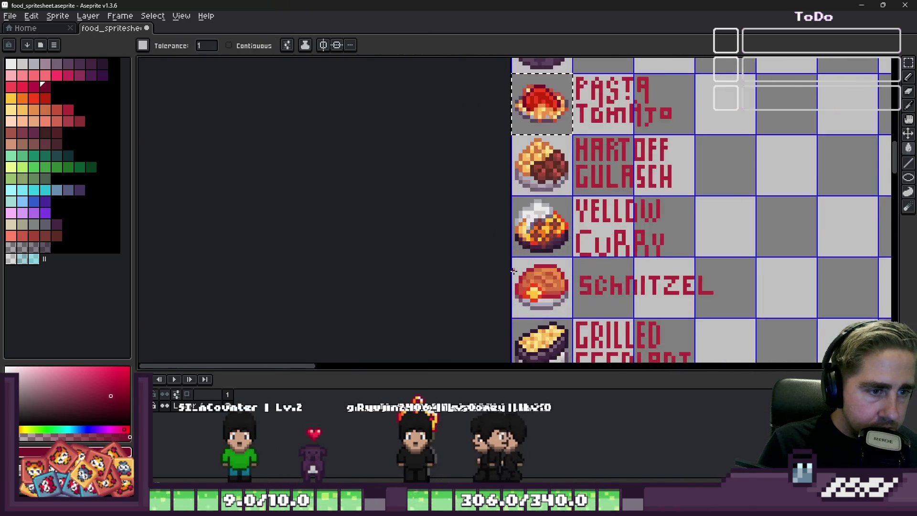
scroll(523, 201, down, 1)
scroll(526, 211, up, 2)
scroll(527, 210, down, 2)
scroll(530, 196, up, 2)
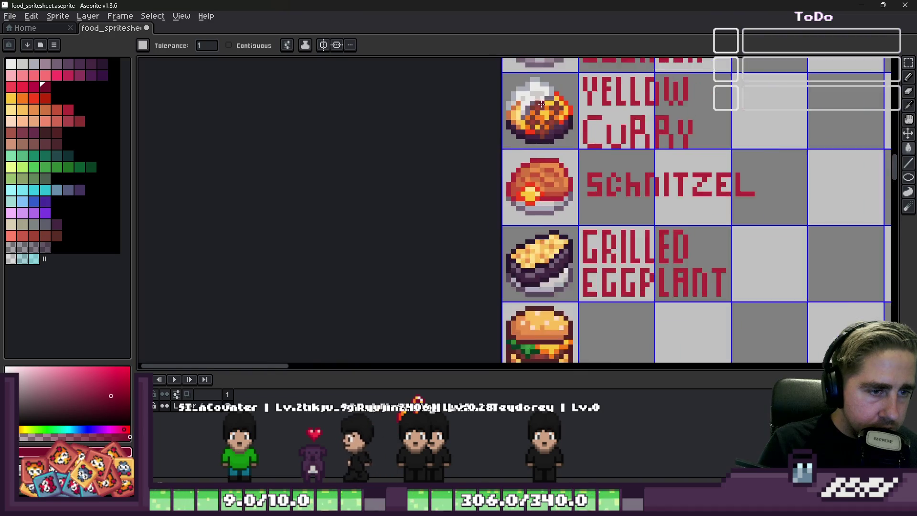
scroll(544, 177, down, 3)
scroll(549, 171, up, 3)
scroll(535, 191, down, 1)
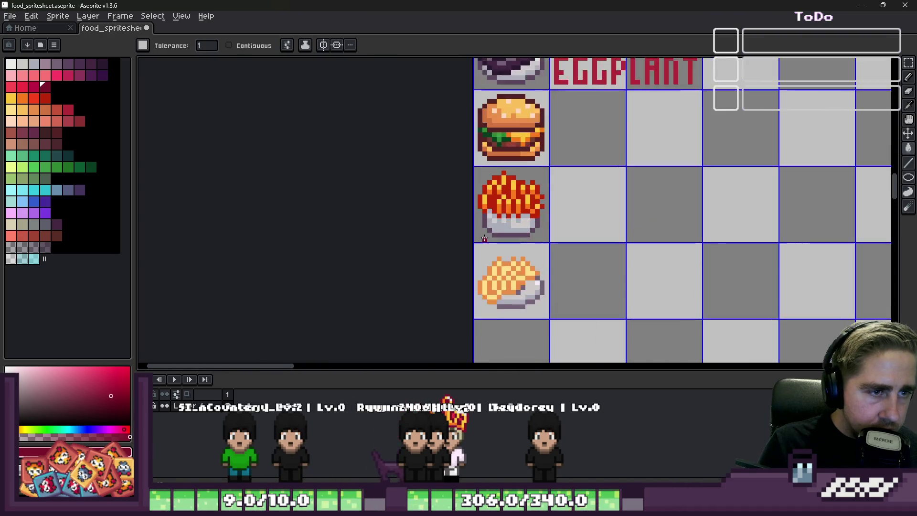
scroll(495, 307, up, 4)
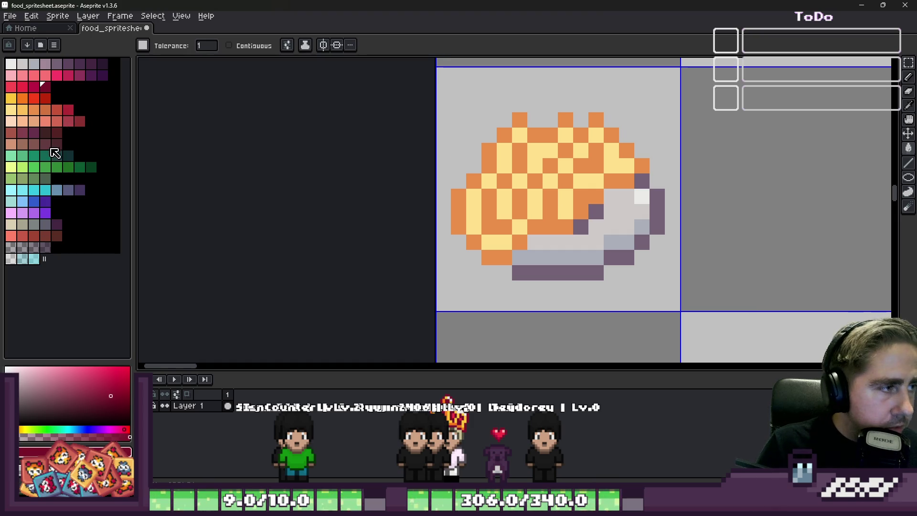
Choose green and the pencil, undoing the trial green dabs on the pasta
click(33, 178)
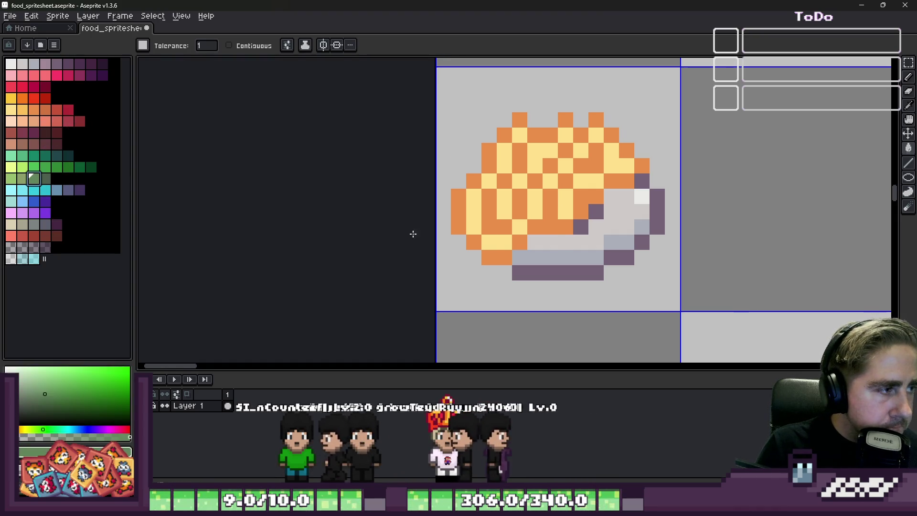
key(b)
click(533, 242)
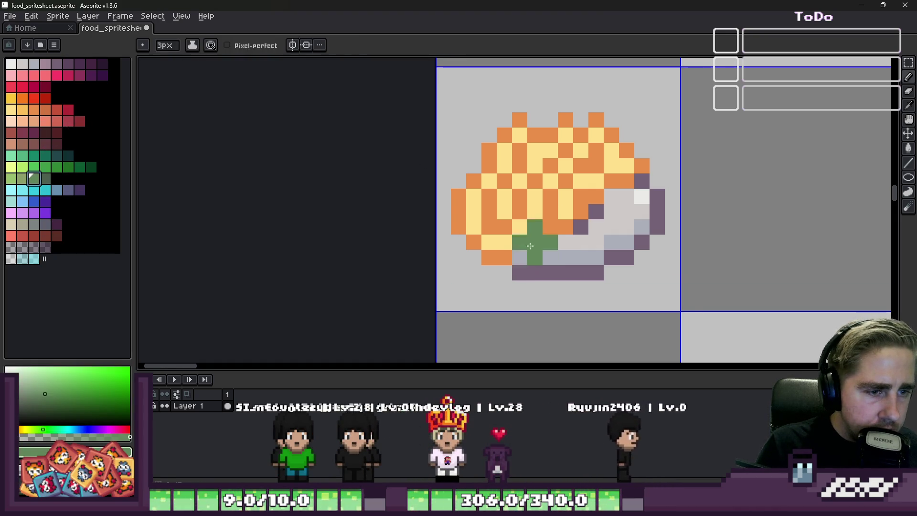
key(ctrl+z)
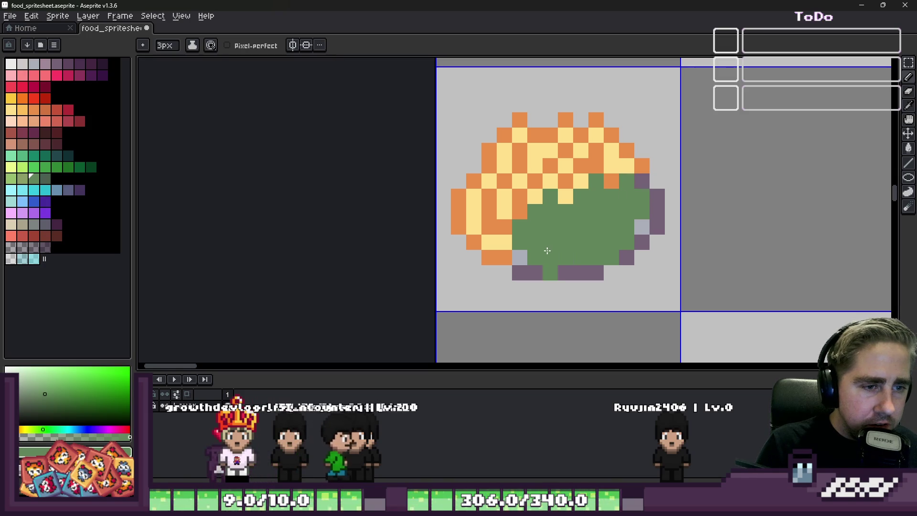
scroll(542, 237, down, 2)
scroll(541, 238, up, 3)
key(v)
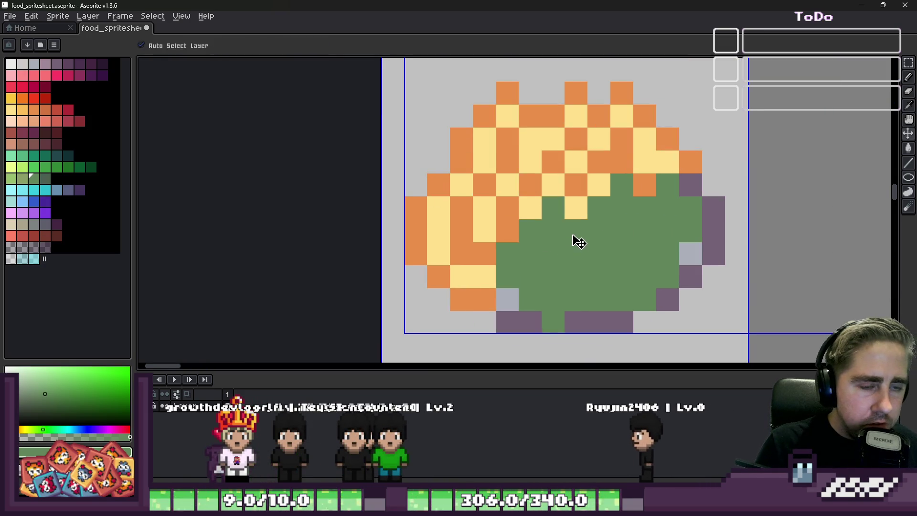
key(ctrl+z)
key(b)
Paint a large green pesto patch over the pasta, extending it past the lower-left edge
scroll(583, 253, down, 6)
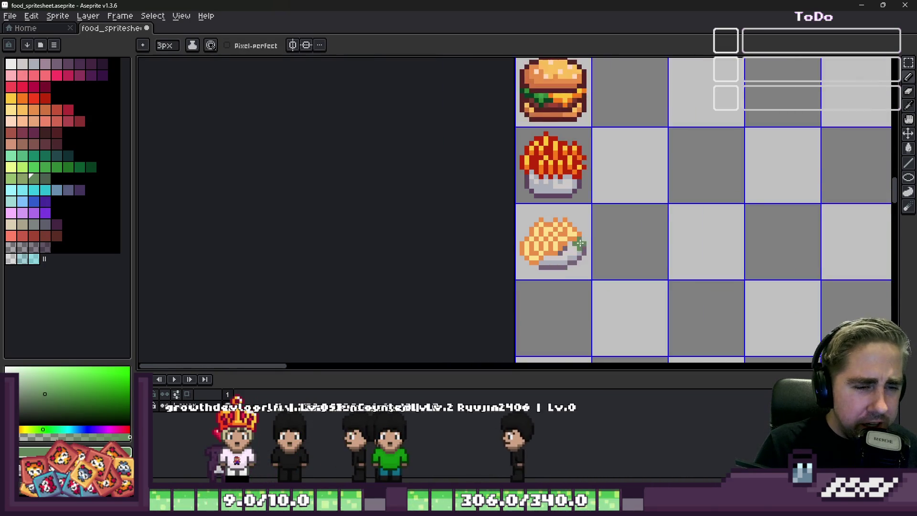
scroll(592, 267, down, 2)
scroll(478, 239, up, 7)
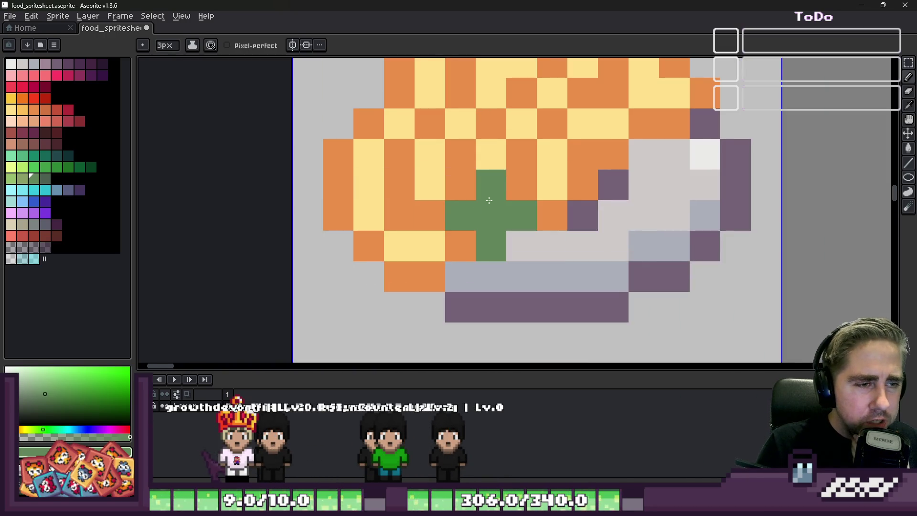
mouse_move(489, 200)
mouse_down()
mouse_move(545, 187)
mouse_move(600, 131)
mouse_move(650, 178)
mouse_move(534, 221)
mouse_move(671, 164)
mouse_up()
scroll(501, 239, down, 5)
scroll(501, 238, up, 5)
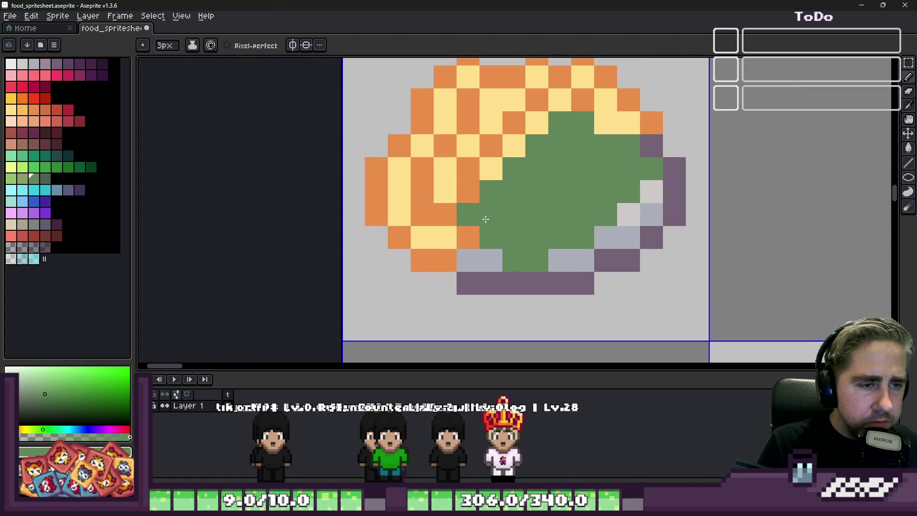
drag(446, 214, 468, 237)
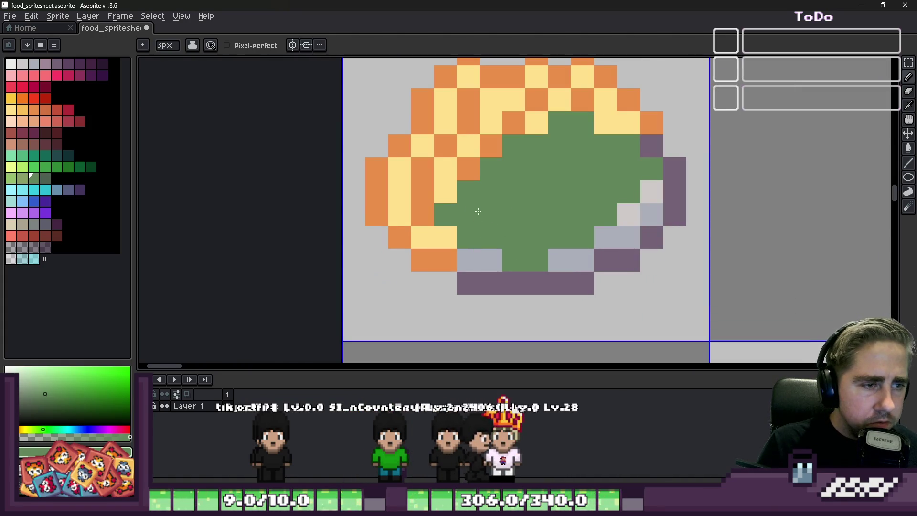
scroll(478, 211, down, 2)
scroll(483, 211, up, 1)
Erase the plate's mauve and grey-blue rim beneath the pesto
key(e)
mouse_move(490, 212)
mouse_down()
mouse_move(532, 234)
mouse_move(549, 210)
mouse_move(588, 205)
mouse_move(645, 153)
mouse_move(631, 127)
mouse_move(580, 131)
mouse_up()
key(b)
scroll(643, 140, up, 3)
scroll(537, 178, down, 3)
scroll(537, 178, up, 3)
key(ctrl+z)
key(ctrl+z)
scroll(621, 168, down, 2)
scroll(568, 215, up, 2)
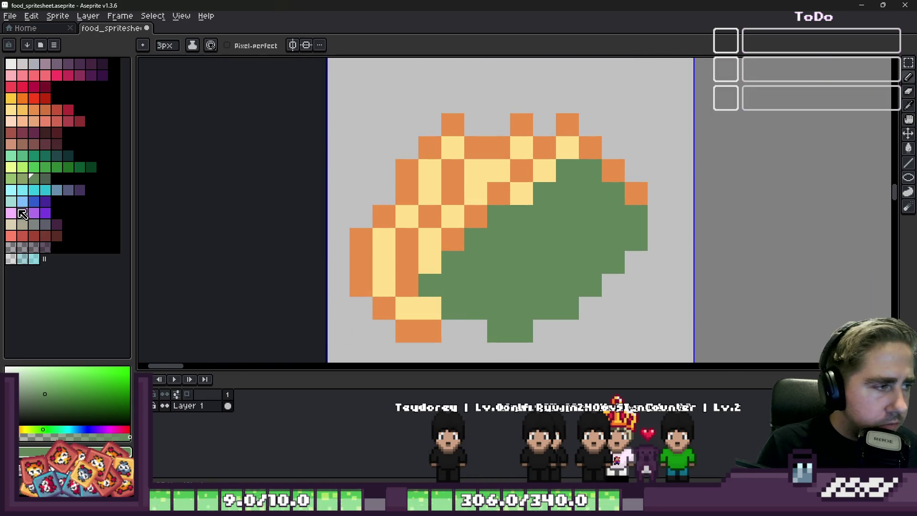
Outline the pesto's upper-right edge in dark green with a 1px pencil
click(45, 180)
key(minus)
key(minus)
click(430, 285)
click(454, 325)
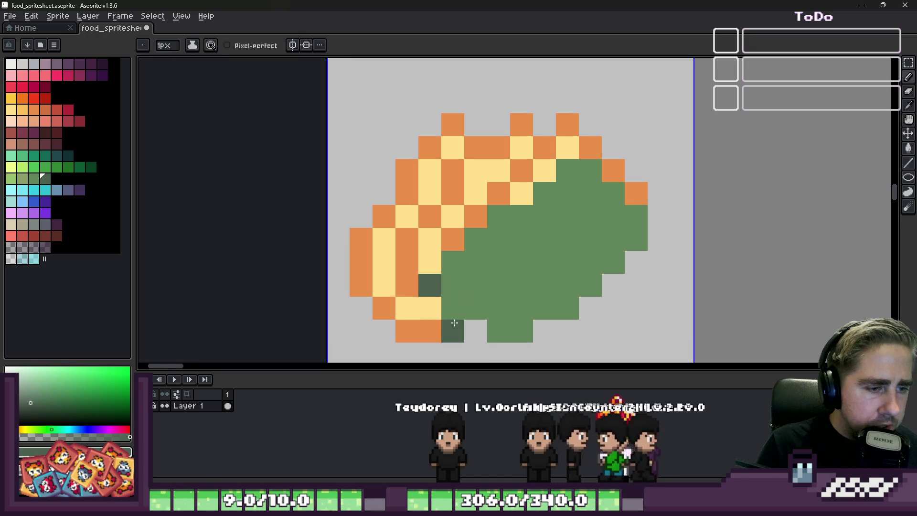
key(ctrl+z)
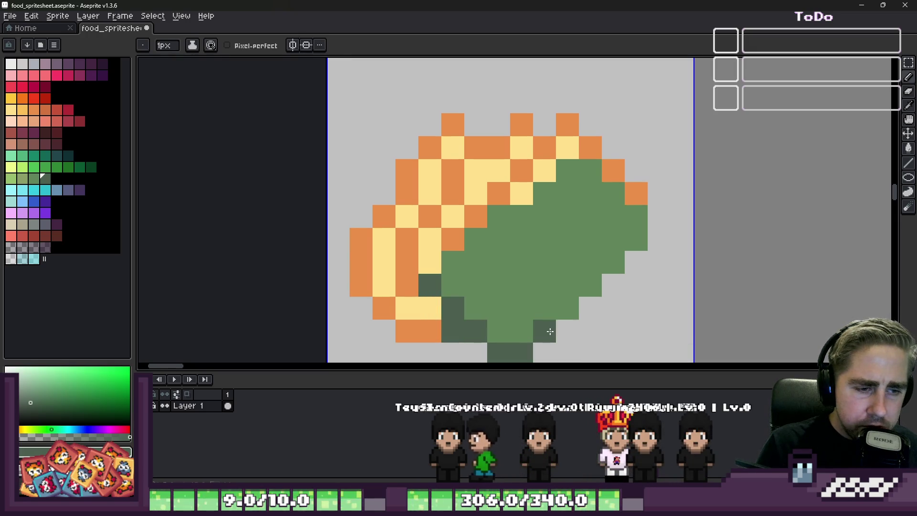
mouse_move(659, 239)
mouse_down()
mouse_move(591, 165)
mouse_move(501, 193)
mouse_up()
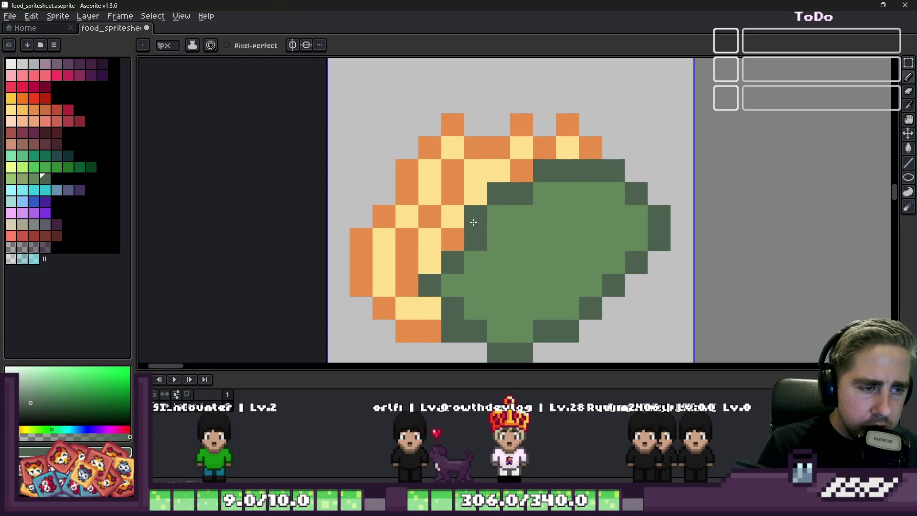
scroll(473, 222, down, 4)
scroll(492, 167, up, 5)
Dot four dark-green shading spots inside the pesto
alt+click(459, 162)
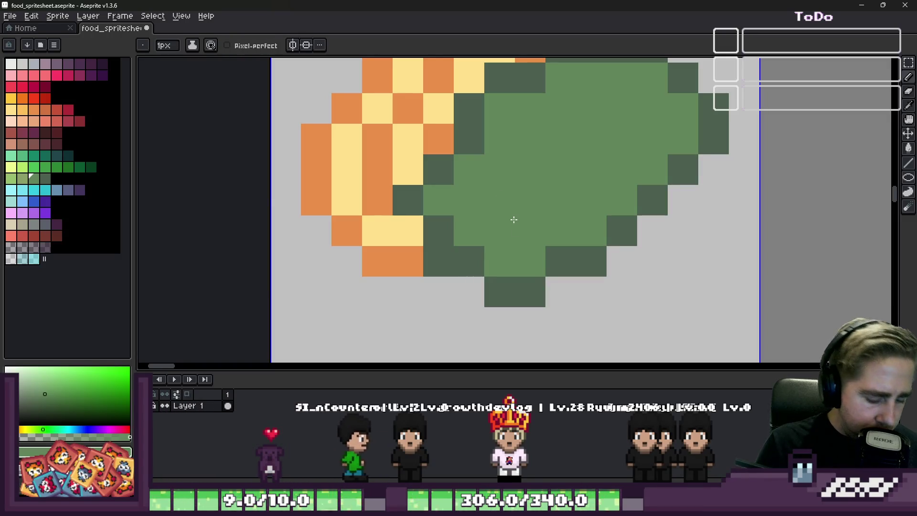
alt+click(576, 256)
click(531, 200)
click(621, 139)
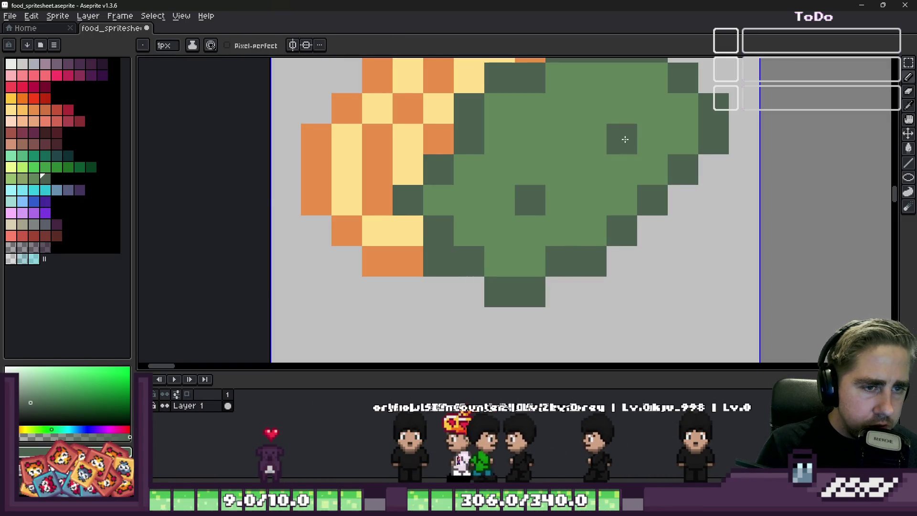
click(530, 108)
click(592, 200)
scroll(593, 201, down, 4)
scroll(545, 217, up, 3)
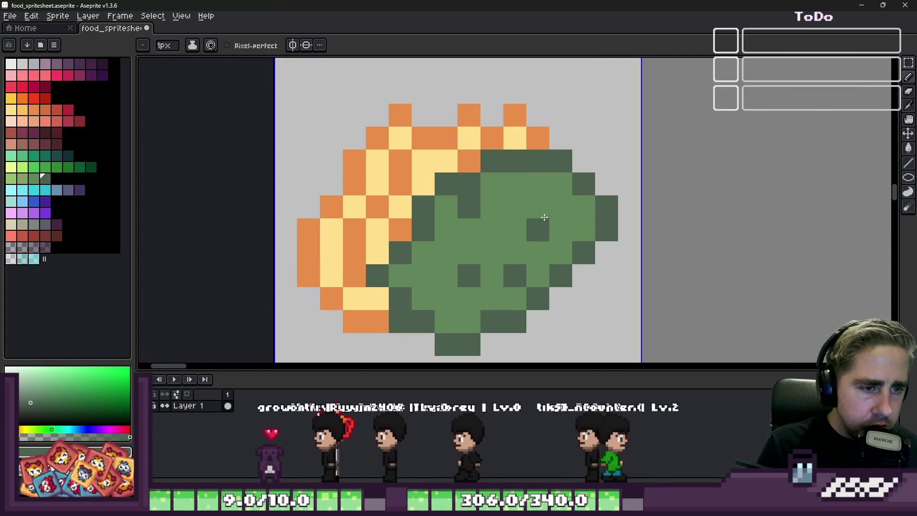
scroll(545, 217, down, 3)
scroll(519, 165, up, 2)
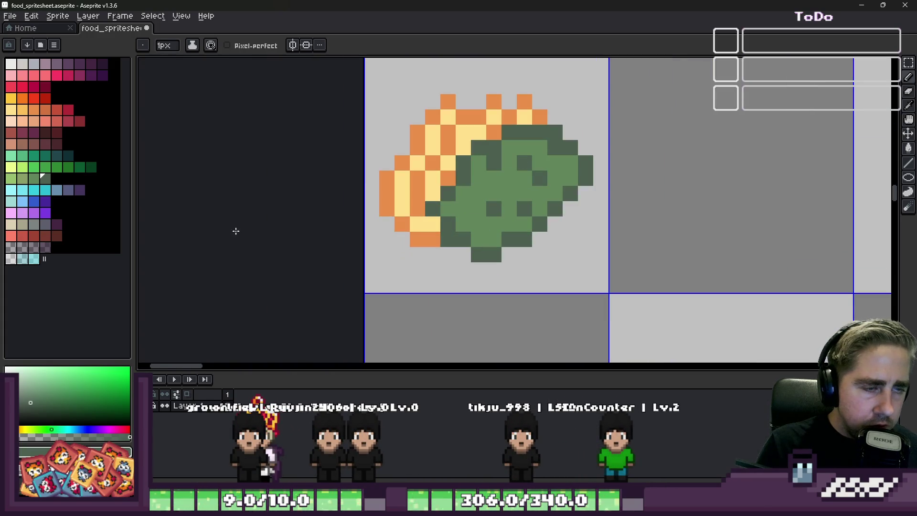
Add six light-green highlight pixels scattered across the pesto
click(34, 178)
scroll(510, 169, up, 2)
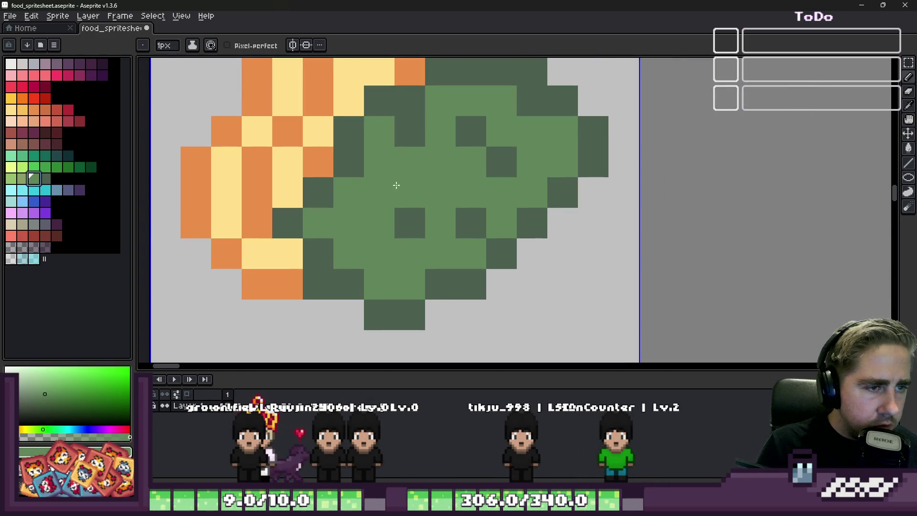
click(411, 255)
click(379, 132)
click(440, 162)
click(445, 228)
click(464, 255)
click(467, 104)
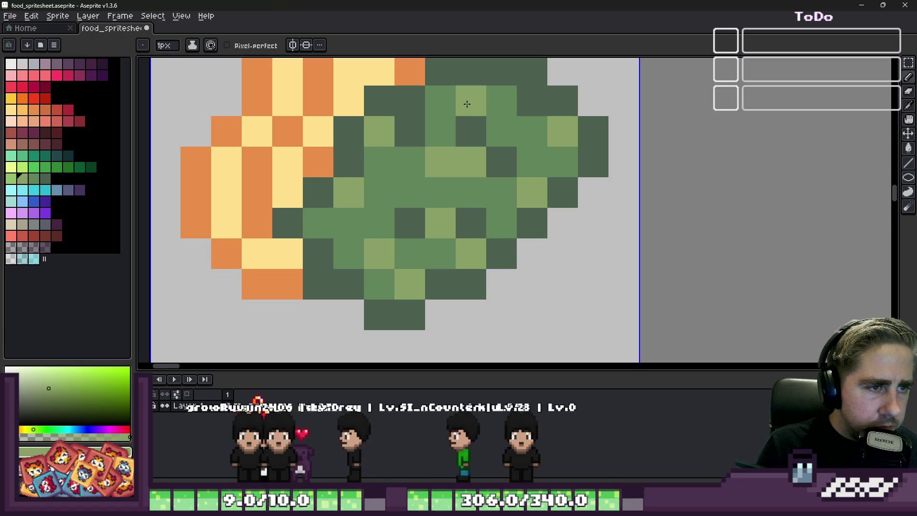
alt+click(460, 123)
scroll(529, 202, down, 10)
scroll(530, 202, up, 9)
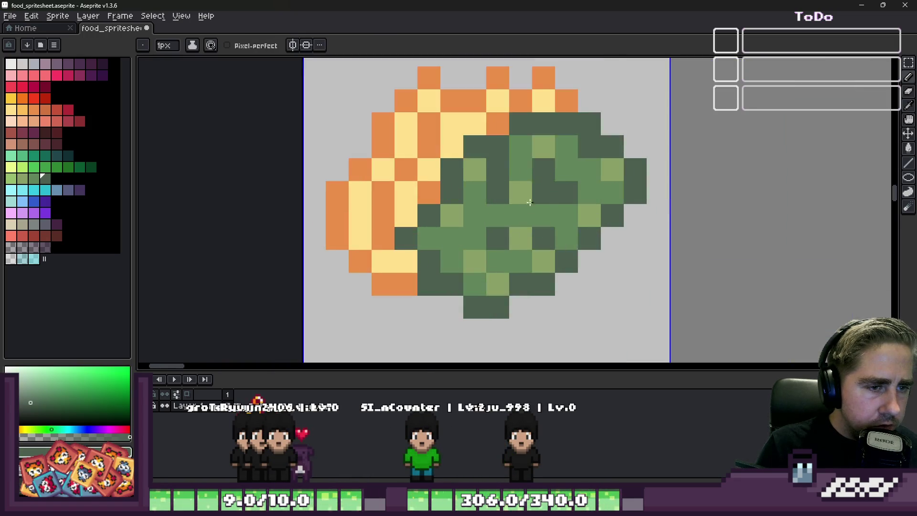
scroll(529, 202, up, 2)
scroll(551, 189, down, 8)
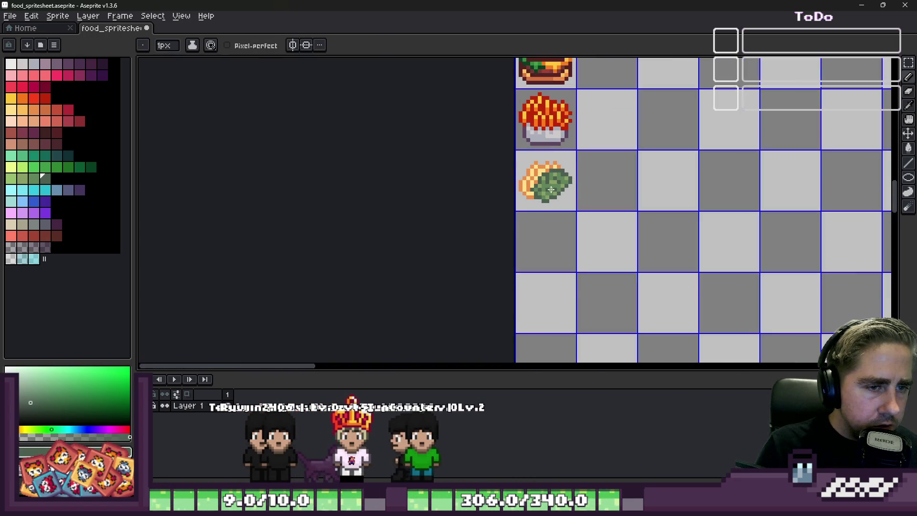
scroll(551, 190, up, 6)
scroll(593, 175, down, 1)
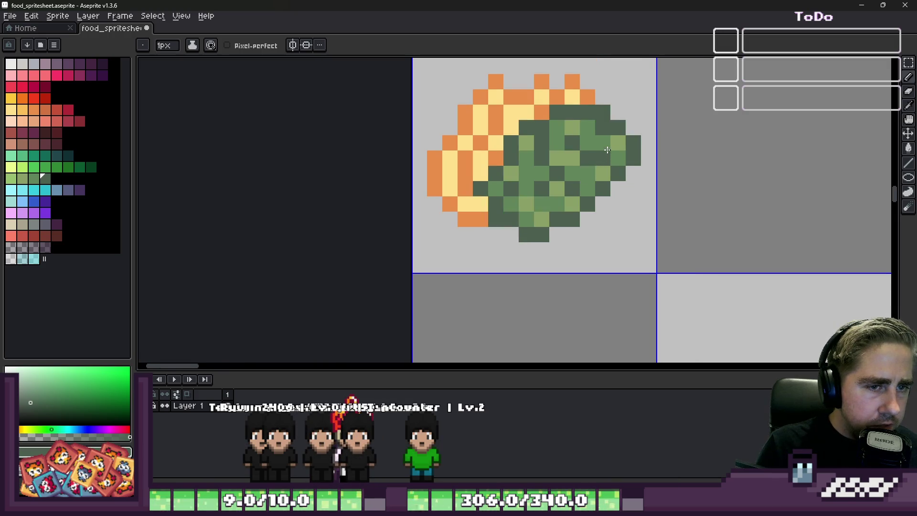
scroll(607, 150, down, 5)
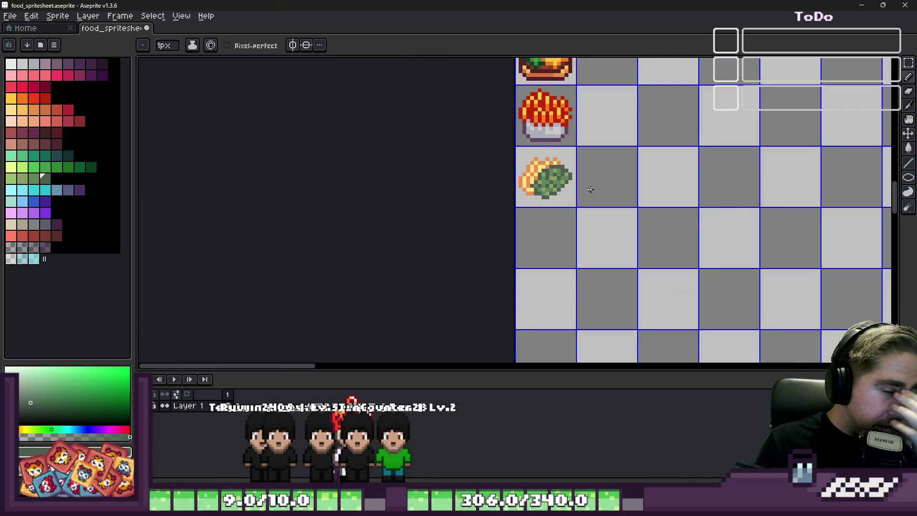
scroll(591, 190, down, 1)
scroll(526, 180, up, 3)
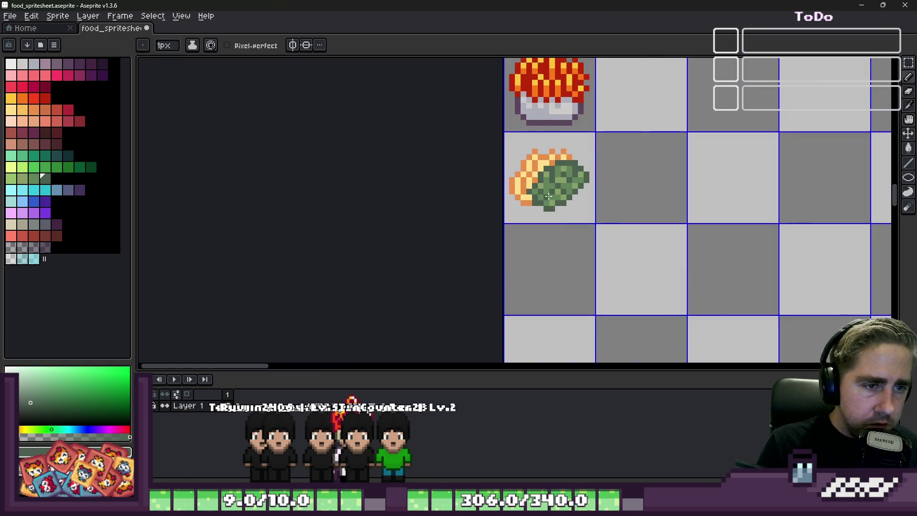
Select the whole pesto pasta sprite with a rectangular marquee
key(m)
scroll(524, 158, up, 2)
drag(427, 73, 656, 302)
Pick a dark teal and trace it along the pesto's top edge as an outline
key(i)
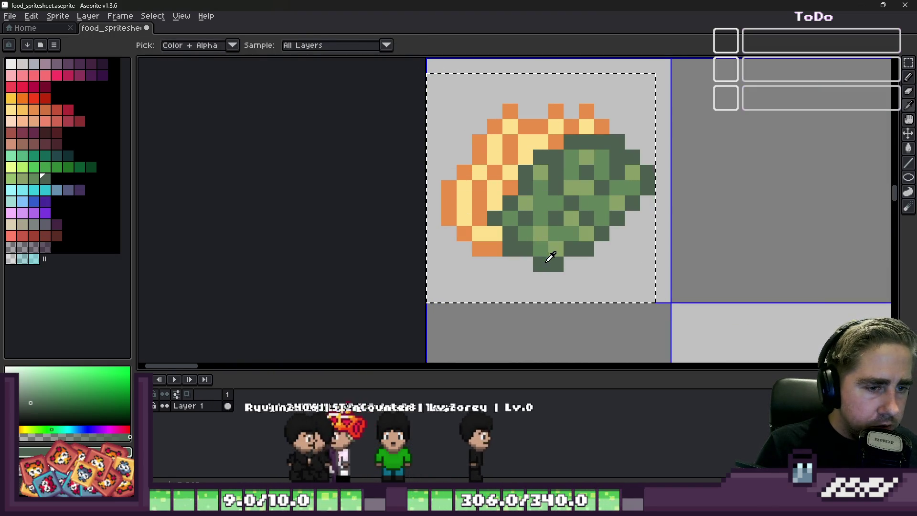
click(68, 155)
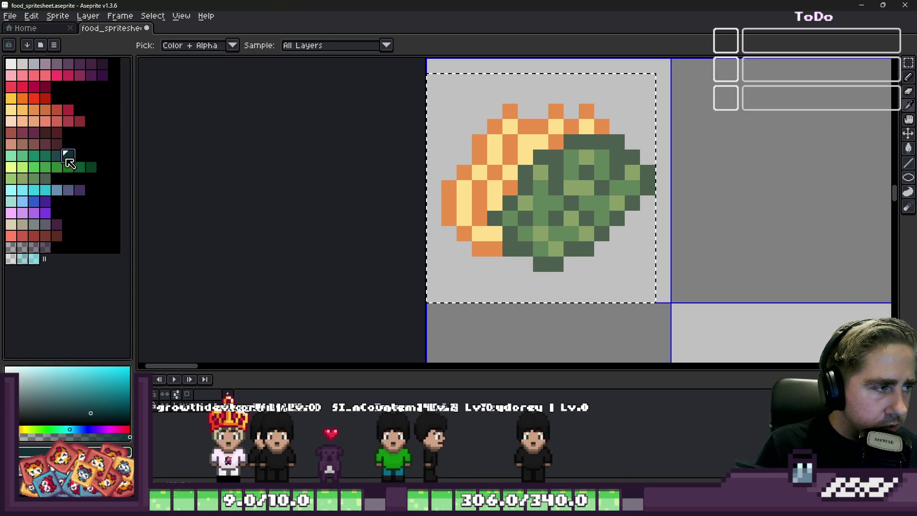
key(b)
scroll(527, 249, up, 1)
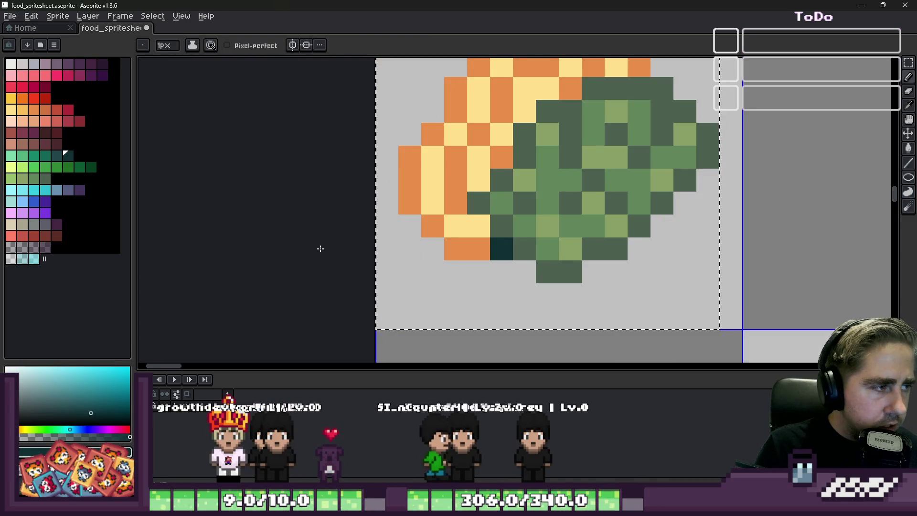
key(ctrl+z)
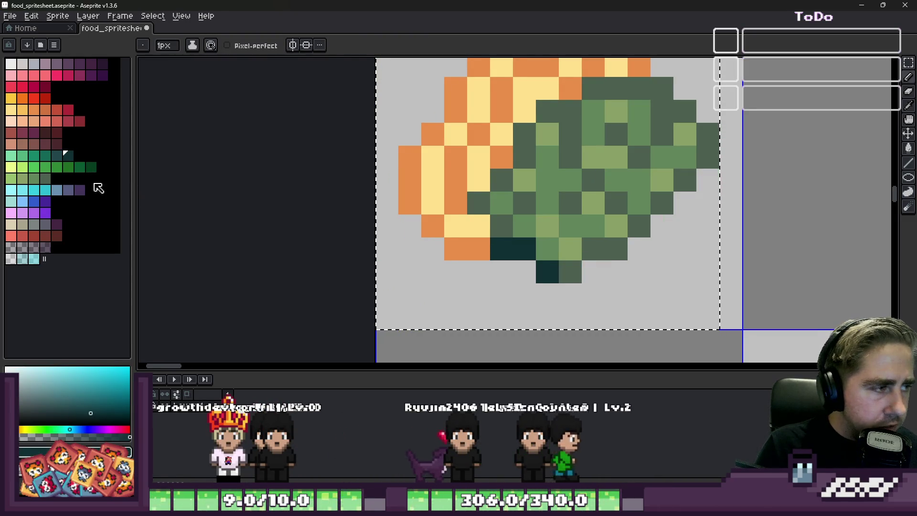
click(57, 156)
click(517, 252)
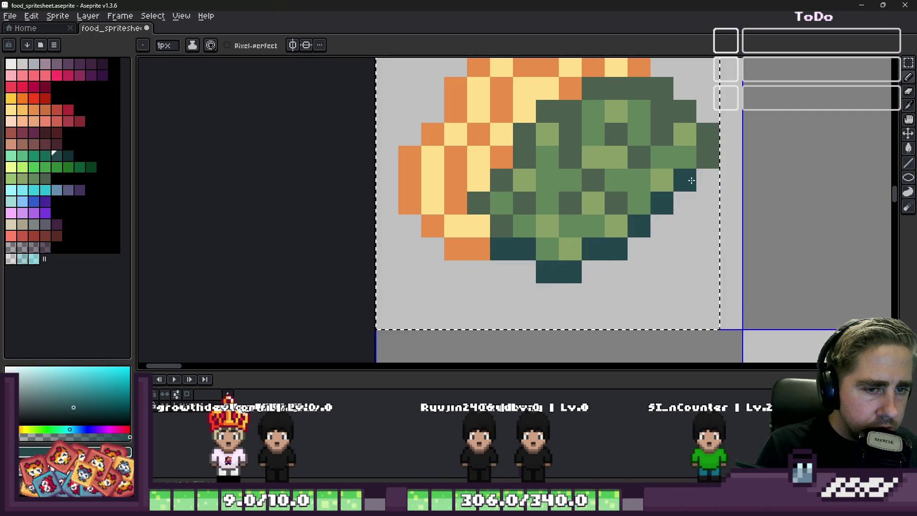
drag(688, 110, 571, 78)
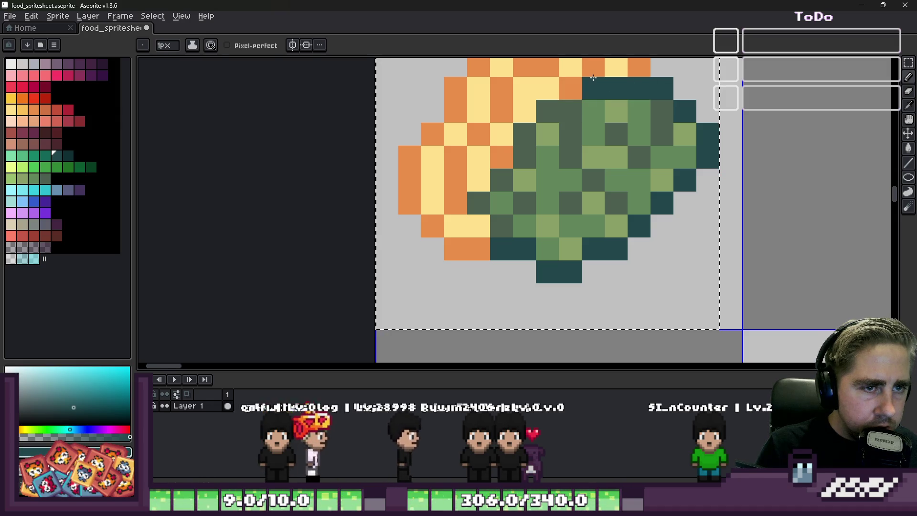
mouse_move(571, 115)
mouse_down()
mouse_move(516, 135)
mouse_move(492, 192)
mouse_up()
scroll(497, 239, down, 5)
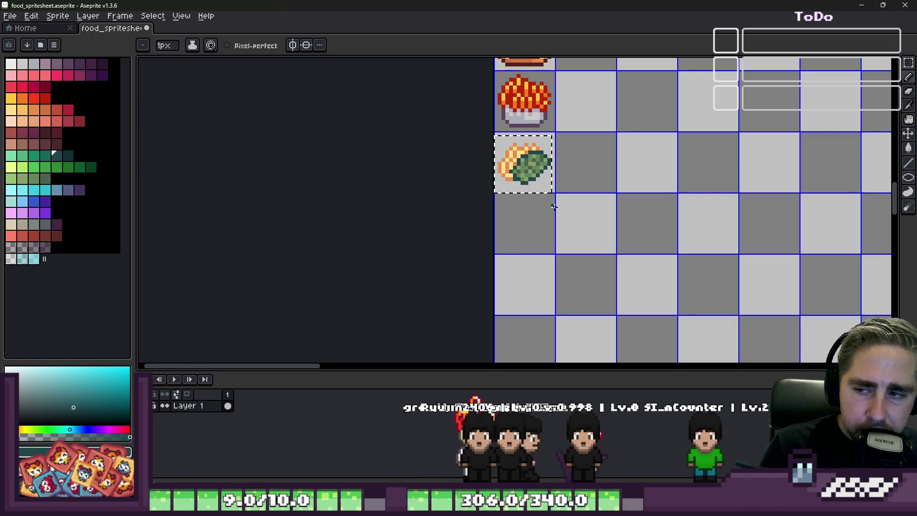
Copy the CAULI.BAKE plate into the cell right of the pesto pasta
key(m)
scroll(554, 206, down, 6)
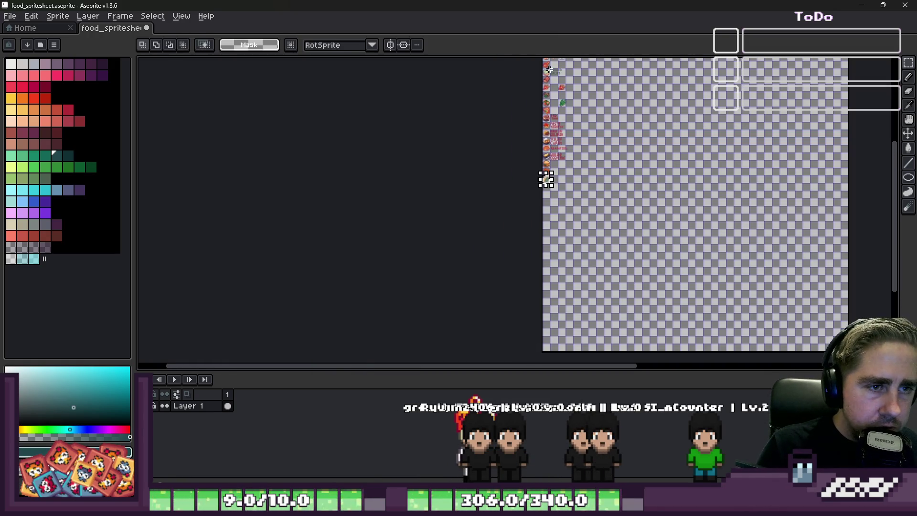
scroll(549, 177, up, 5)
scroll(569, 268, down, 2)
scroll(532, 93, up, 2)
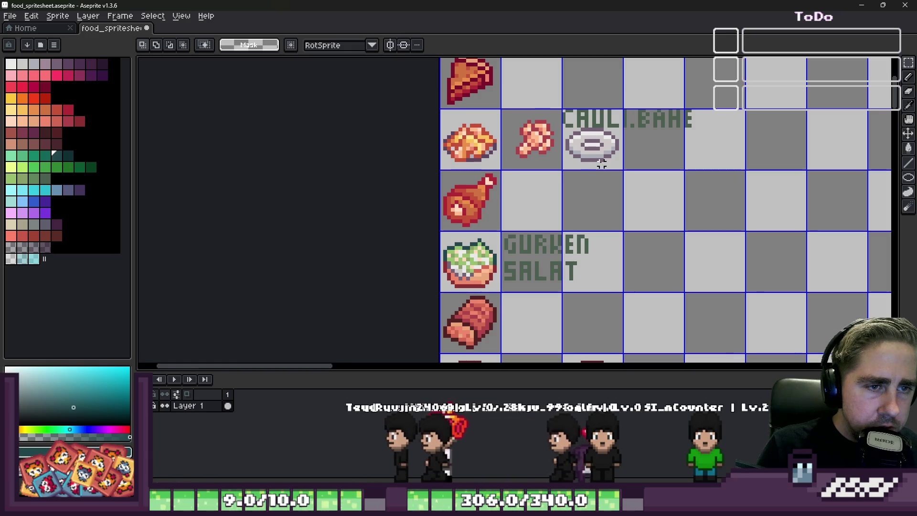
scroll(601, 163, up, 2)
drag(535, 106, 640, 181)
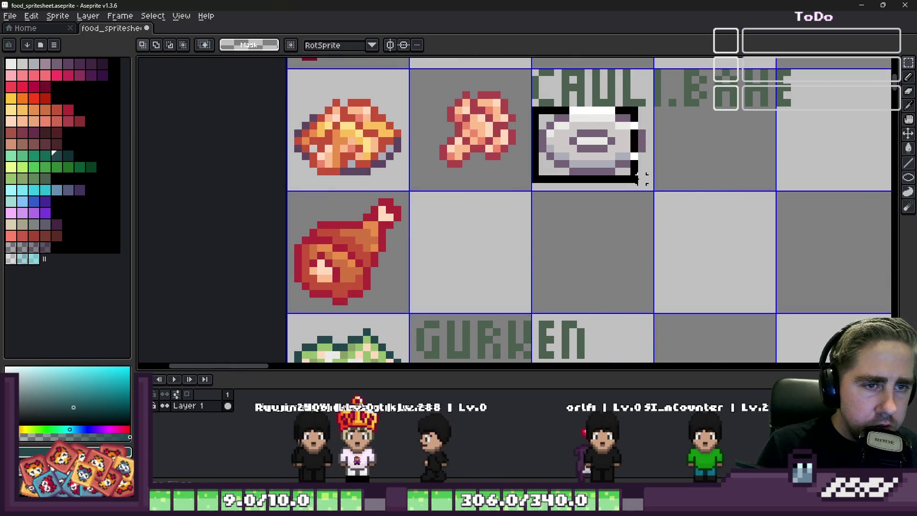
scroll(582, 307, down, 6)
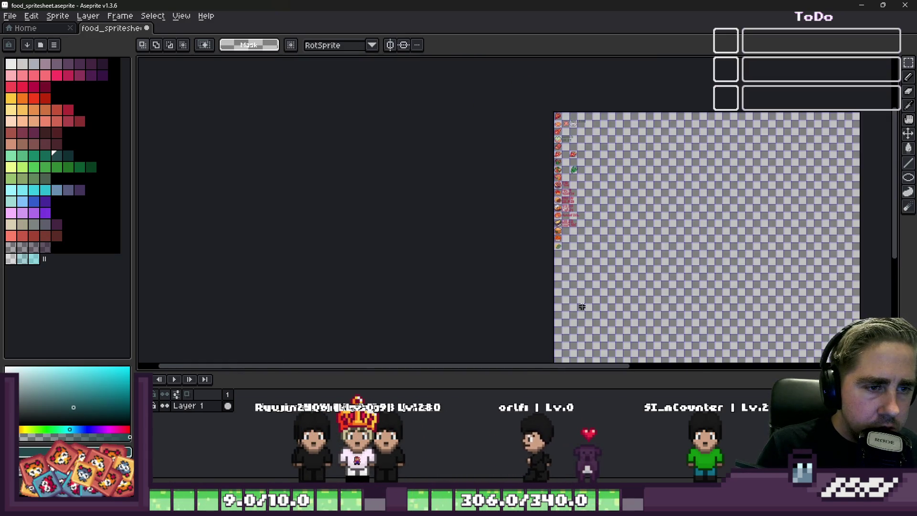
scroll(582, 307, up, 8)
click(566, 225)
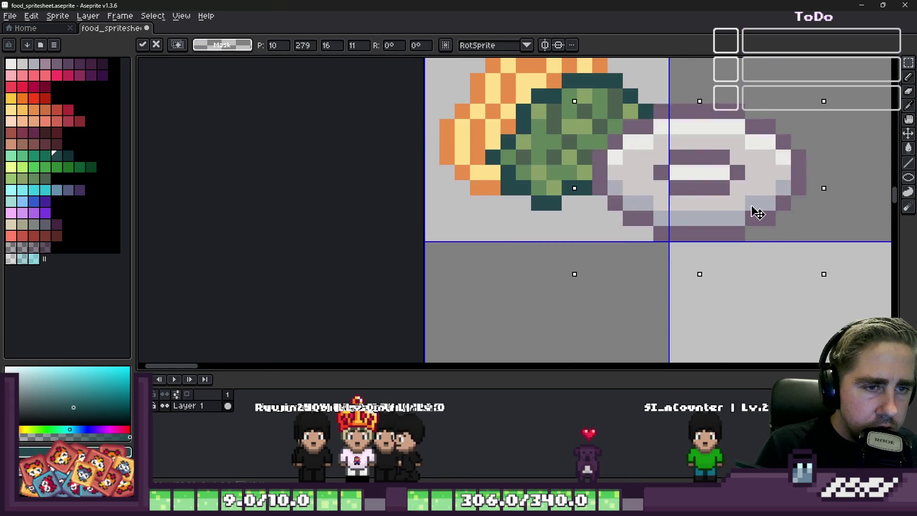
drag(759, 212, 613, 211)
key(Return)
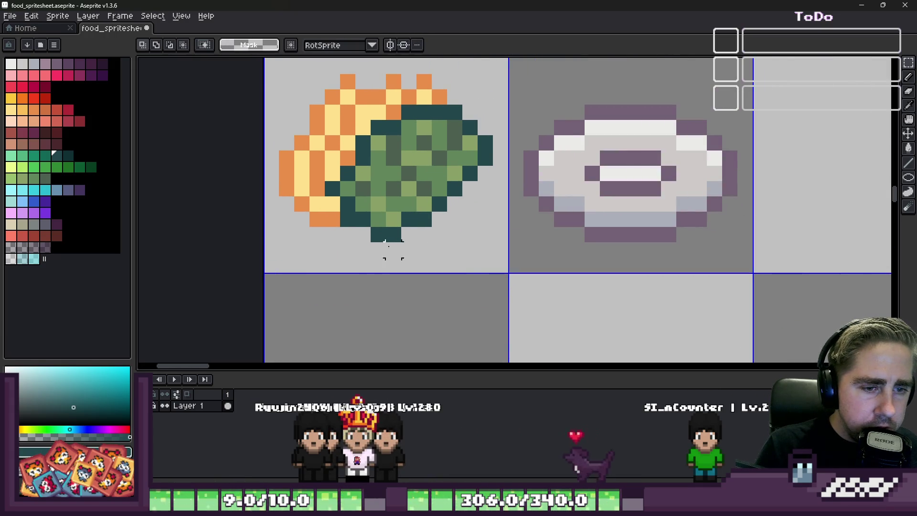
Select the pesto pasta cell, then undo back to the plate-cell selection
scroll(613, 212, down, 1)
drag(296, 88, 475, 265)
key(ctrl+z)
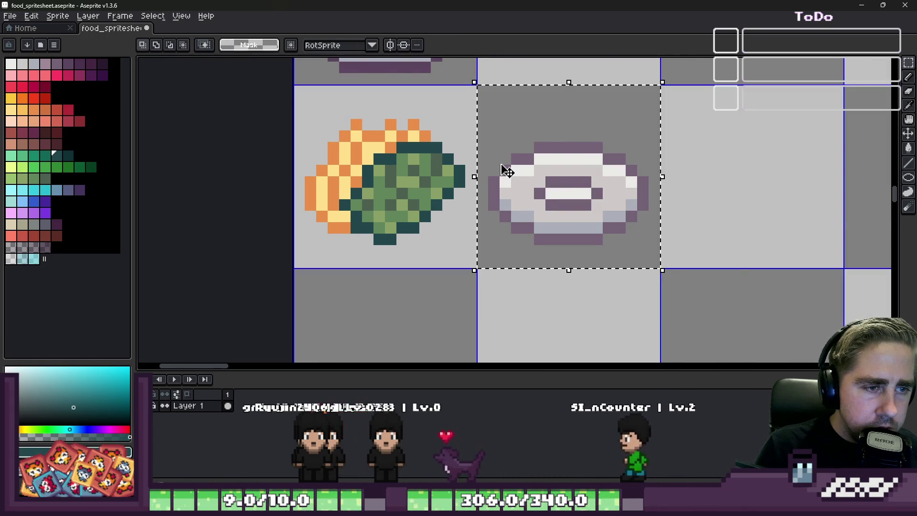
Bucket-fill the plate's outline with the dark purple
scroll(502, 169, down, 1)
scroll(430, 88, up, 1)
key(g)
alt+click(430, 95)
click(556, 183)
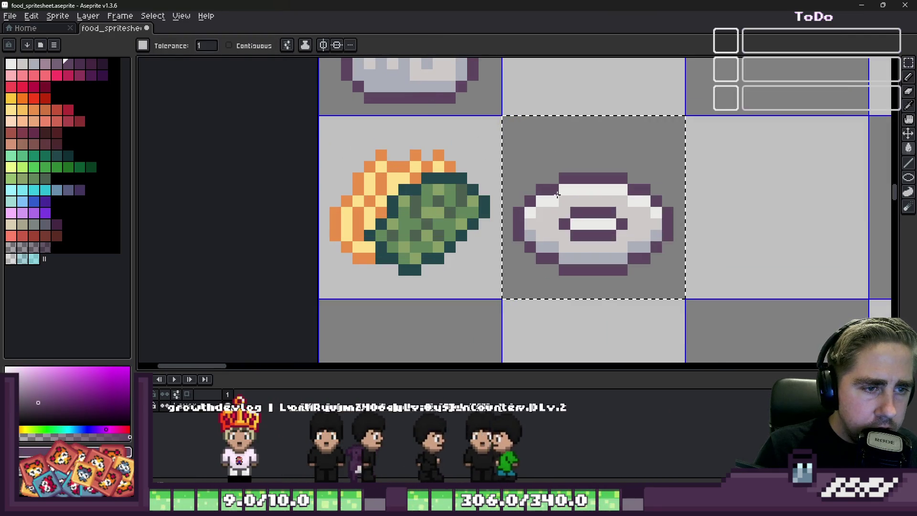
scroll(537, 253, down, 2)
Select the pesto pasta and move it onto the grey plate in the neighbouring cell
key(m)
drag(403, 249, 506, 165)
drag(453, 249, 576, 234)
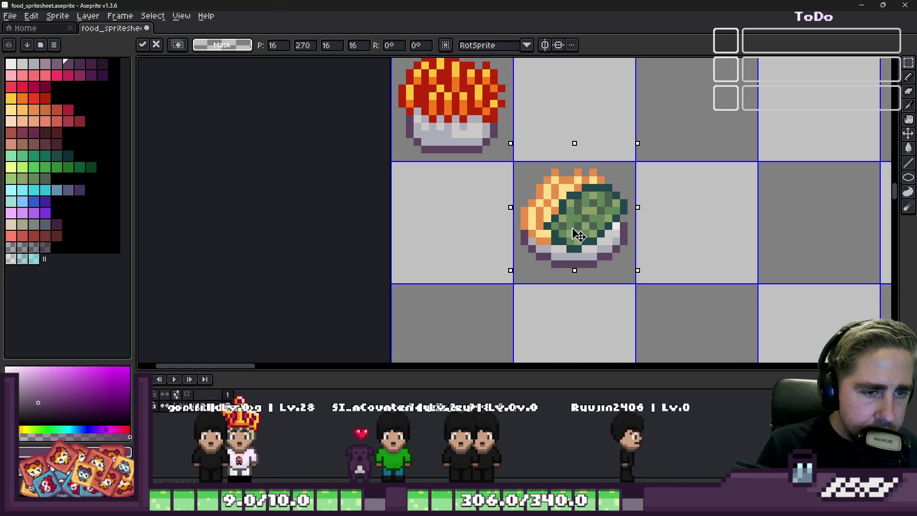
scroll(579, 236, up, 4)
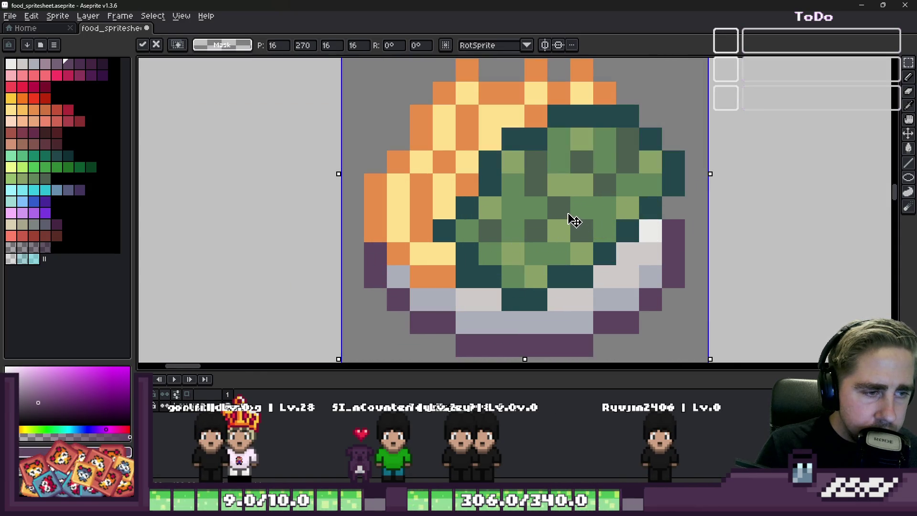
key(Return)
key(ctrl+z)
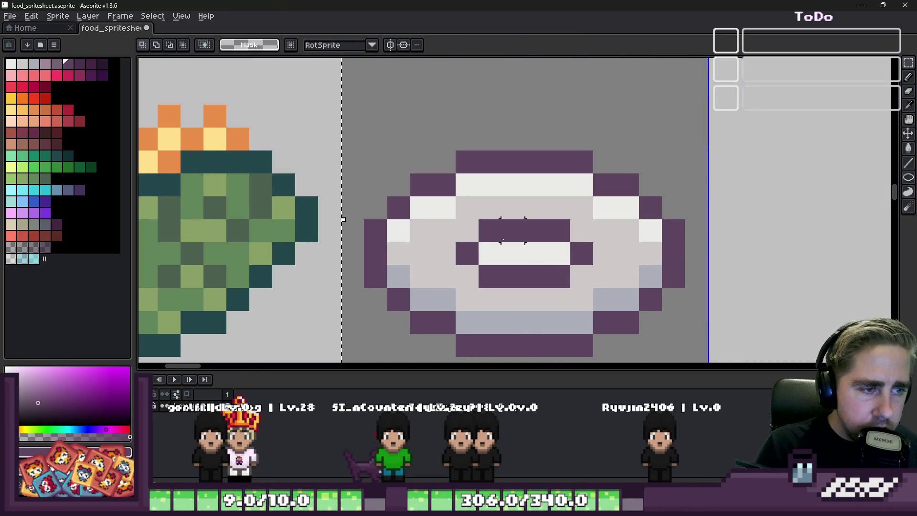
mouse_move(224, 290)
mouse_down()
mouse_move(565, 190)
mouse_move(580, 236)
mouse_up()
Fix stray pixels where pesto meets plate with sampled dark teal and medium green
key(i)
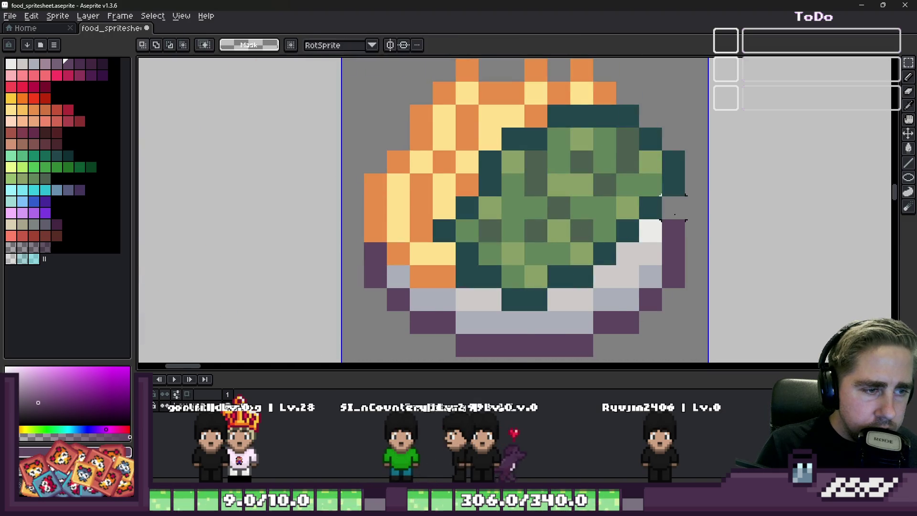
alt+click(661, 210)
click(651, 231)
alt+click(612, 207)
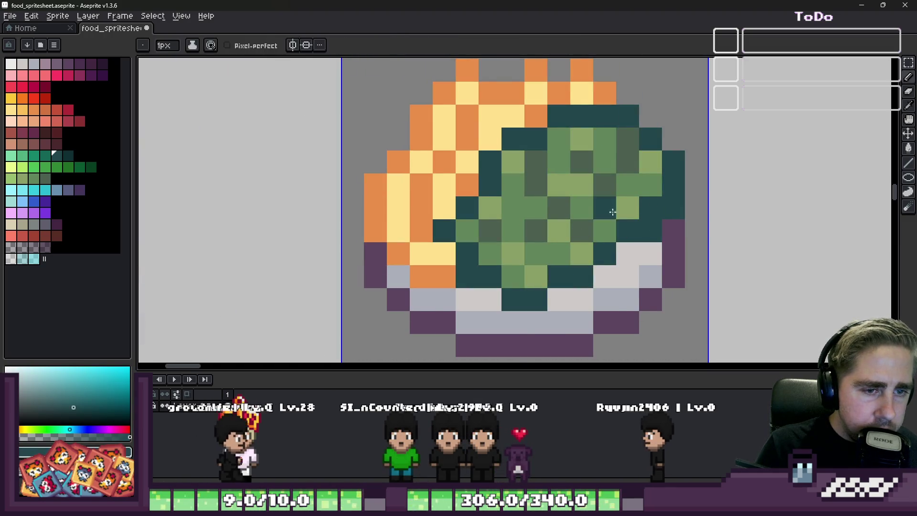
click(651, 207)
click(628, 231)
alt+click(614, 241)
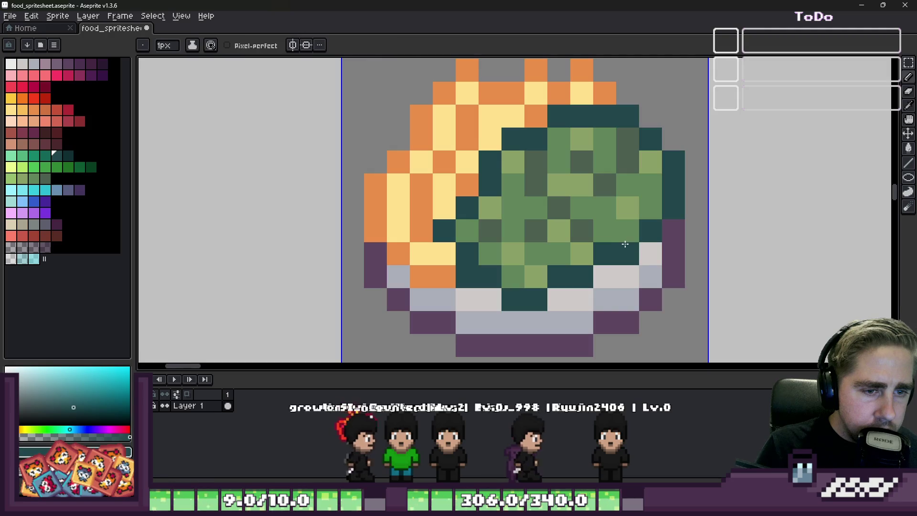
scroll(624, 221, down, 7)
key(m)
scroll(566, 215, up, 1)
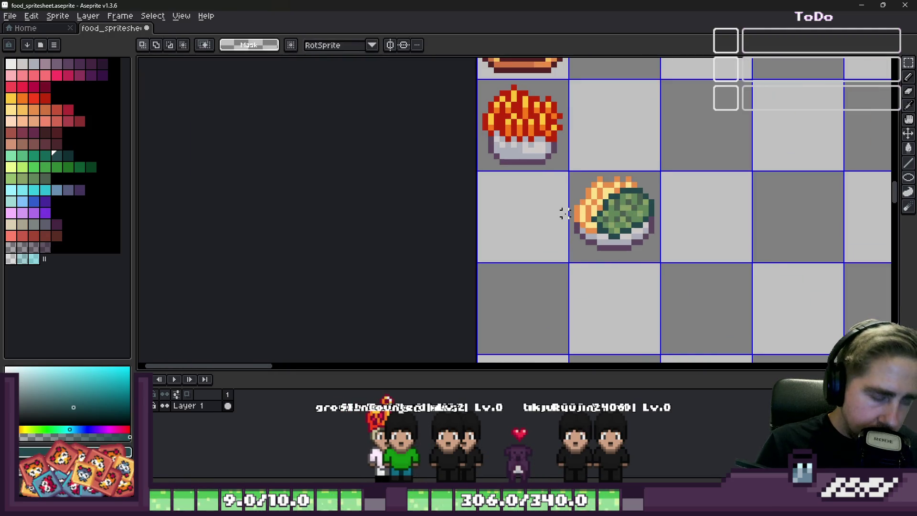
Shift the plated pasta one cell left under the fries and nudge it down one pixel
drag(617, 226, 534, 255)
scroll(467, 254, up, 4)
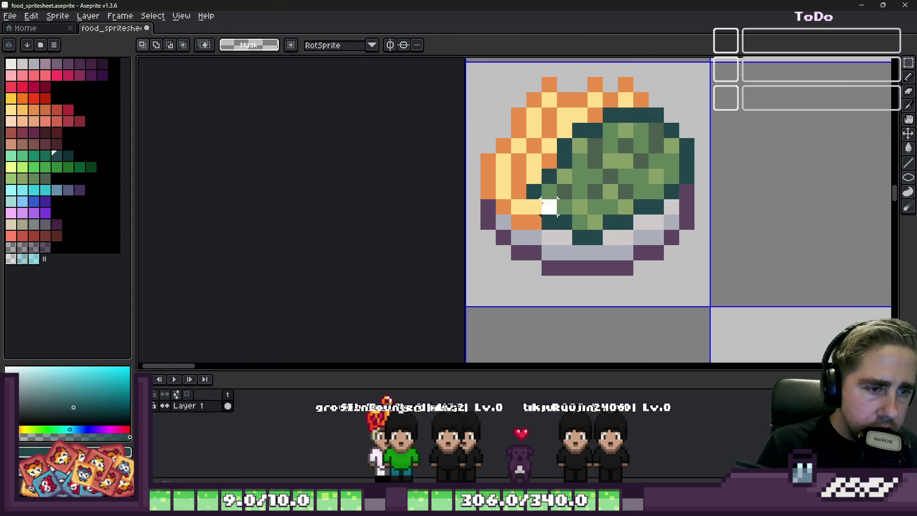
drag(577, 180, 578, 192)
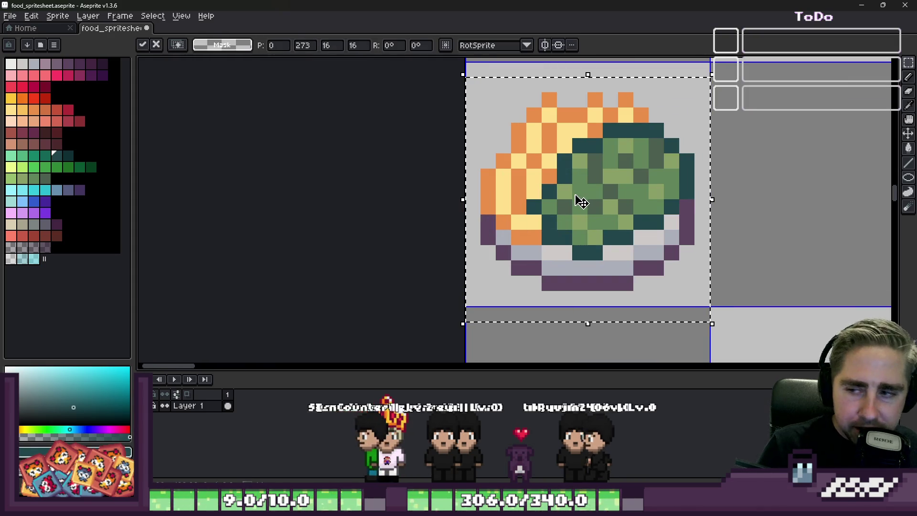
scroll(564, 196, down, 4)
scroll(562, 191, up, 4)
Pencil four pasta stripe pixels in a golden colour
key(b)
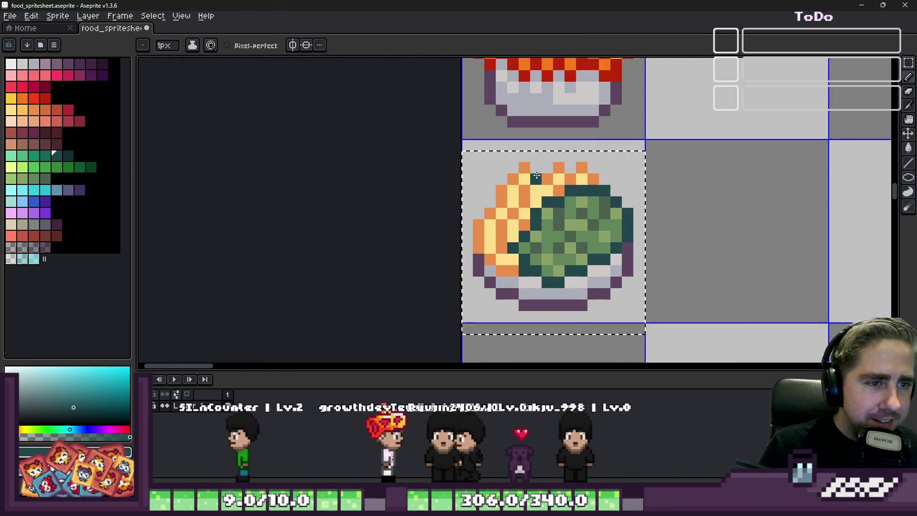
alt+click(528, 195)
click(22, 110)
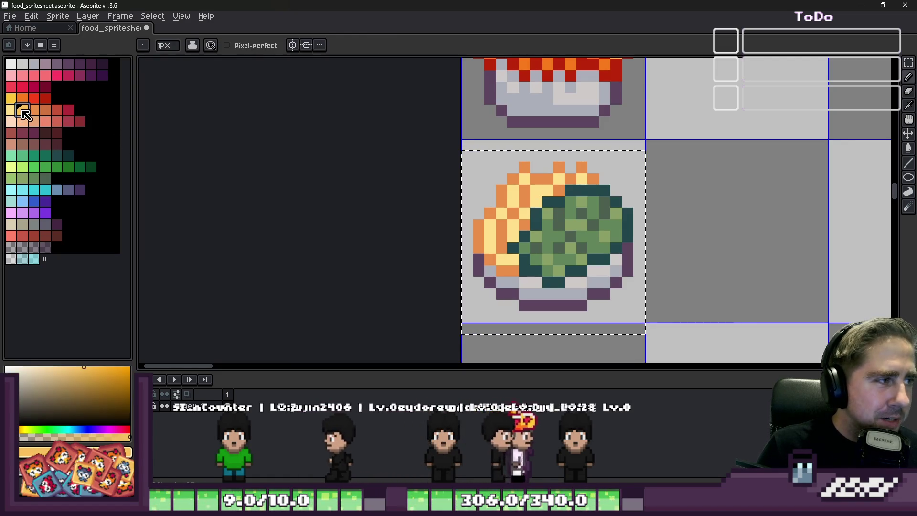
scroll(607, 194, up, 2)
click(558, 256)
click(546, 320)
click(558, 195)
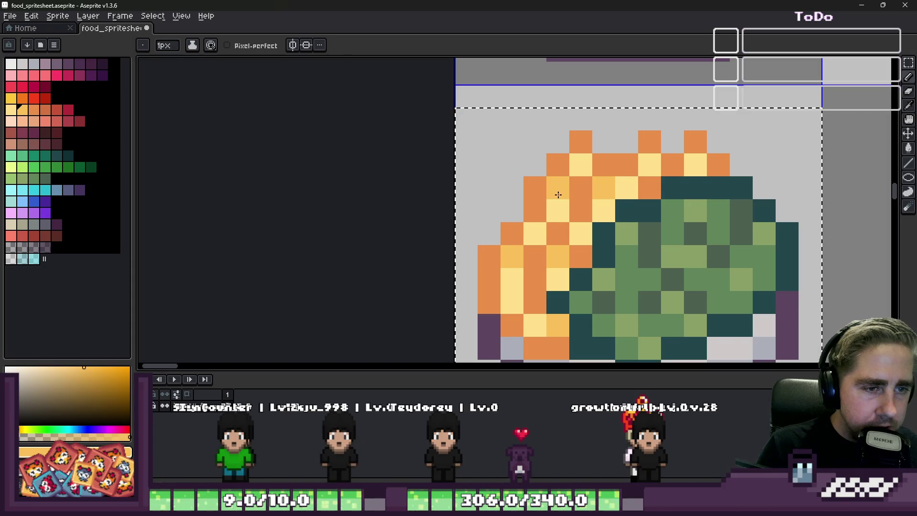
click(558, 165)
scroll(621, 192, down, 5)
scroll(578, 234, up, 2)
key(v)
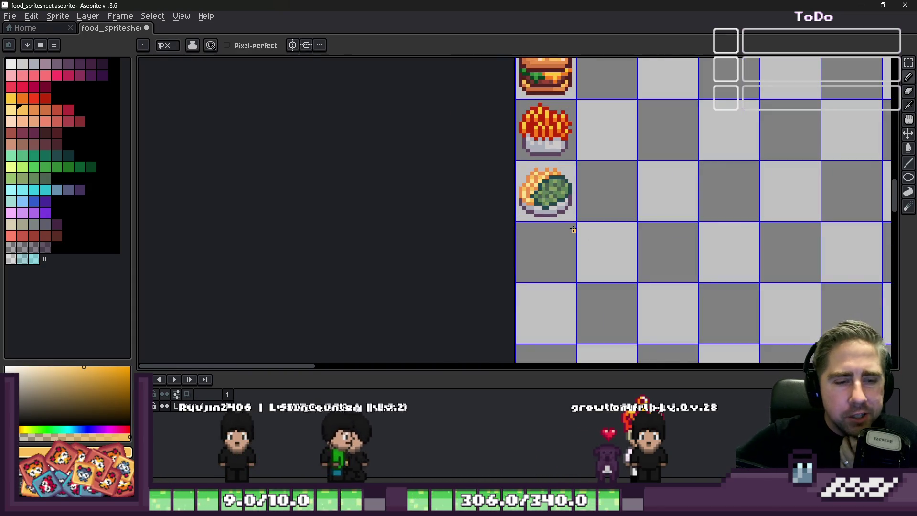
scroll(554, 182, down, 2)
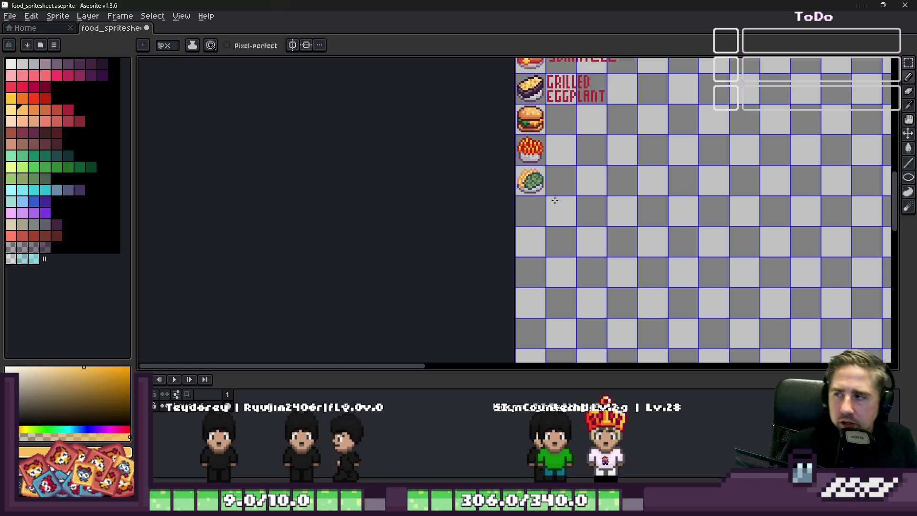
Sample orange, then dark olive green, then the pesto's muted yellow-green as drawing colour
scroll(534, 173, up, 5)
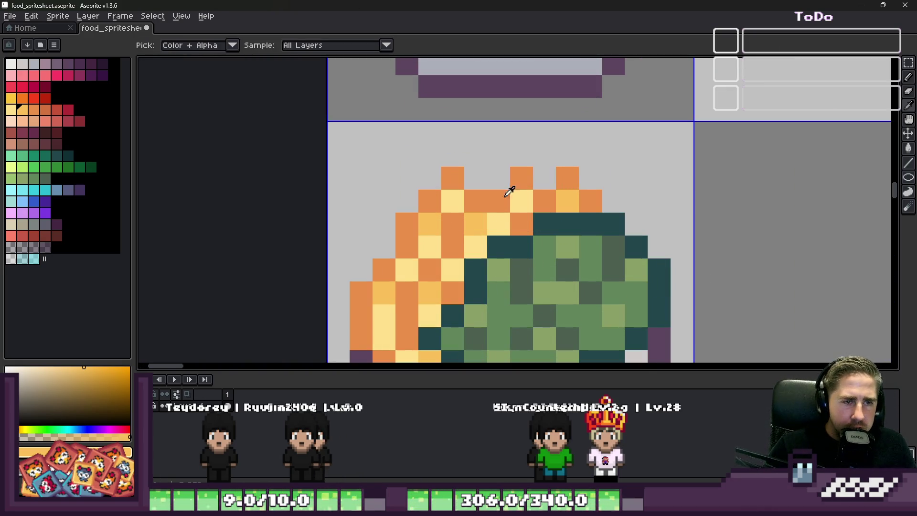
click(493, 208)
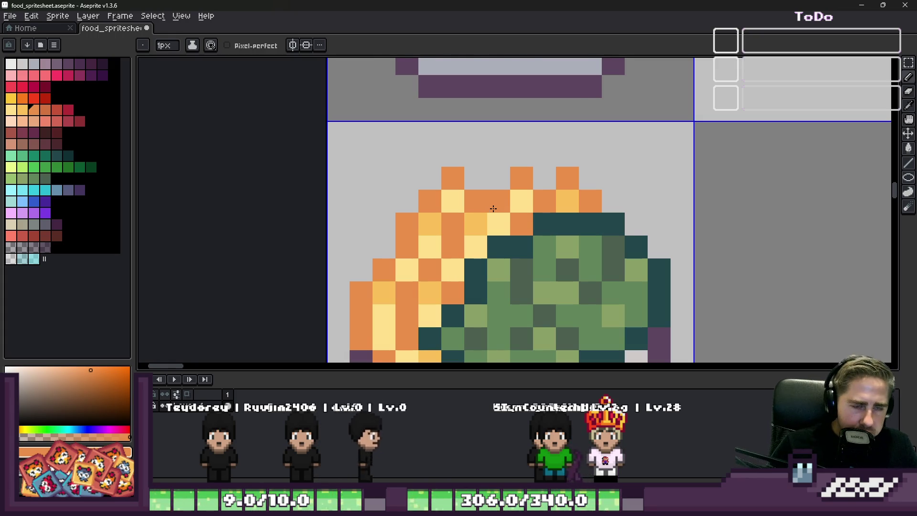
scroll(493, 209, down, 5)
scroll(500, 242, up, 5)
alt+click(501, 250)
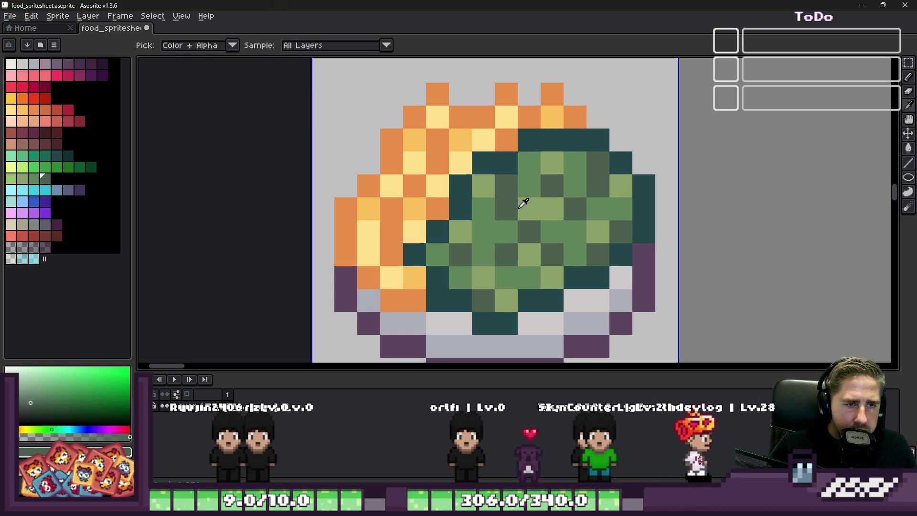
alt+click(498, 228)
scroll(484, 246, down, 7)
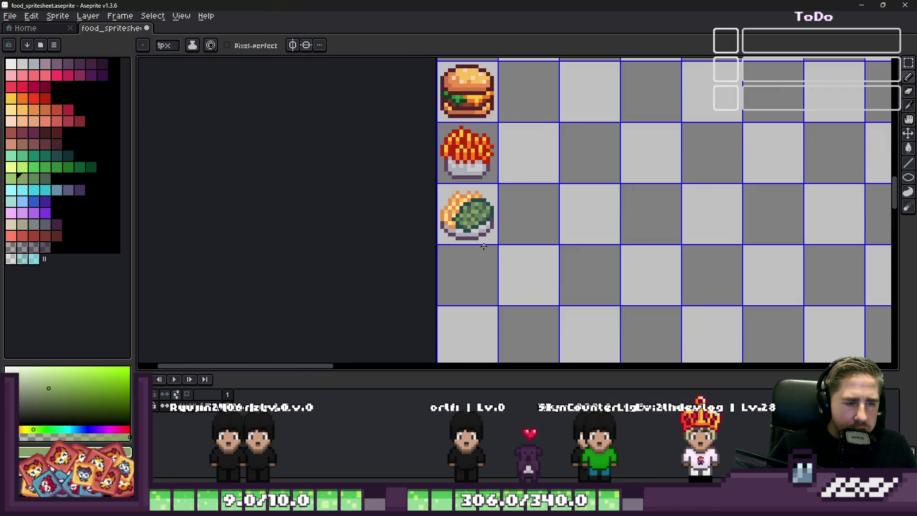
scroll(484, 246, up, 8)
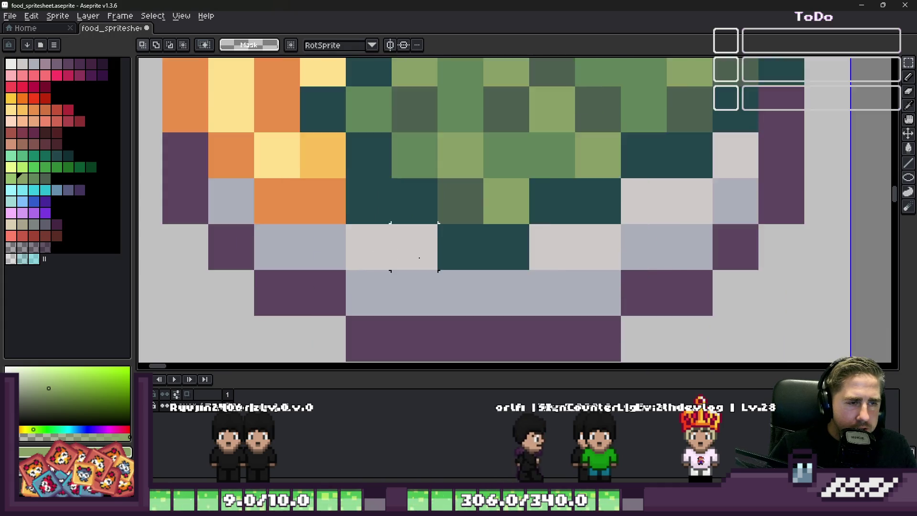
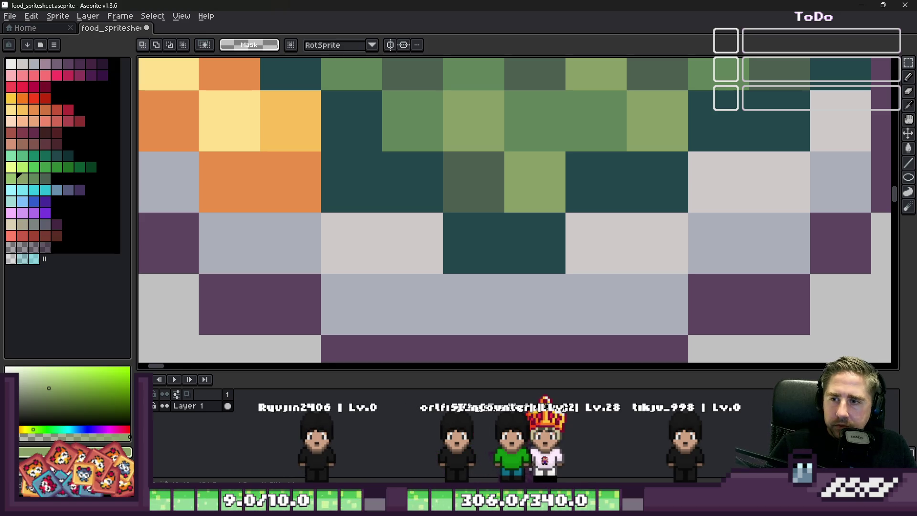
Clear the selection around the salad cell
scroll(584, 178, down, 5)
key(b)
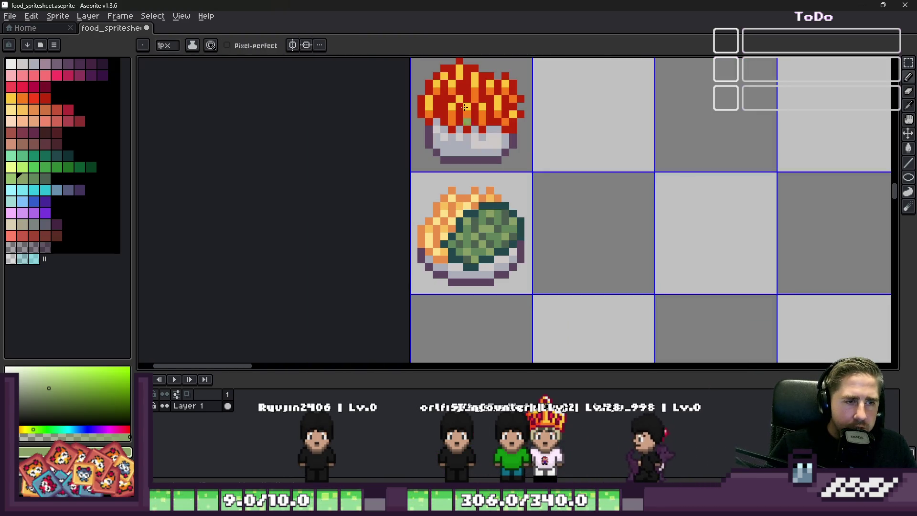
key(m)
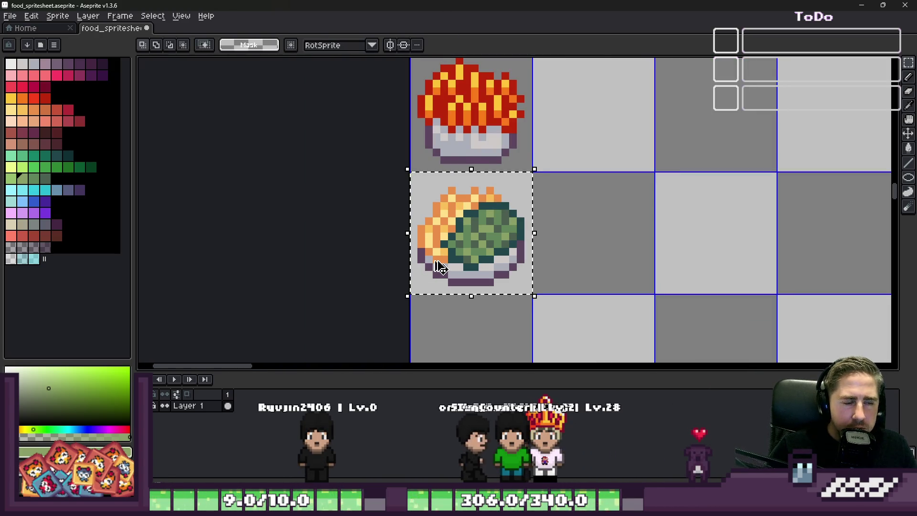
key(ctrl+d)
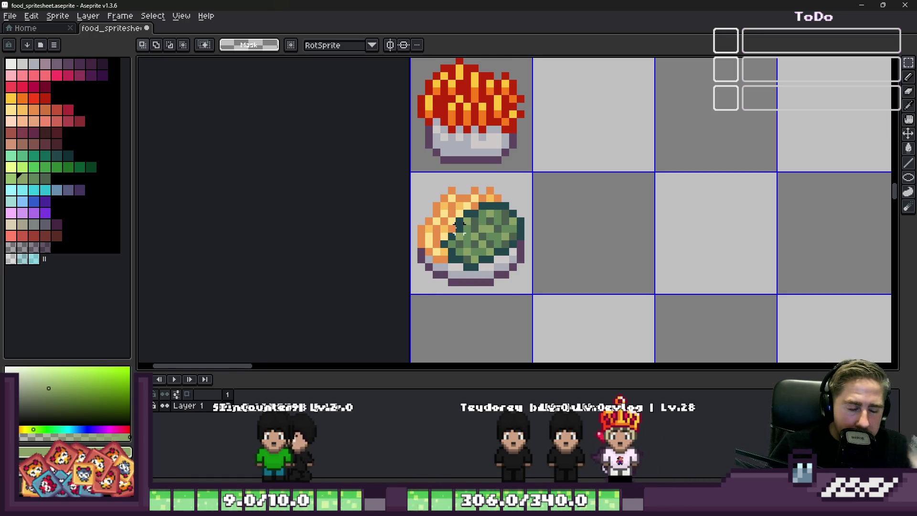
Sample greens from the salad and repaint leaf pixels lighter and darker green
scroll(460, 227, up, 4)
key(b)
alt+click(440, 301)
alt+click(483, 254)
drag(551, 313, 463, 317)
alt+click(467, 270)
click(492, 311)
Zoom out over the spritesheet to review the touched-up salad bowl
scroll(526, 301, down, 5)
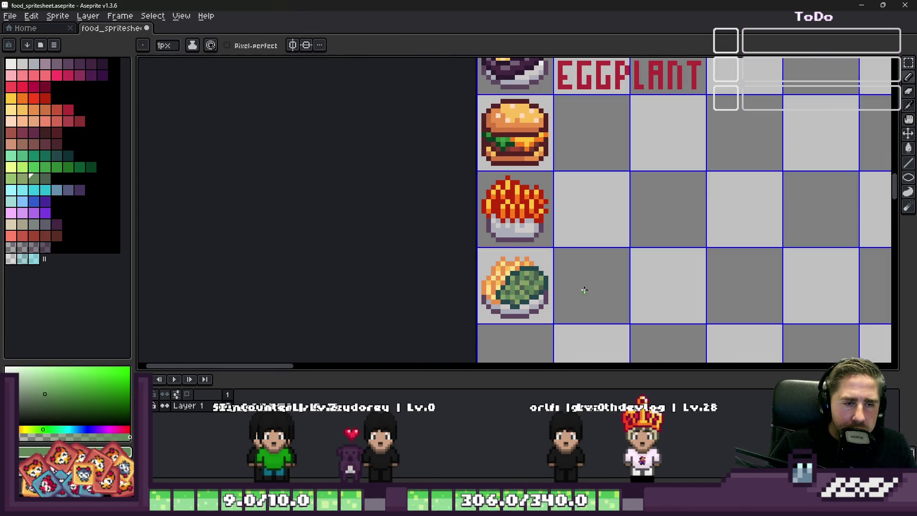
key(m)
scroll(585, 290, up, 1)
scroll(550, 296, down, 2)
scroll(519, 306, up, 1)
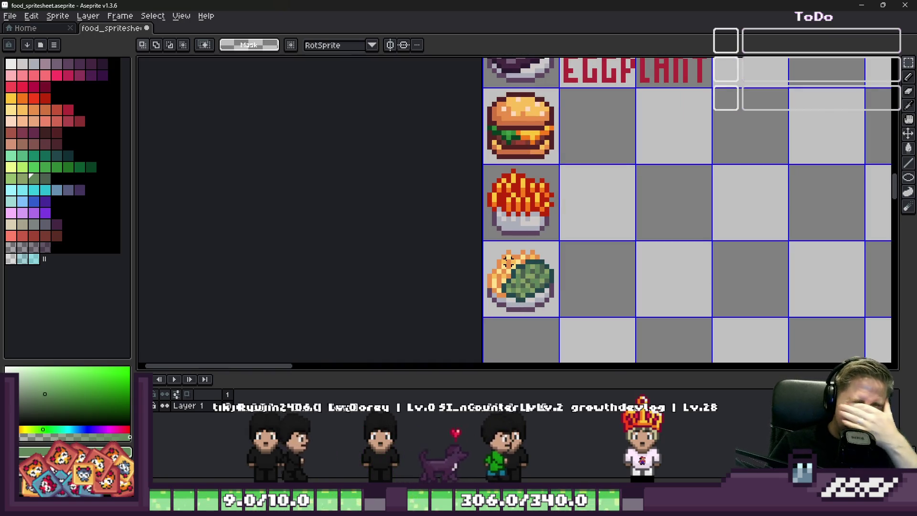
scroll(542, 199, down, 1)
scroll(541, 198, down, 5)
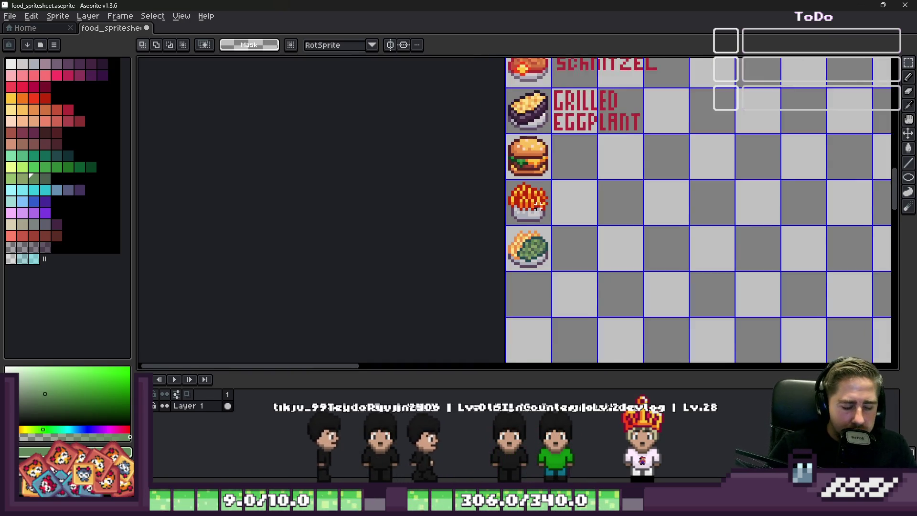
scroll(550, 101, up, 3)
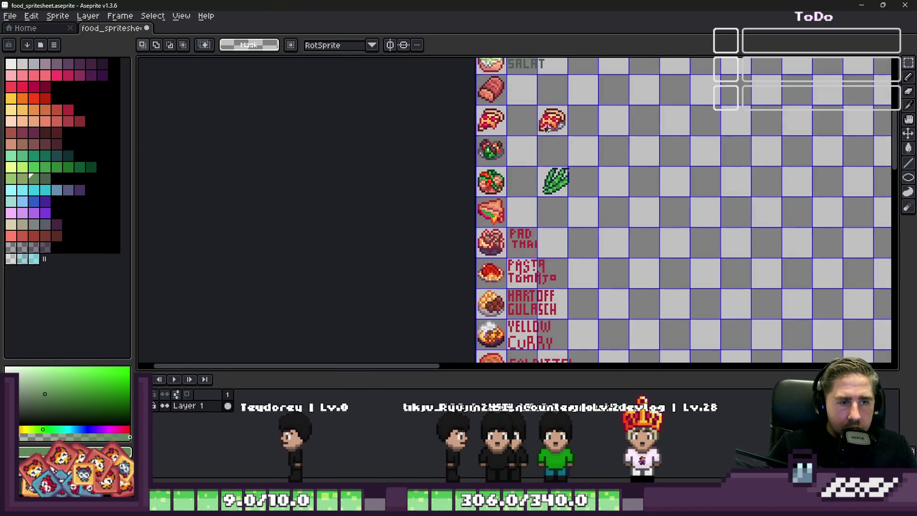
scroll(510, 247, up, 4)
Paste the red PASTA lettering from the PASTA TOMATO label beside the salad bowl
drag(444, 137, 687, 219)
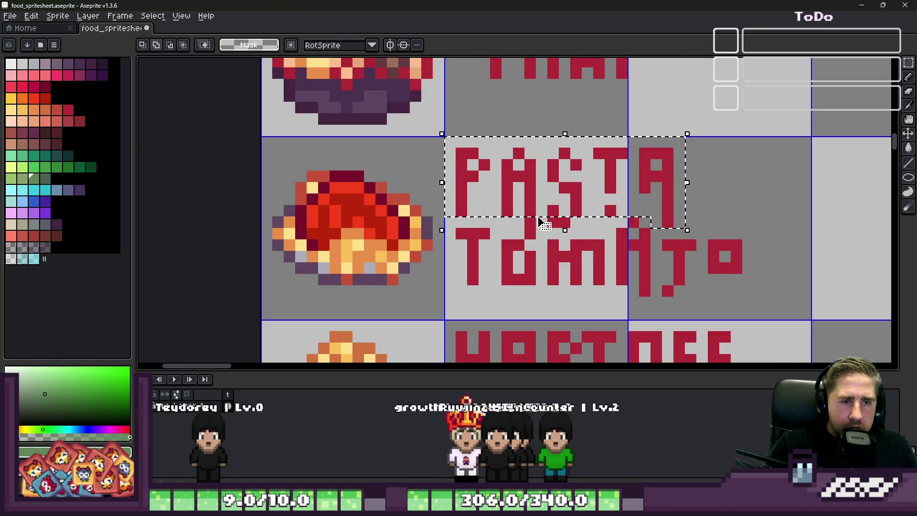
scroll(534, 192, down, 6)
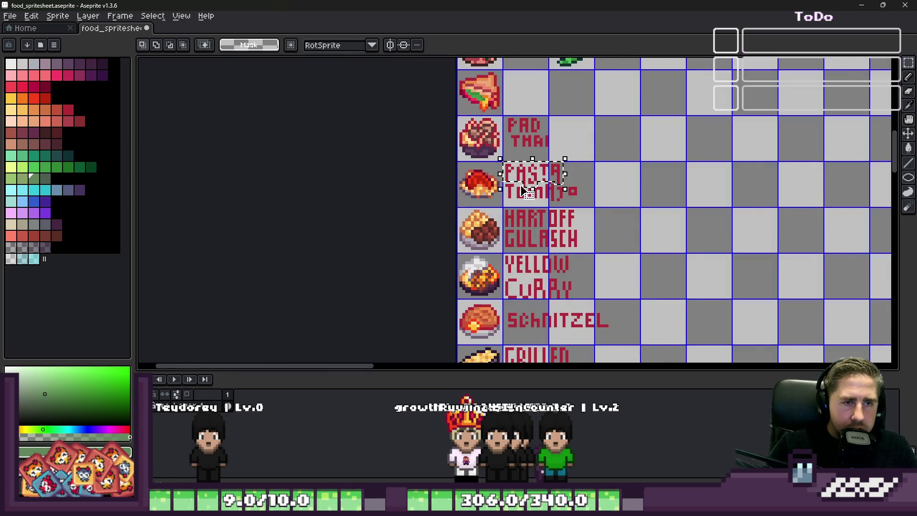
scroll(547, 318, up, 3)
scroll(548, 317, up, 2)
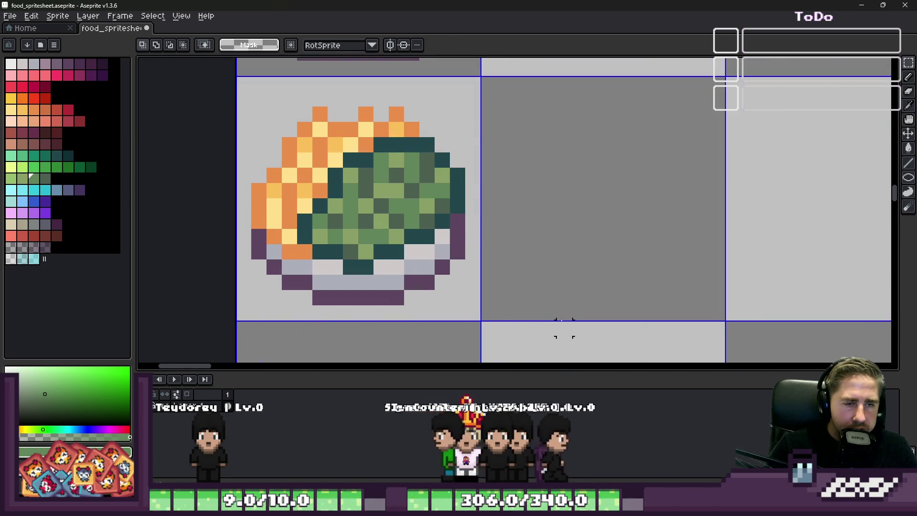
key(ctrl+v)
drag(503, 246, 534, 169)
key(b)
alt+click(502, 137)
click(507, 201)
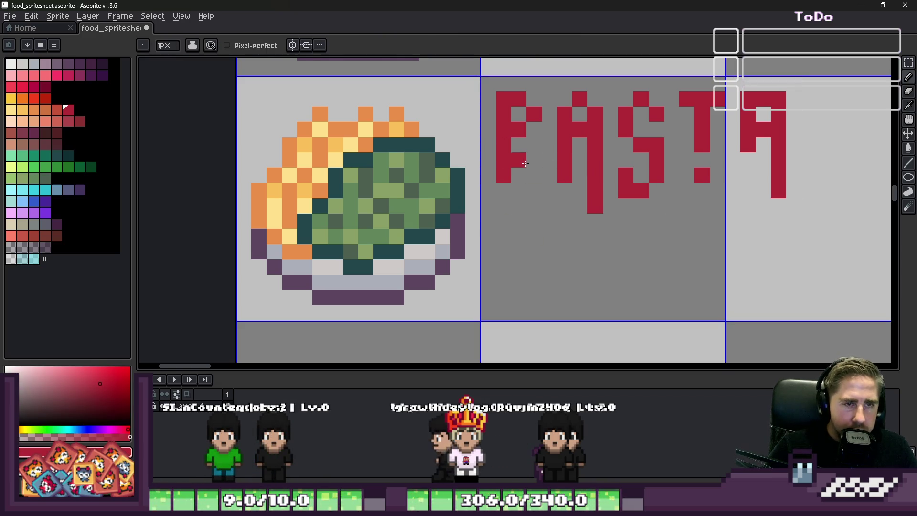
Duplicate the pasted PASTA lettering into a second line below it
key(m)
drag(494, 76, 819, 247)
drag(583, 137, 588, 263)
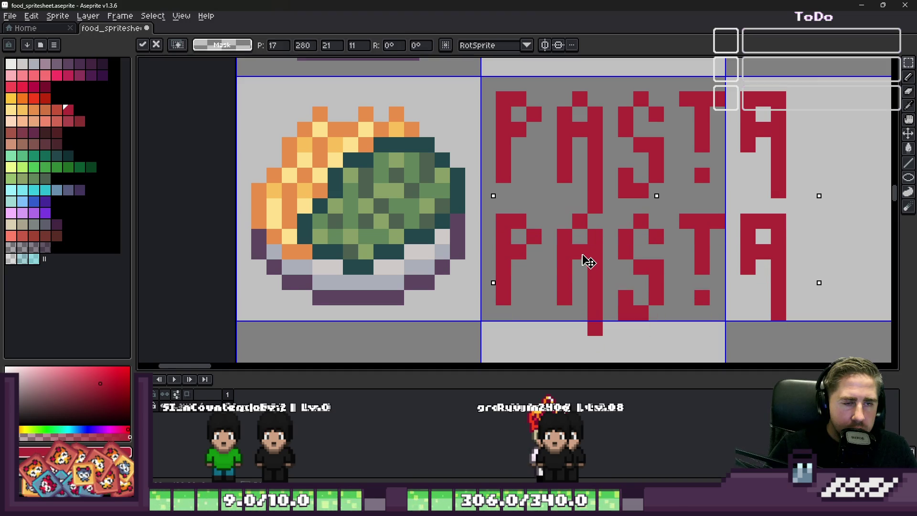
key(Return)
Redraw the second word's A as a red E with Eraser and Pencil
key(e)
scroll(593, 262, up, 2)
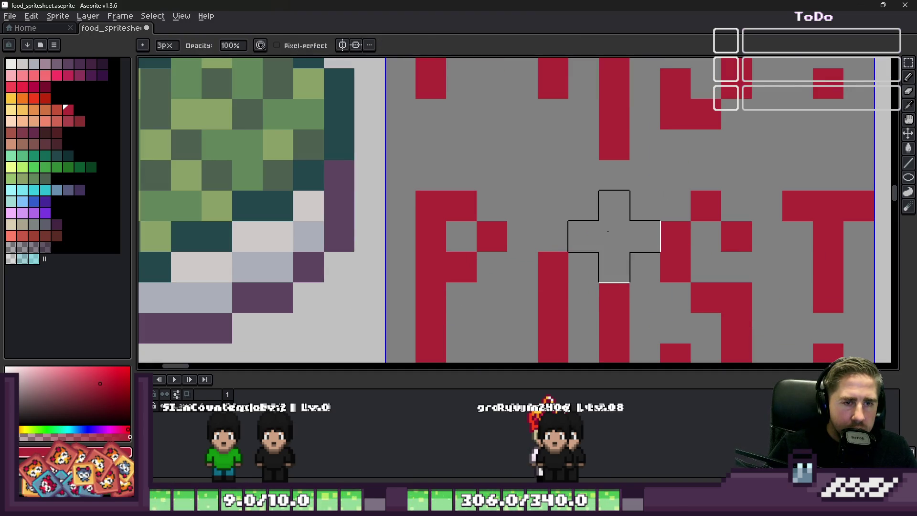
key(e)
click(593, 265)
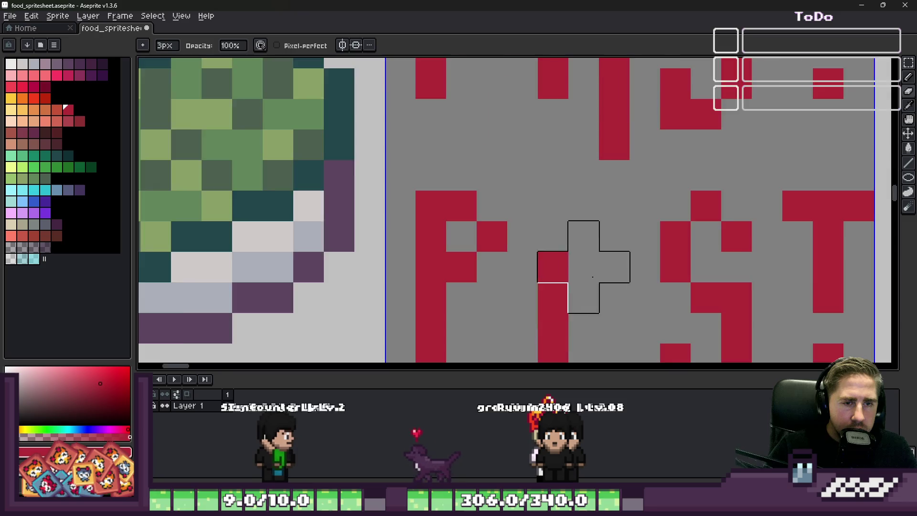
scroll(594, 266, down, 1)
key(b)
drag(597, 281, 574, 280)
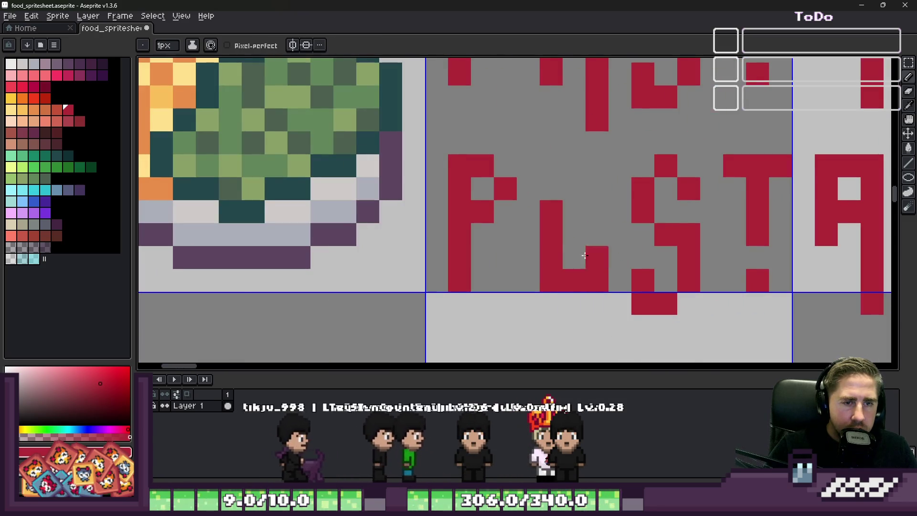
click(575, 235)
mouse_move(552, 189)
mouse_down()
mouse_move(559, 164)
mouse_move(588, 162)
mouse_up()
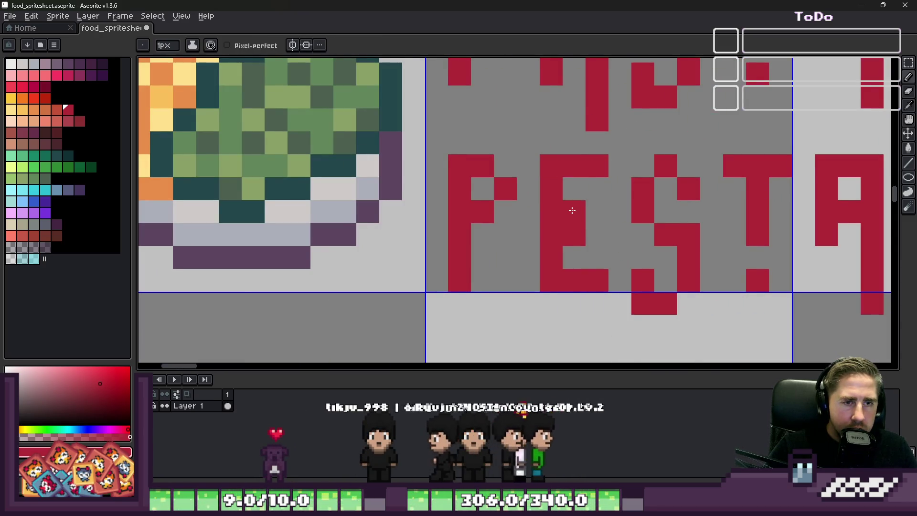
Turn the final A of the second word into an O
scroll(570, 206, down, 2)
scroll(600, 219, up, 2)
click(600, 218)
key(ctrl+z)
drag(629, 219, 650, 263)
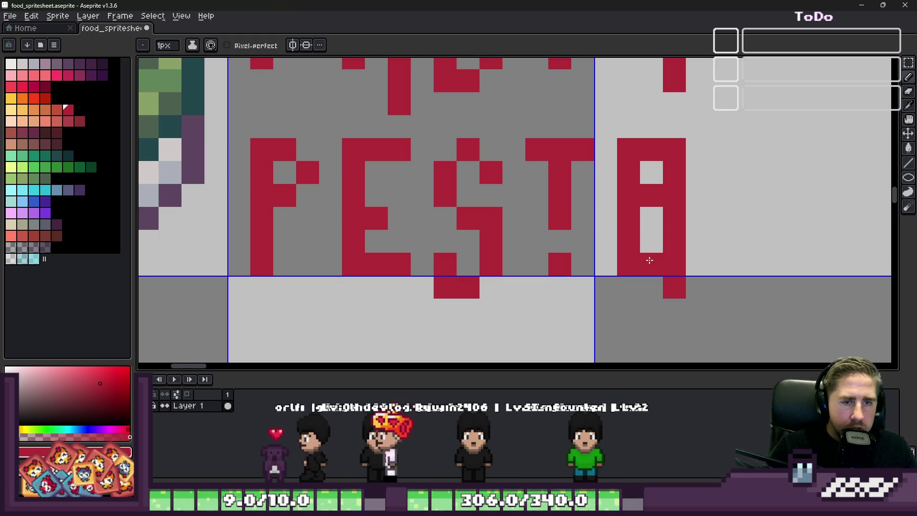
key(e)
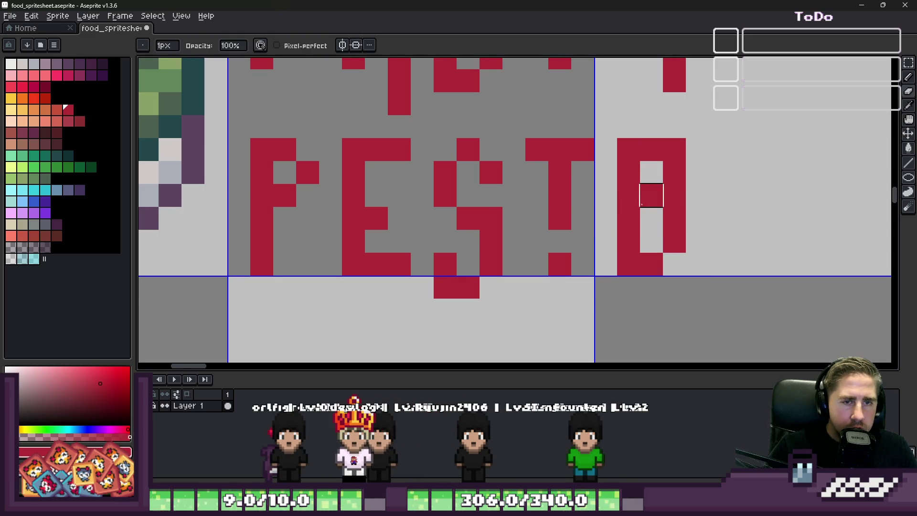
click(651, 196)
Tidy the S in PESTO by adding and erasing stray red pixels
scroll(607, 217, down, 5)
scroll(510, 240, up, 2)
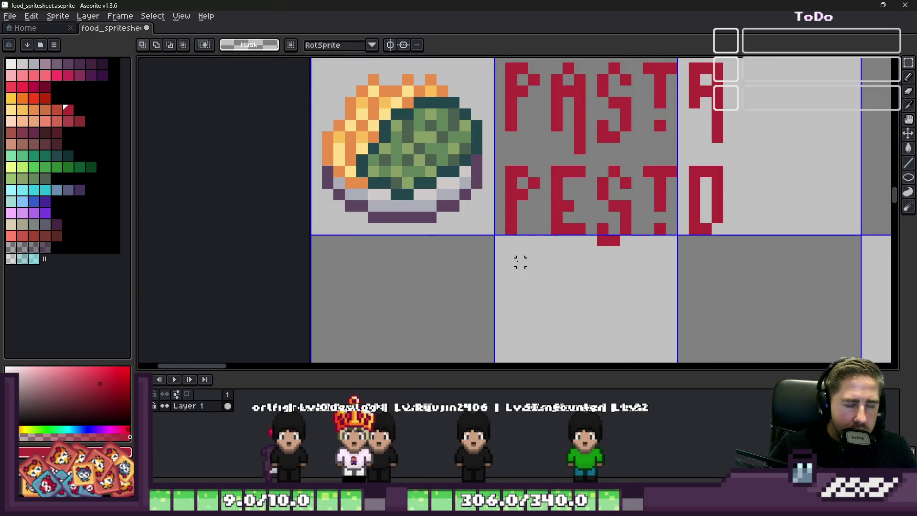
scroll(520, 262, down, 1)
mouse_move(501, 119)
mouse_down()
mouse_move(595, 253)
mouse_move(655, 260)
mouse_up()
scroll(546, 237, up, 2)
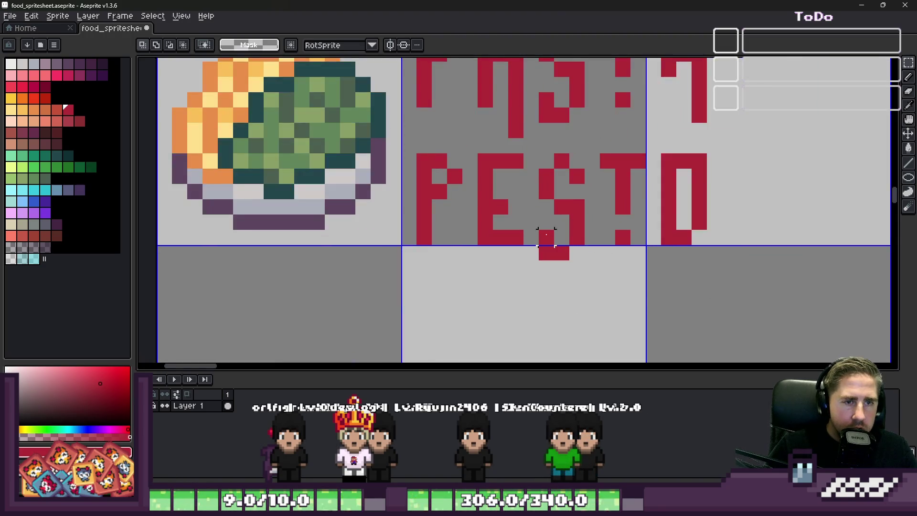
scroll(546, 237, up, 2)
key(b)
click(544, 207)
key(e)
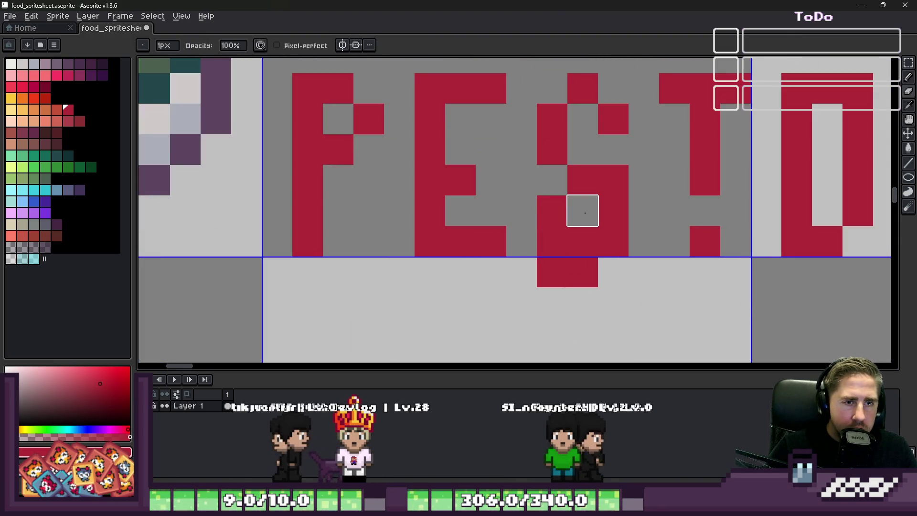
drag(614, 241, 552, 272)
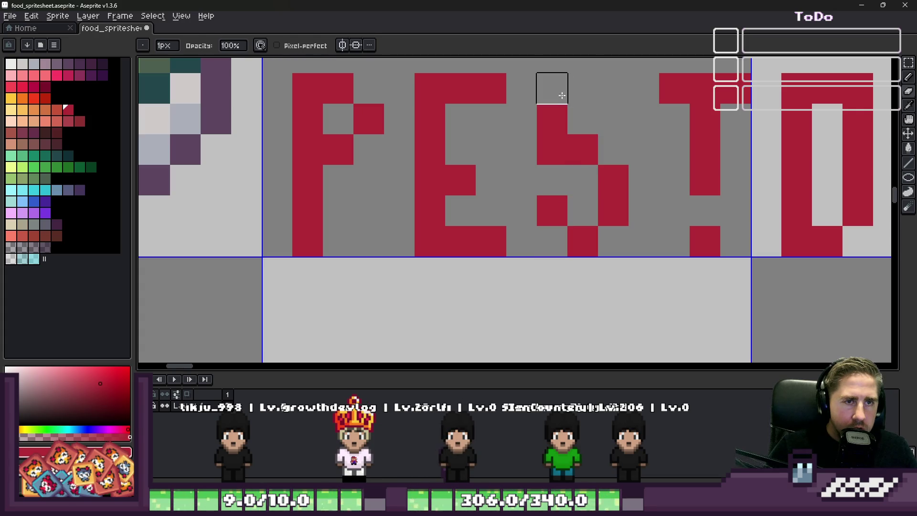
scroll(564, 231, down, 9)
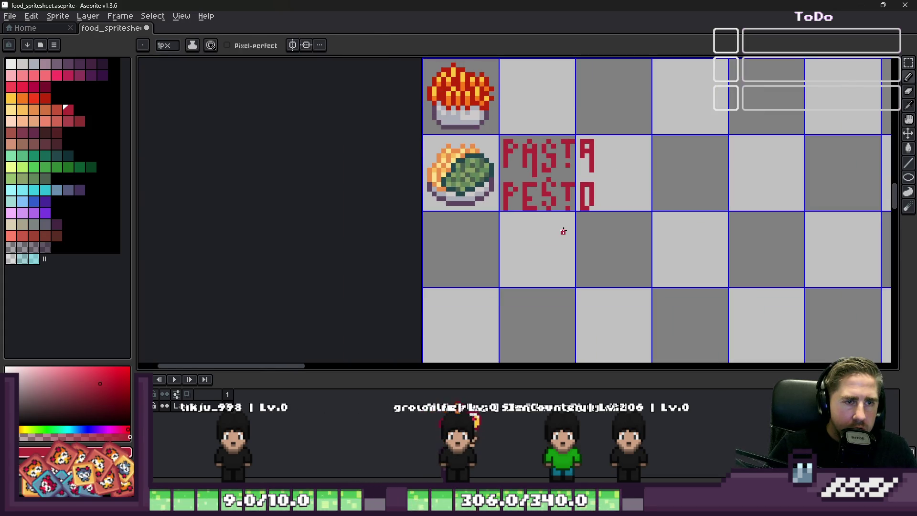
Zoom across the spritesheet rows and sample the bowl's orange colour
scroll(530, 180, up, 2)
key(m)
scroll(541, 195, up, 2)
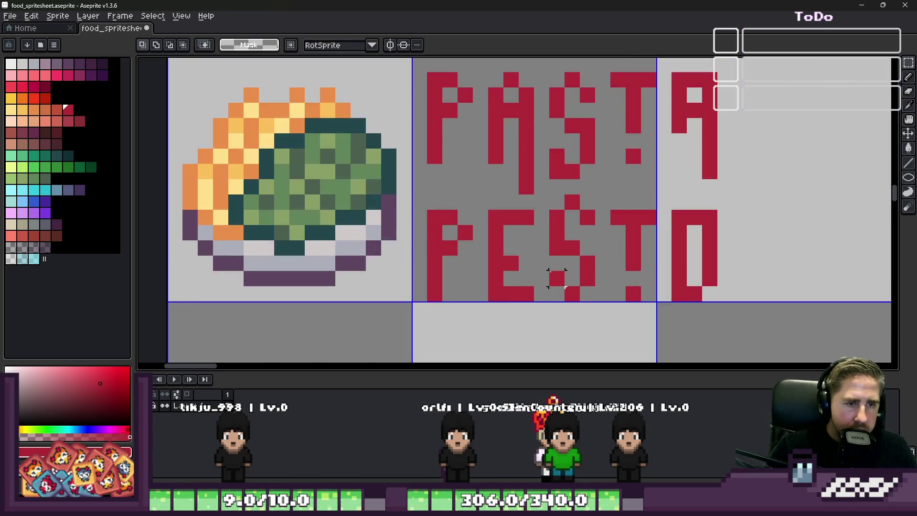
scroll(472, 193, down, 2)
scroll(472, 172, down, 3)
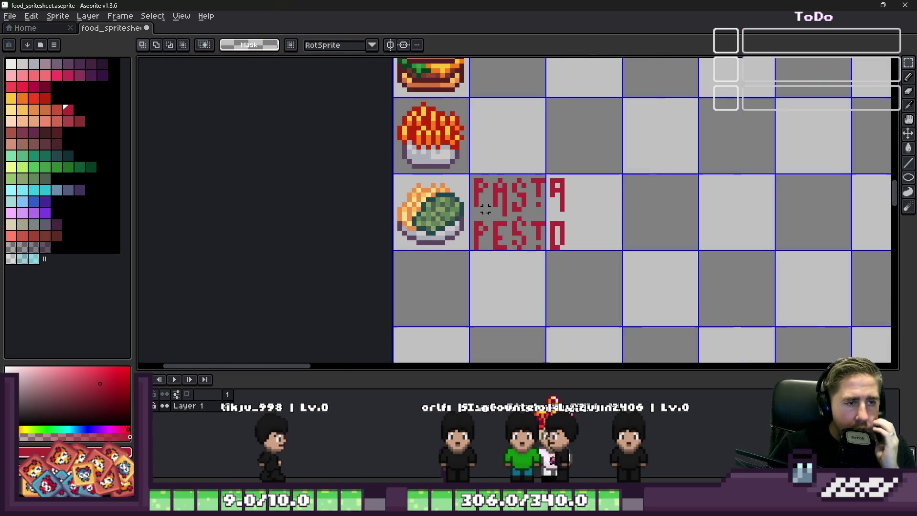
scroll(481, 273, up, 4)
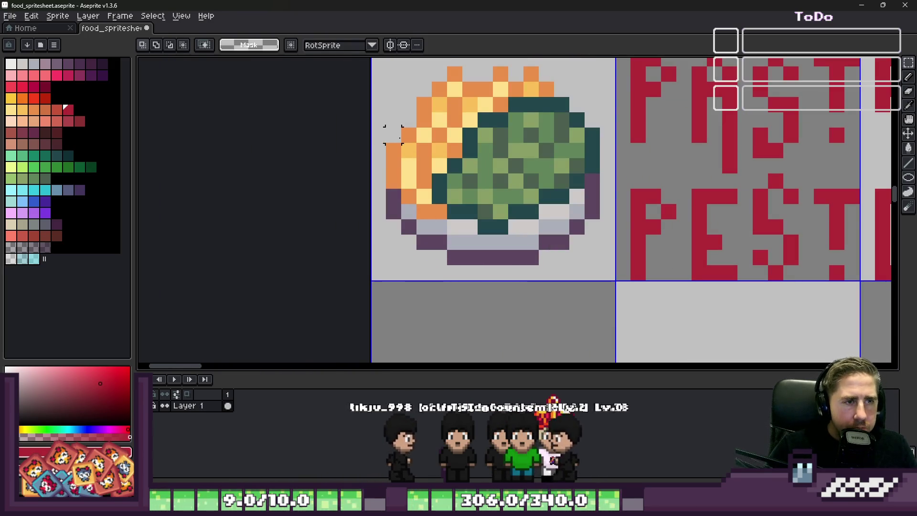
alt+click(401, 160)
scroll(436, 287, down, 5)
scroll(427, 258, up, 1)
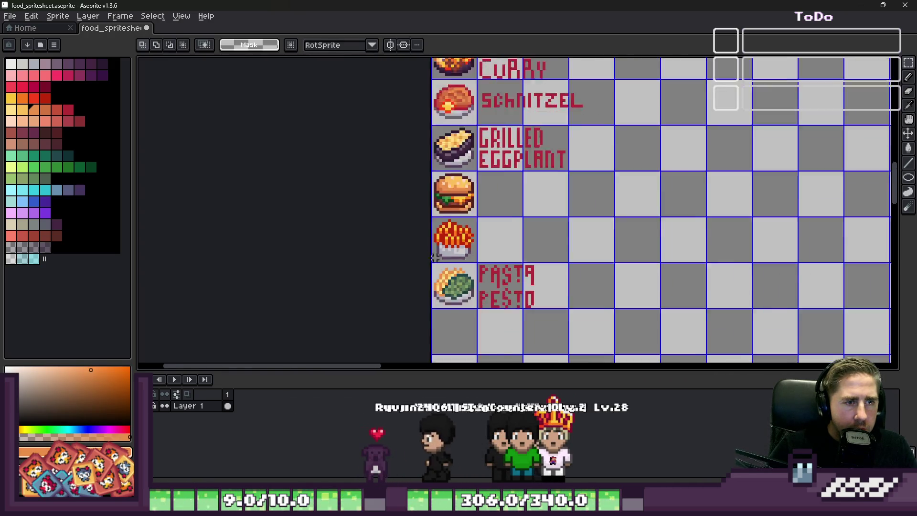
scroll(461, 233, down, 3)
scroll(454, 154, up, 5)
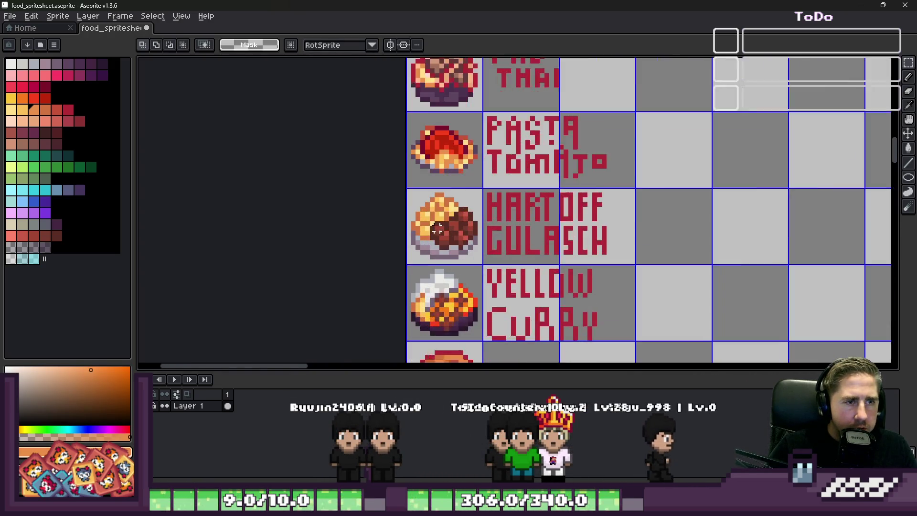
Look over the sheet once more, then switch to the wheelofnames.com Food Wheel
key(i)
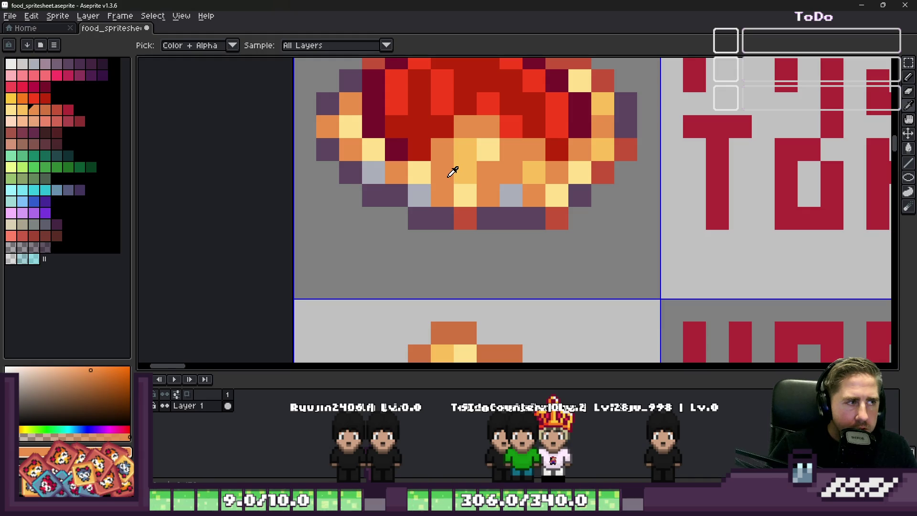
key(m)
scroll(487, 167, down, 6)
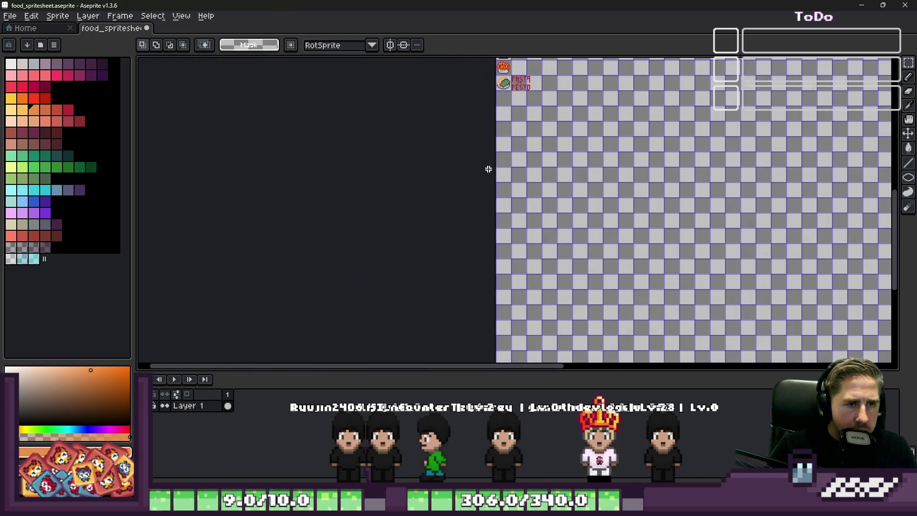
scroll(494, 155, up, 4)
scroll(503, 228, up, 1)
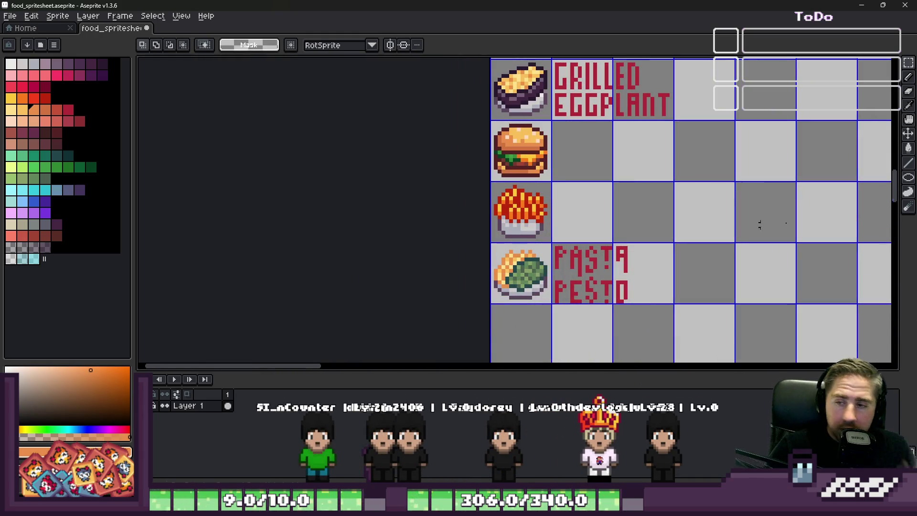
scroll(473, 277, down, 1)
scroll(545, 303, up, 3)
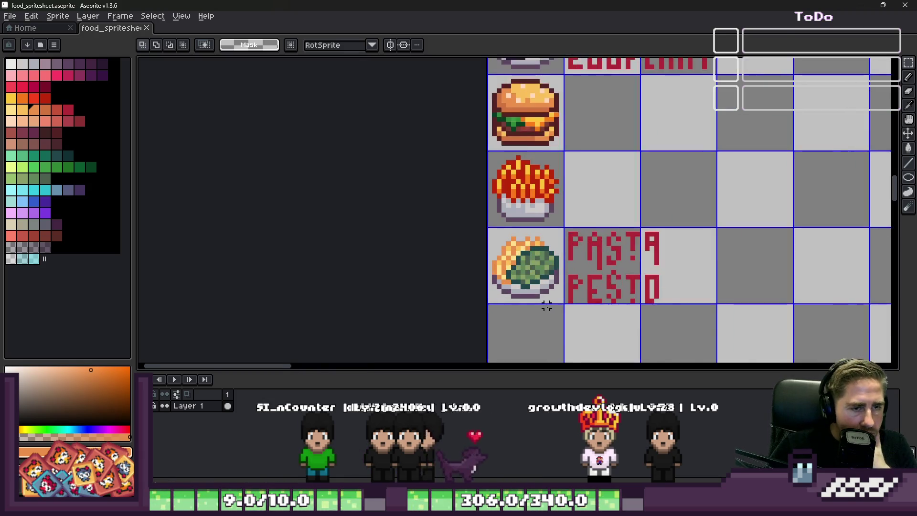
scroll(453, 288, down, 1)
scroll(451, 290, down, 2)
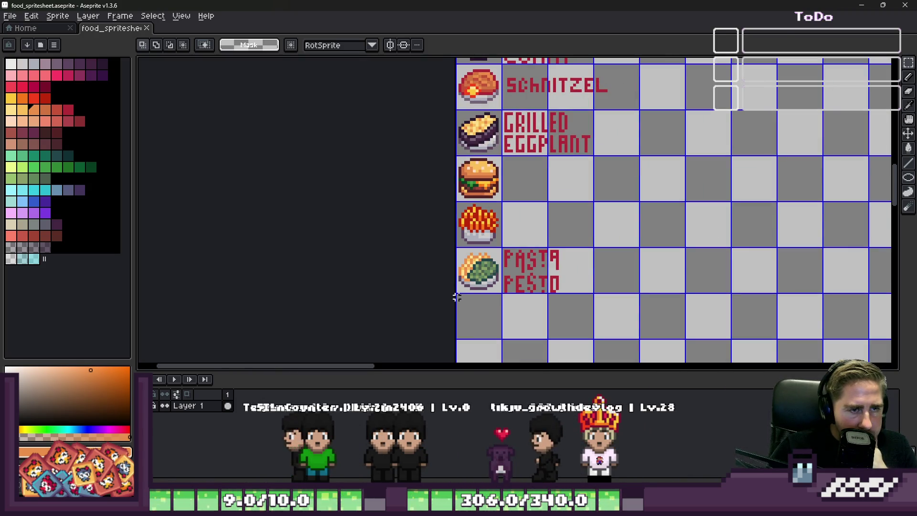
key(alt+Tab)
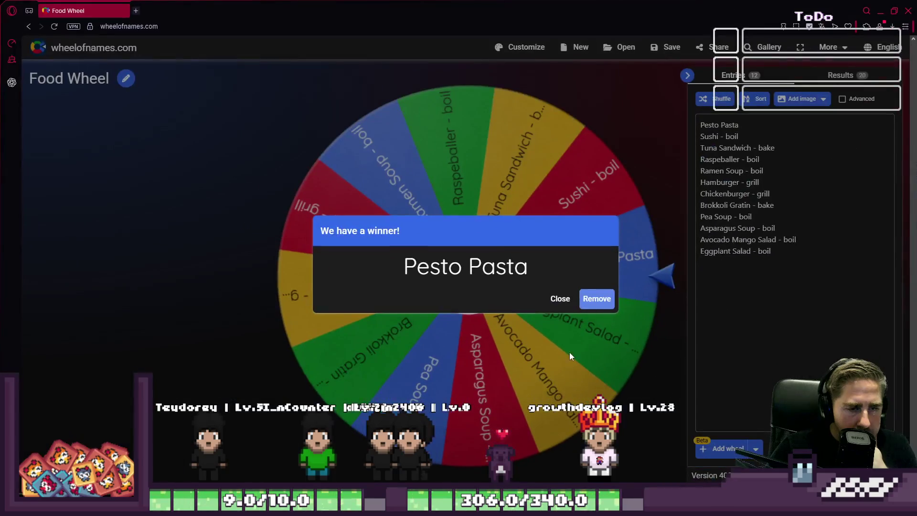
Remove the Pesto Pasta winner from the Food Wheel and spin the wheel again
click(586, 301)
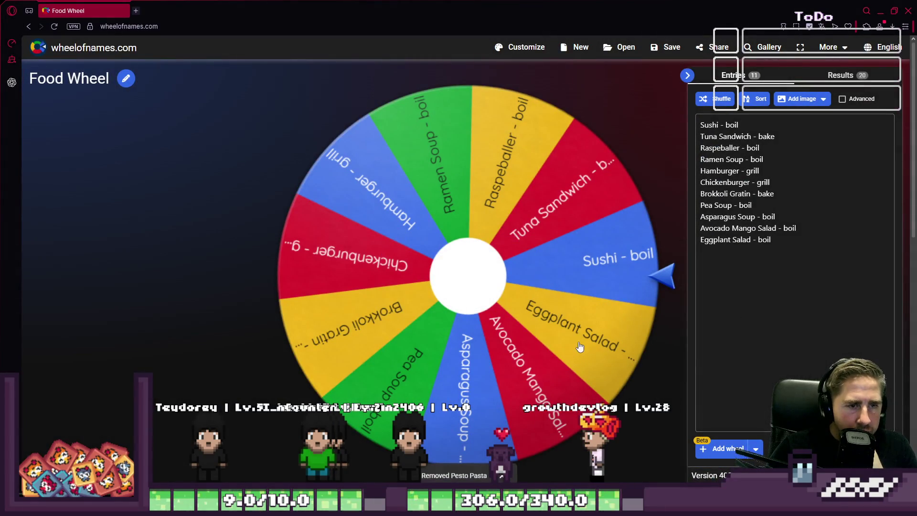
click(452, 291)
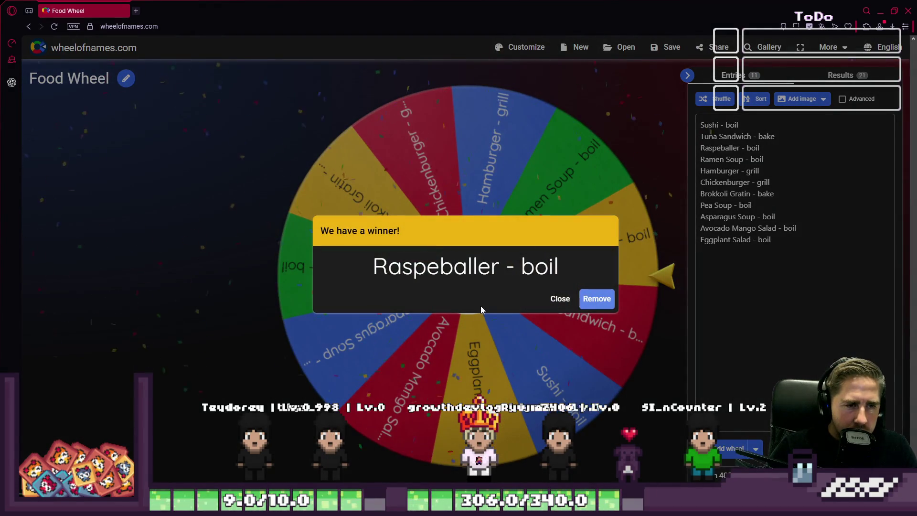
Minimize the browser window to bring the Aseprite spritesheet back into view
mouse_move(505, 468)
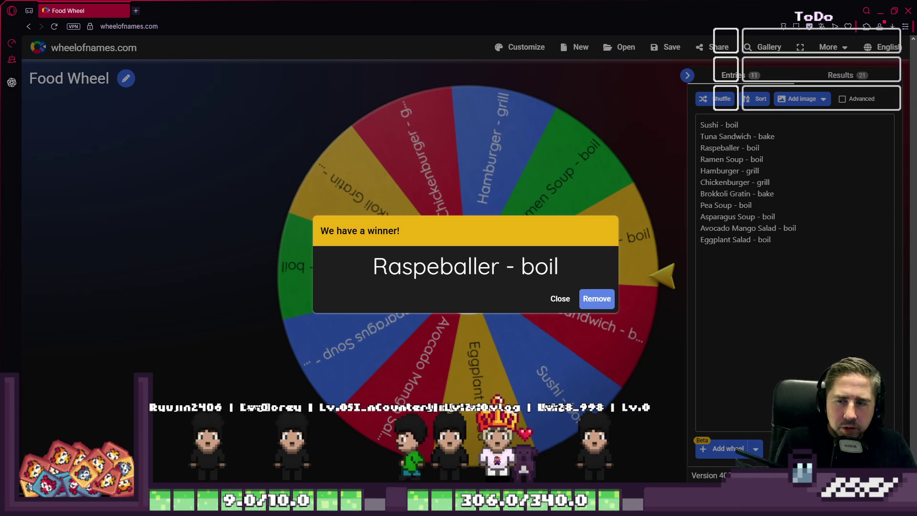
click(882, 10)
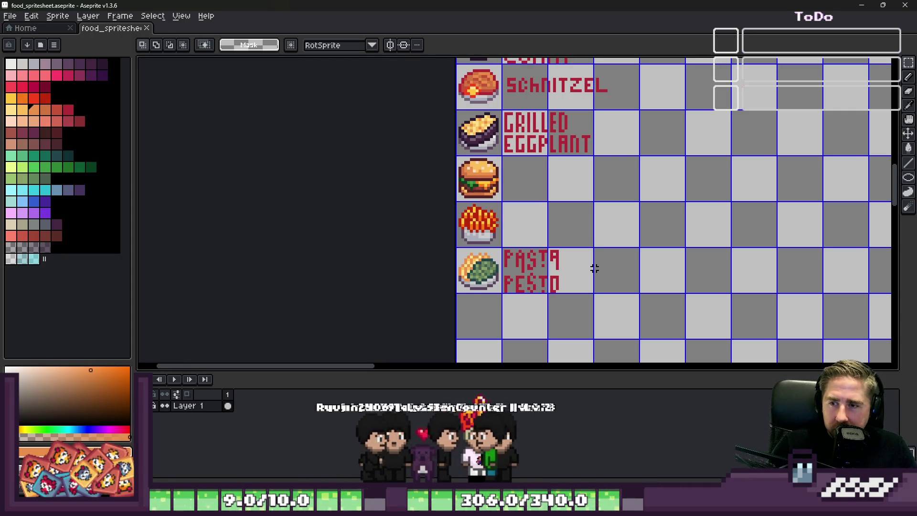
scroll(491, 236, up, 4)
scroll(491, 236, down, 1)
mouse_move(490, 237)
mouse_down()
mouse_move(626, 338)
mouse_move(669, 324)
mouse_up()
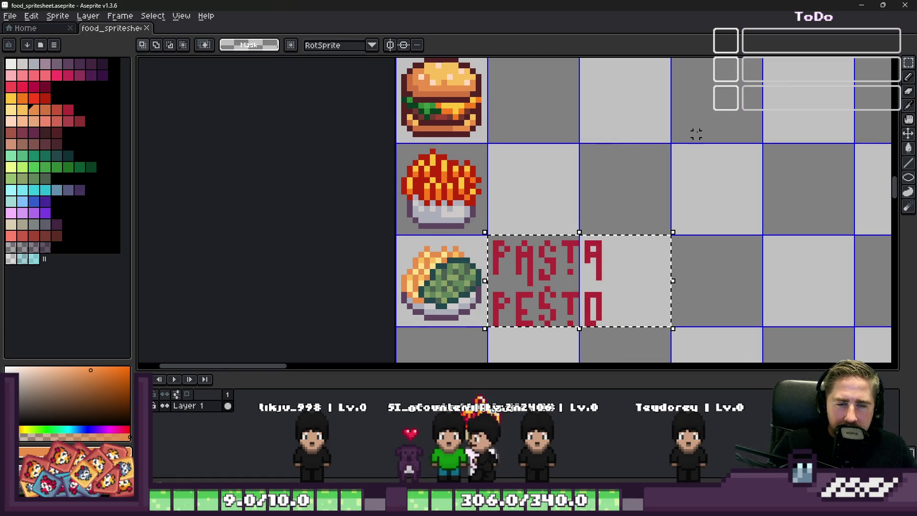
scroll(479, 194, up, 2)
scroll(520, 239, down, 1)
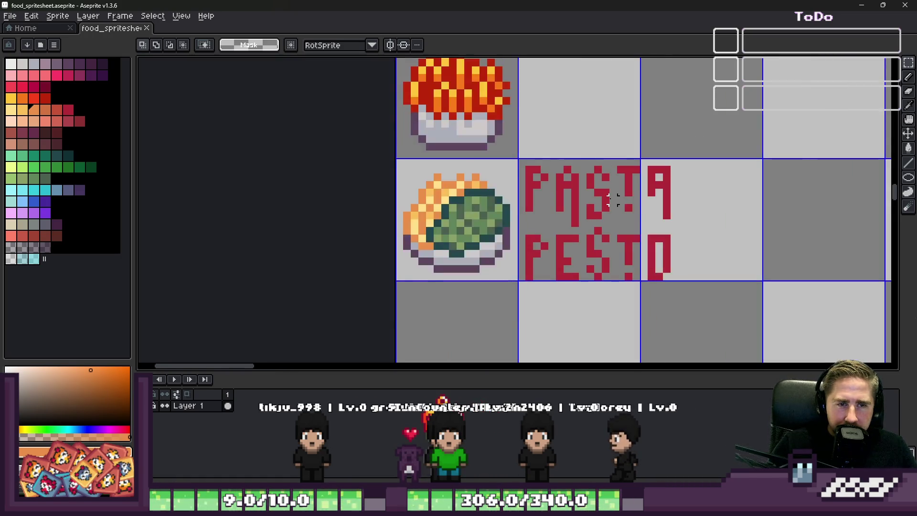
scroll(621, 196, up, 2)
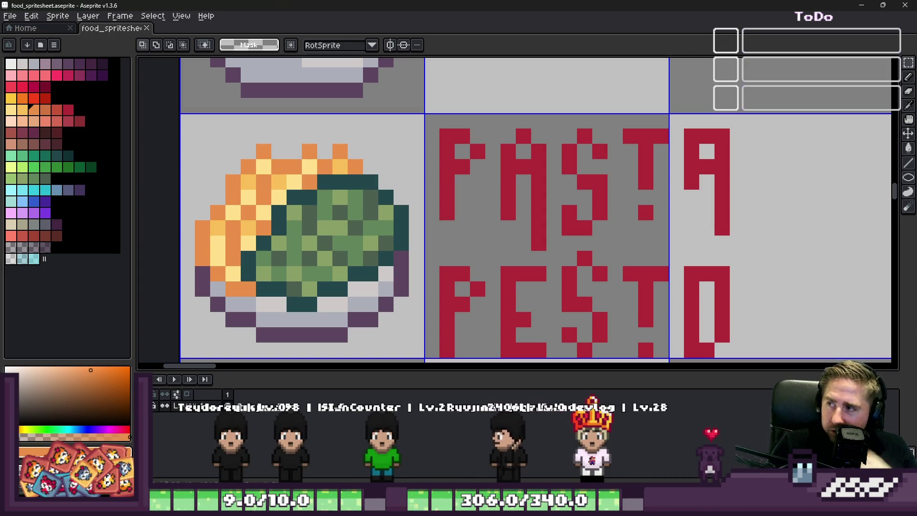
scroll(355, 151, down, 4)
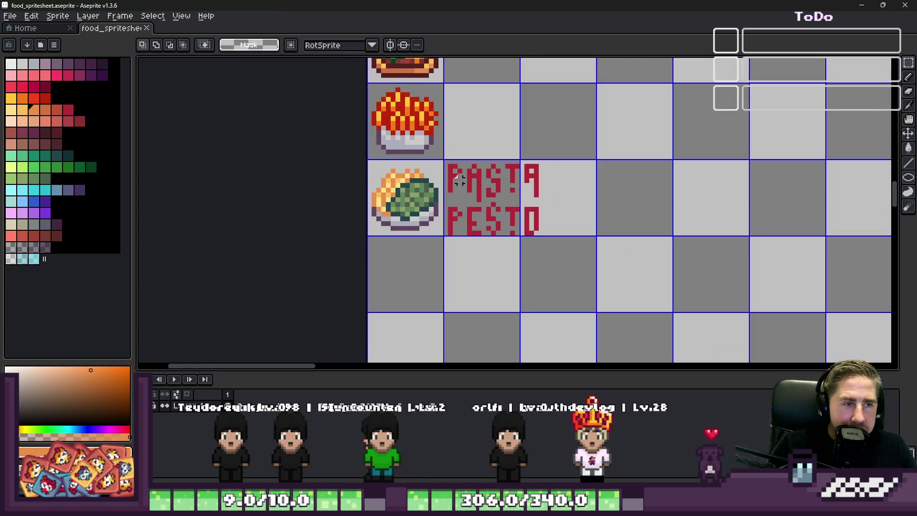
scroll(381, 329, up, 2)
scroll(385, 280, up, 2)
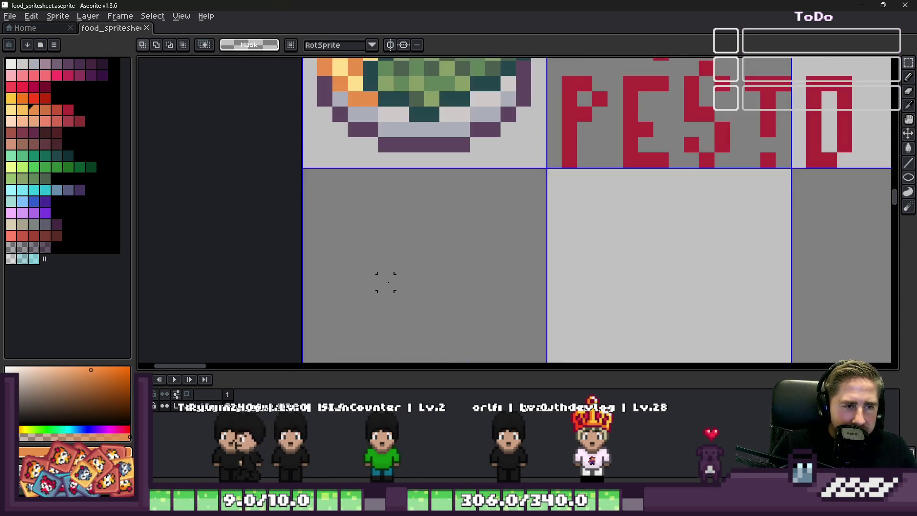
Copy the empty plate cell and place it in the blank cell below the pesto plate
key(b)
scroll(438, 304, down, 5)
key(m)
scroll(439, 305, down, 4)
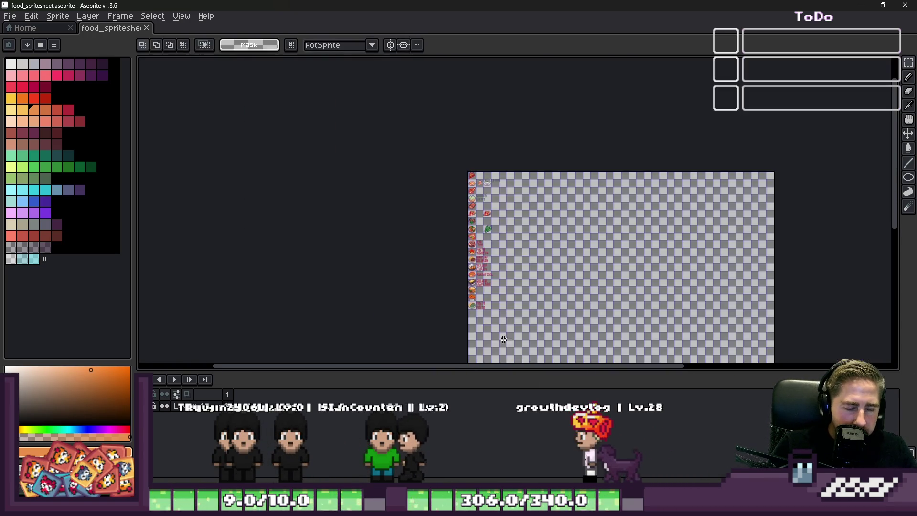
scroll(462, 219, up, 6)
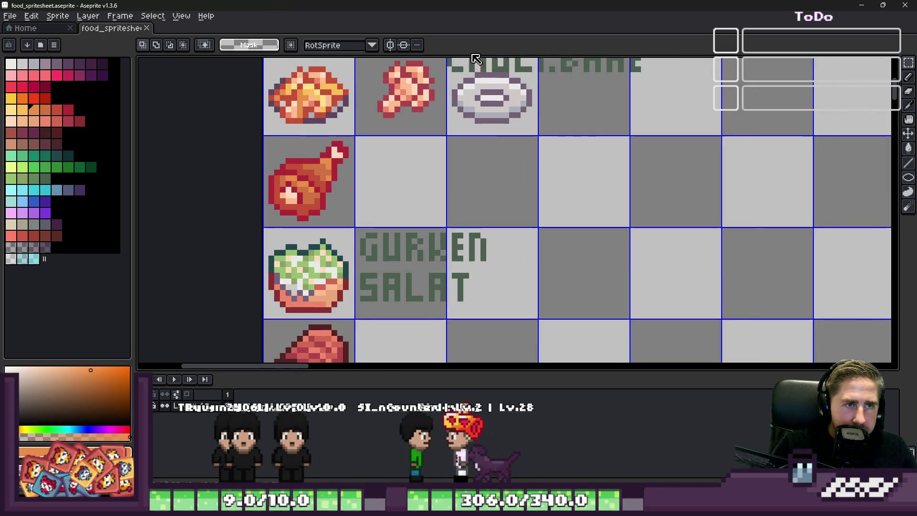
scroll(444, 64, up, 3)
mouse_move(444, 76)
mouse_down()
mouse_move(770, 311)
mouse_move(814, 332)
mouse_up()
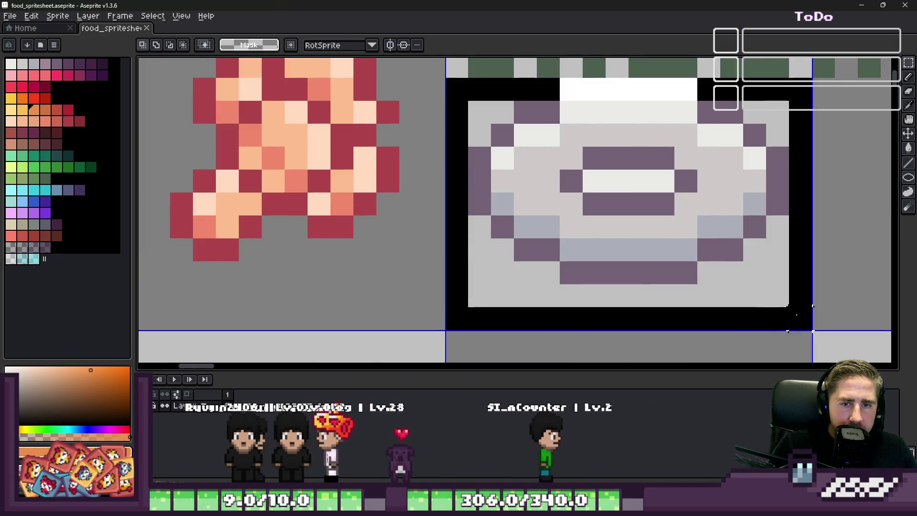
scroll(578, 244, down, 8)
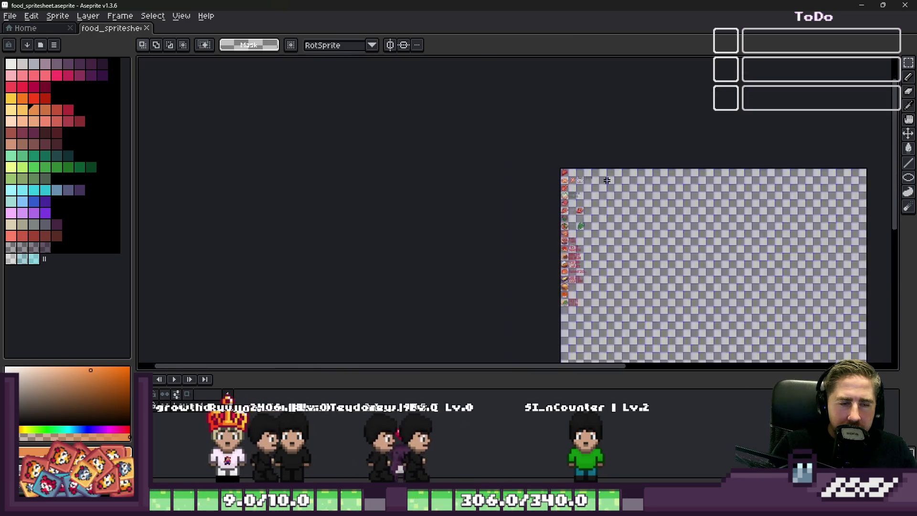
scroll(577, 244, up, 8)
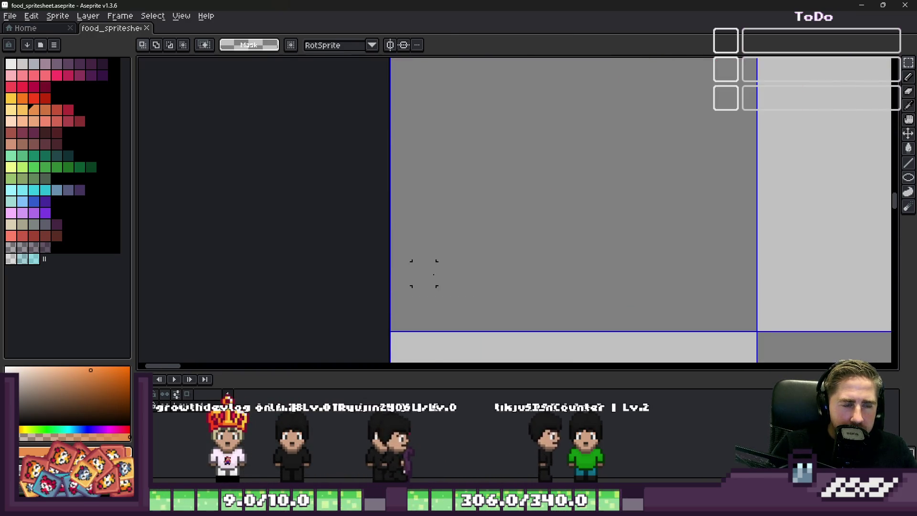
drag(491, 231, 573, 217)
key(Return)
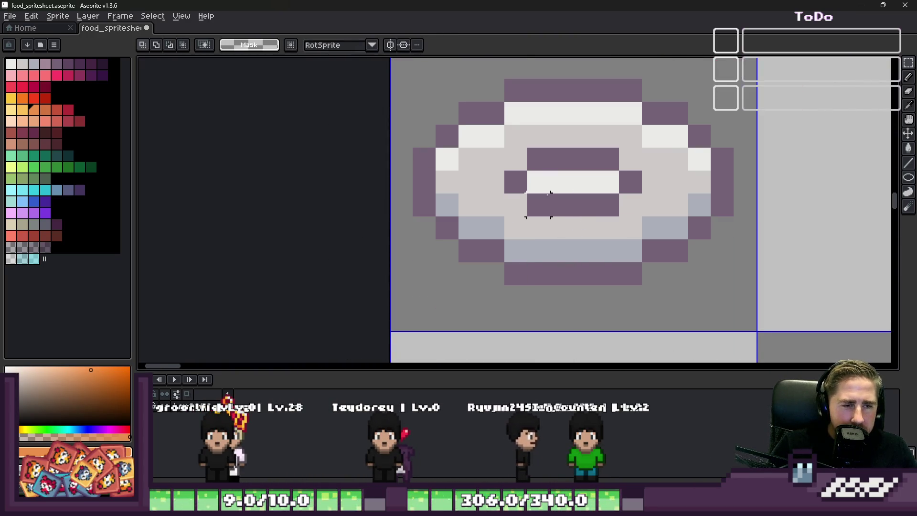
Sample the plate's dark purple outline and the pasta's light orange from the canvas
scroll(539, 206, down, 2)
scroll(508, 149, up, 1)
scroll(517, 153, down, 2)
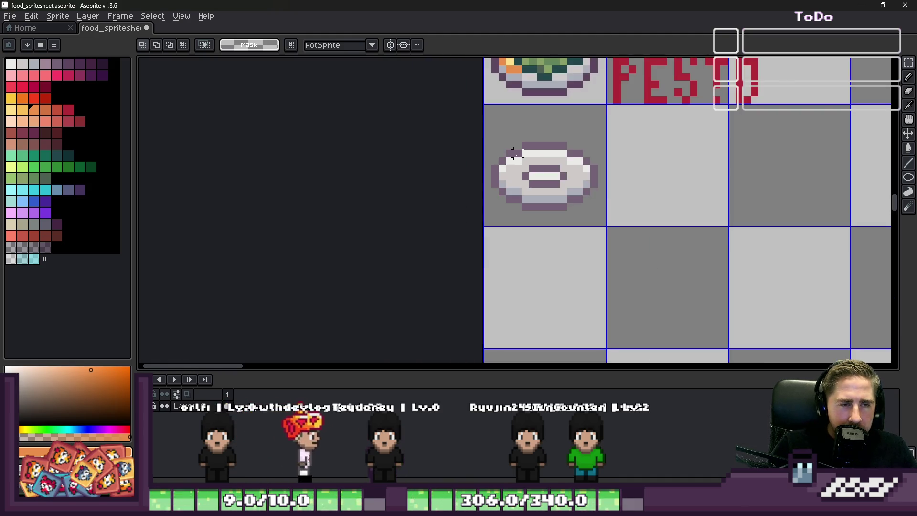
key(i)
click(535, 95)
scroll(546, 138, up, 1)
key(g)
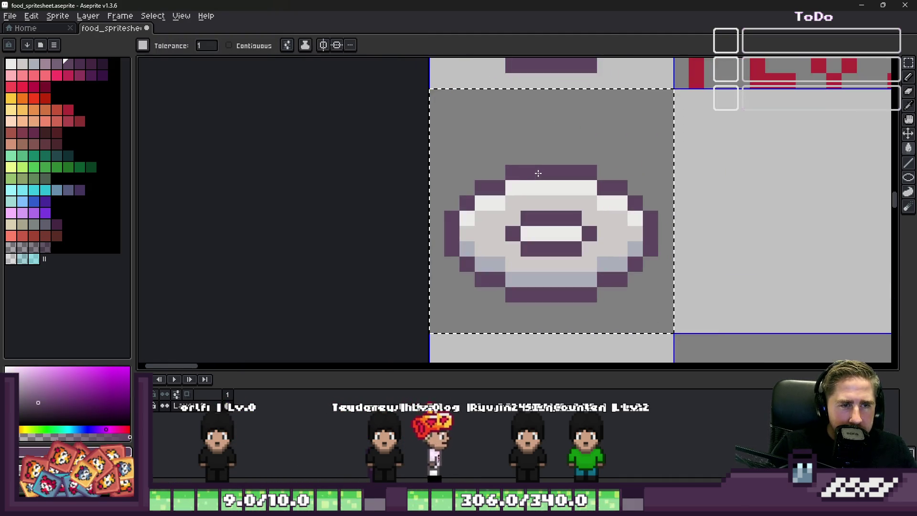
scroll(534, 183, down, 1)
key(v)
scroll(535, 191, down, 1)
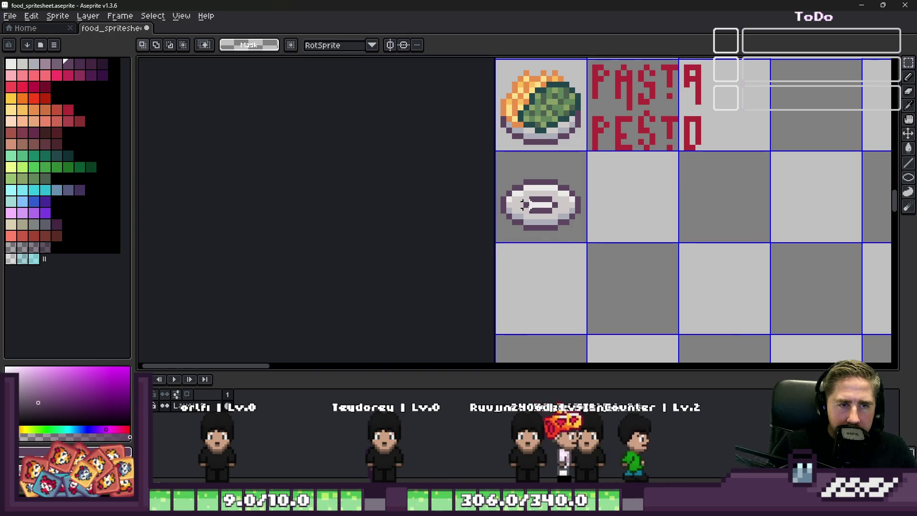
scroll(524, 205, down, 3)
scroll(518, 196, up, 6)
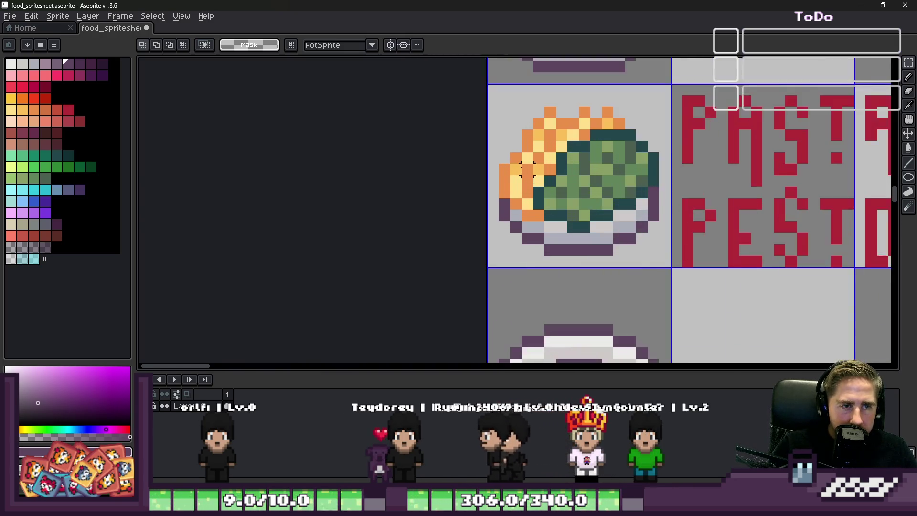
scroll(527, 169, up, 1)
alt+click(518, 185)
scroll(512, 215, down, 3)
scroll(502, 256, up, 1)
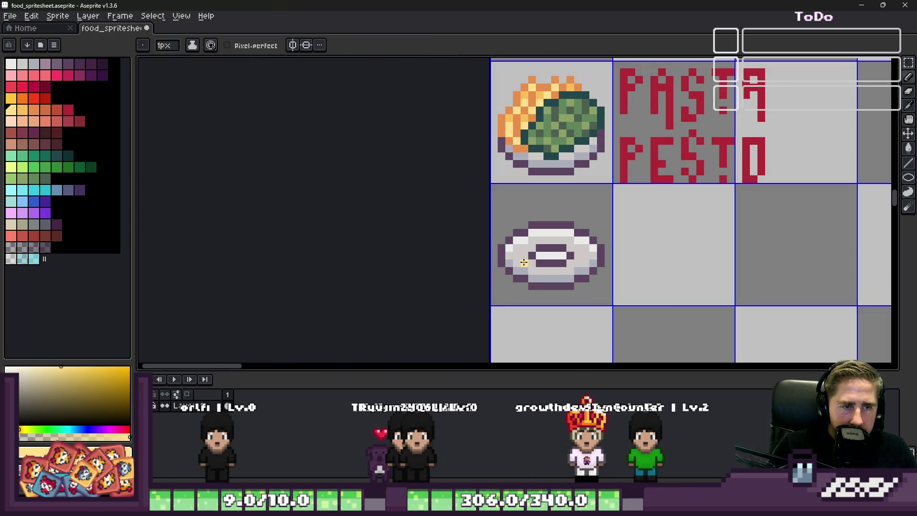
Paint a pale yellow blob beside the plate, undoing the yellow strokes that landed on the plate
scroll(523, 257, up, 2)
mouse_move(524, 256)
mouse_down()
mouse_move(610, 160)
mouse_move(526, 244)
mouse_move(530, 262)
mouse_move(555, 249)
mouse_move(537, 263)
mouse_up()
key(ctrl+z)
key(v)
key(b)
key(ctrl+z)
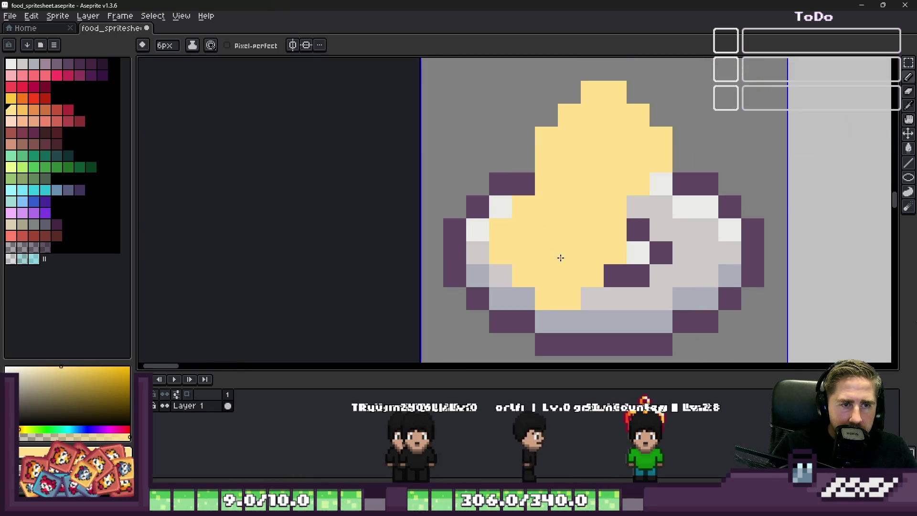
key(ctrl+z)
scroll(701, 241, down, 1)
scroll(701, 240, up, 1)
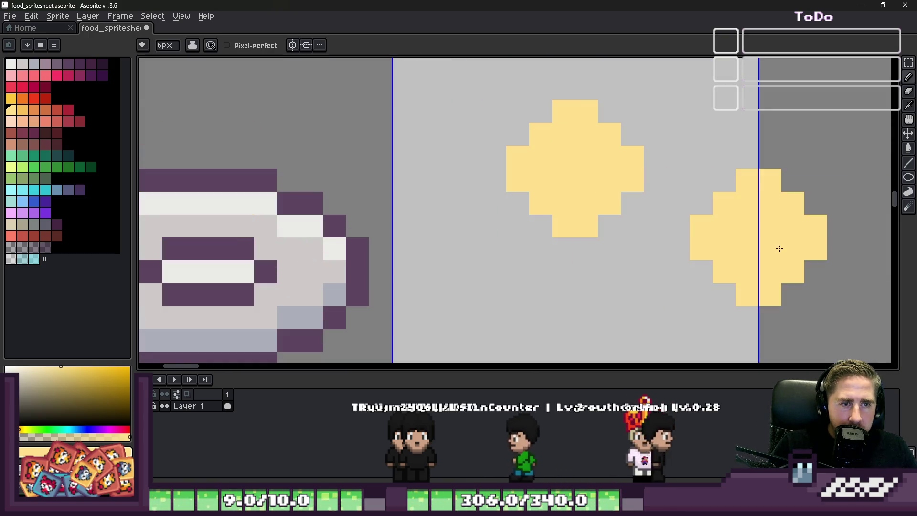
scroll(778, 250, down, 3)
scroll(603, 212, up, 4)
key(minus)
key(minus)
key(minus)
Select the yellow blob and give it an orange outline with the Outline effect
key(m)
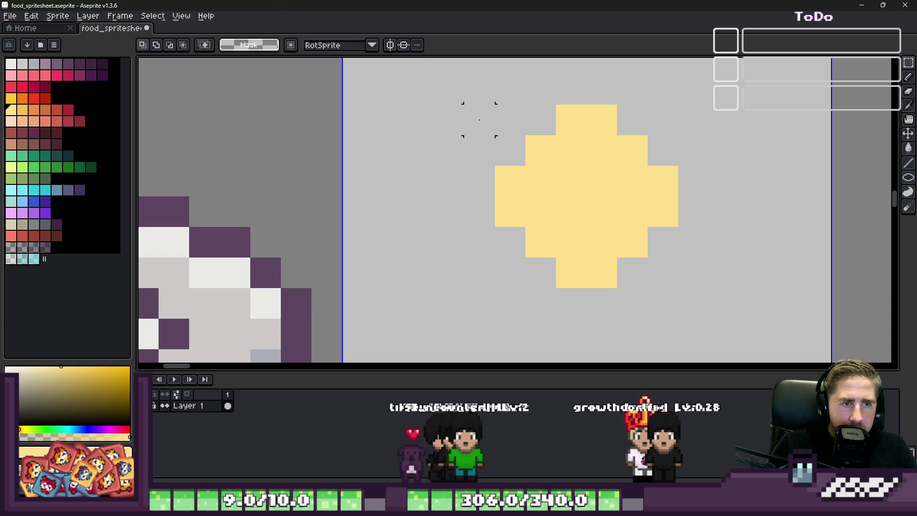
mouse_move(449, 90)
mouse_down()
mouse_move(707, 317)
mouse_move(768, 344)
mouse_up()
key(ctrl+d)
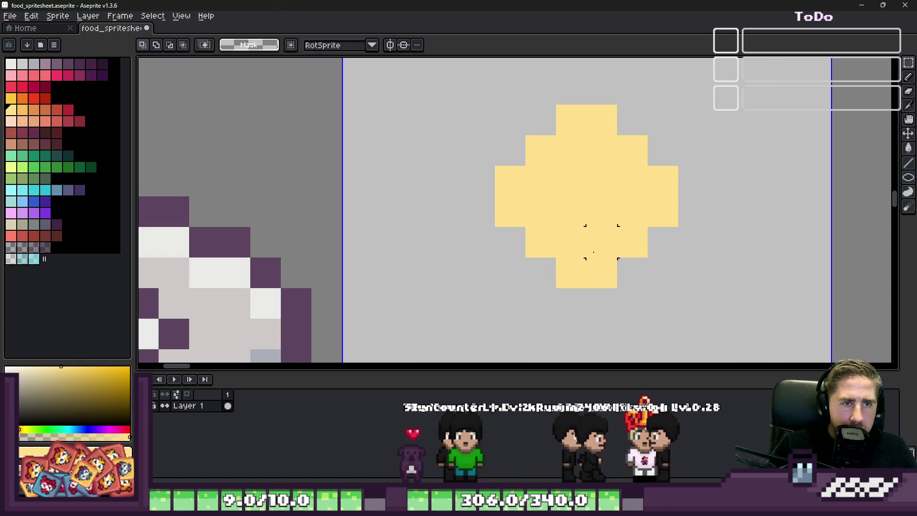
scroll(521, 188, down, 1)
drag(483, 137, 618, 255)
key(ctrl+d)
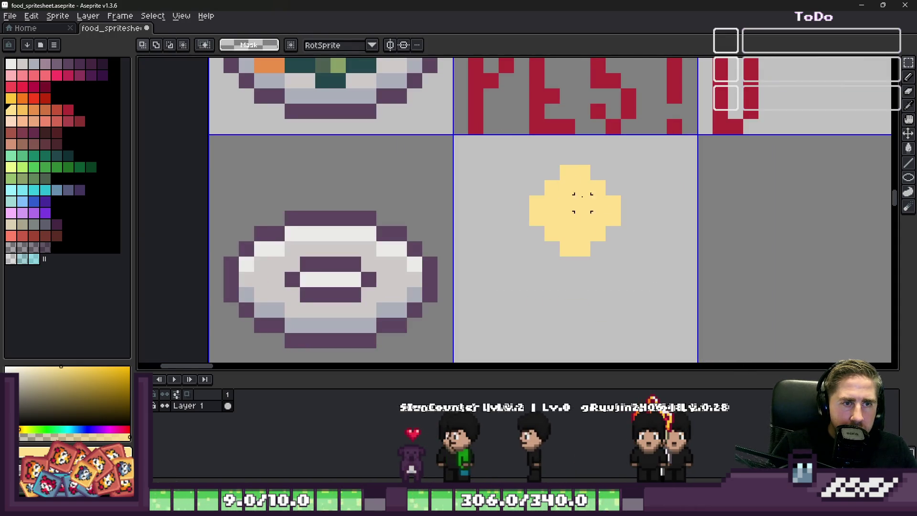
drag(506, 157, 635, 295)
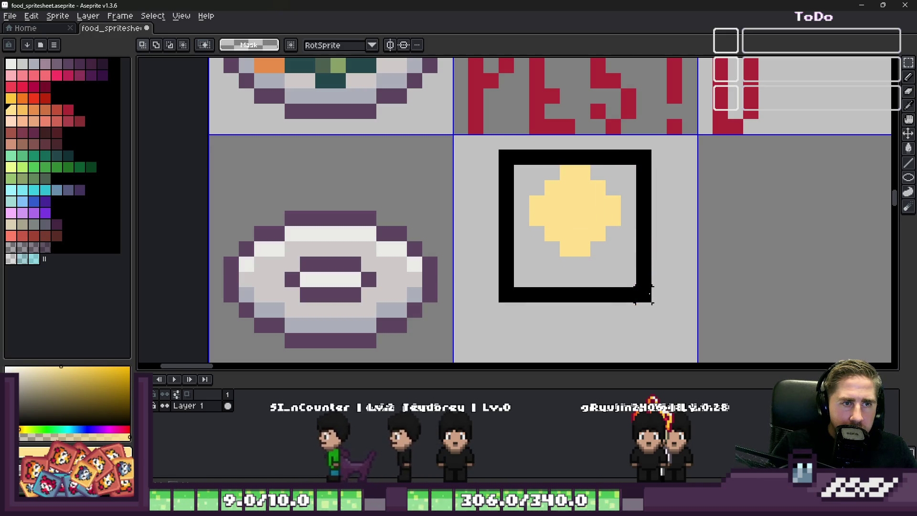
scroll(610, 213, up, 3)
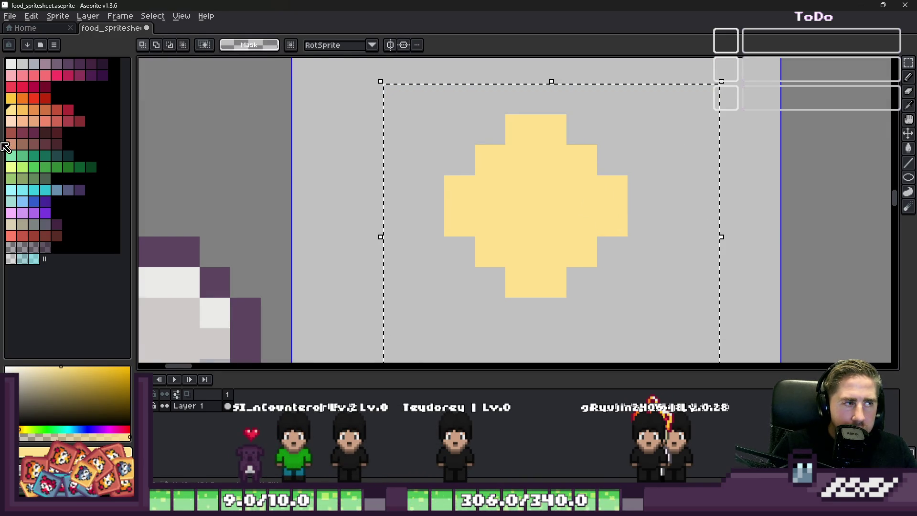
click(39, 109)
key(shift+o)
key(Return)
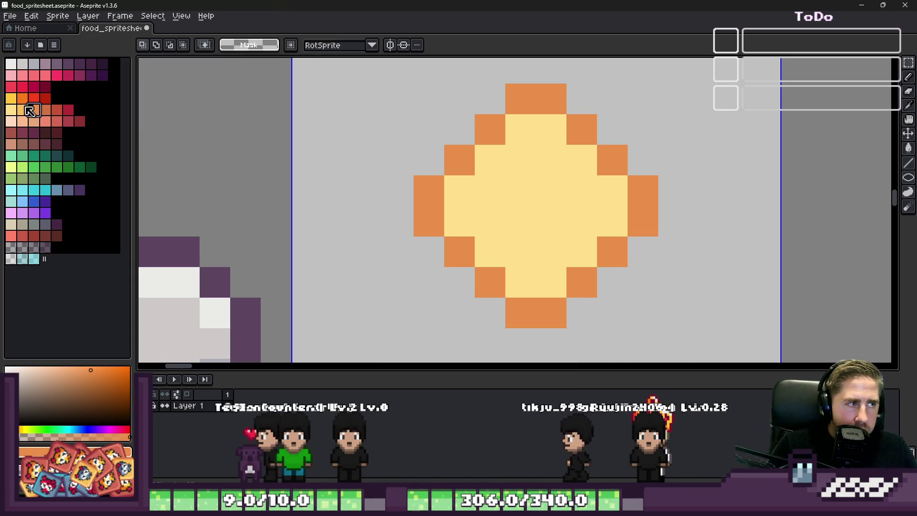
Shade the inside of the blob with lighter orange pencil strokes
click(22, 109)
key(b)
scroll(369, 188, up, 1)
mouse_move(458, 191)
mouse_down()
mouse_move(561, 299)
mouse_move(612, 307)
mouse_up()
mouse_move(568, 201)
mouse_down()
mouse_move(495, 160)
mouse_move(635, 296)
mouse_move(719, 249)
mouse_up()
scroll(478, 211, down, 5)
scroll(473, 211, up, 3)
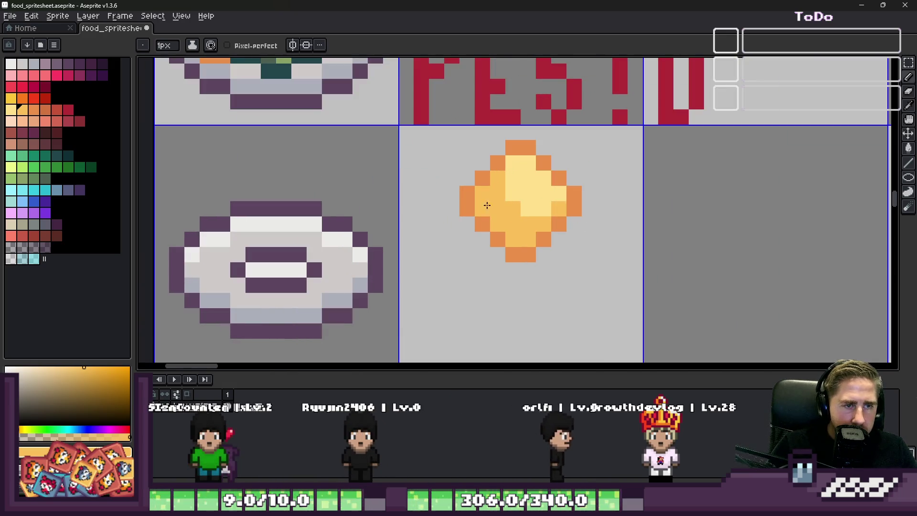
Add darker orange shading inside the sprite and along its lower-left edge
click(34, 109)
scroll(519, 190, up, 1)
click(519, 190)
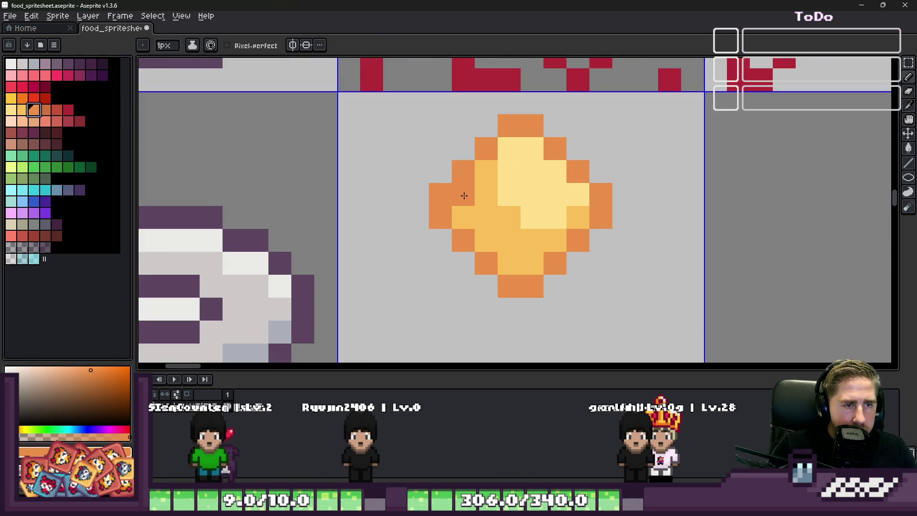
click(45, 108)
scroll(421, 181, up, 1)
mouse_move(447, 199)
mouse_down()
mouse_move(444, 215)
mouse_move(543, 319)
mouse_move(578, 324)
mouse_move(659, 220)
mouse_move(543, 105)
mouse_move(440, 191)
mouse_up()
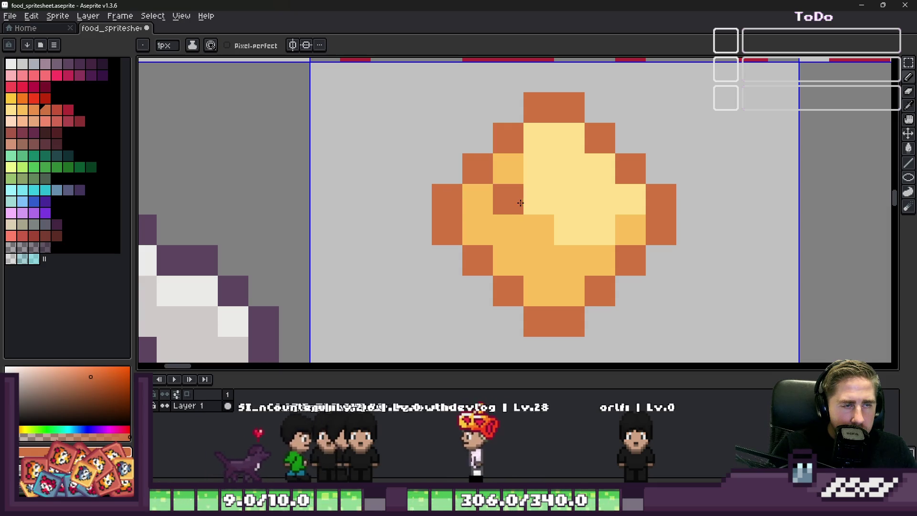
Paint dark orange pixels on the sprite's corner outline and body
alt+click(500, 198)
alt+click(485, 170)
click(478, 139)
click(472, 281)
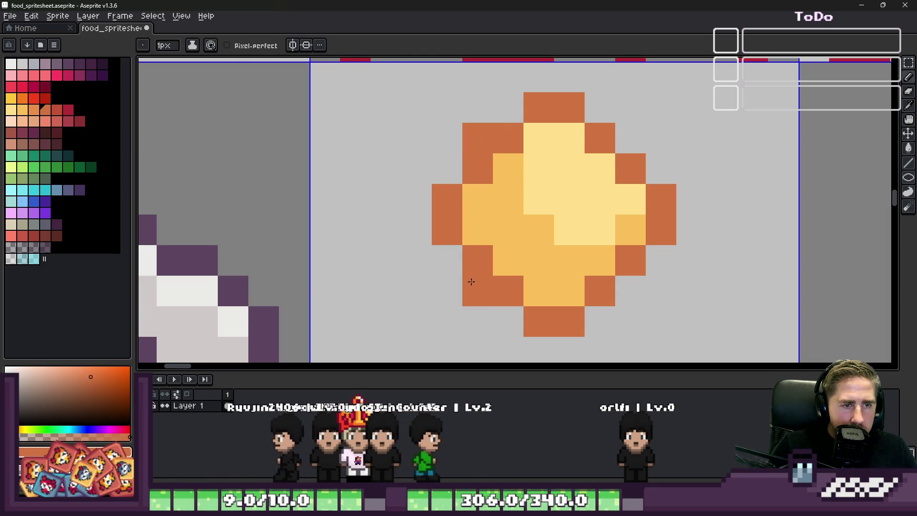
click(625, 281)
click(629, 150)
scroll(629, 151, down, 5)
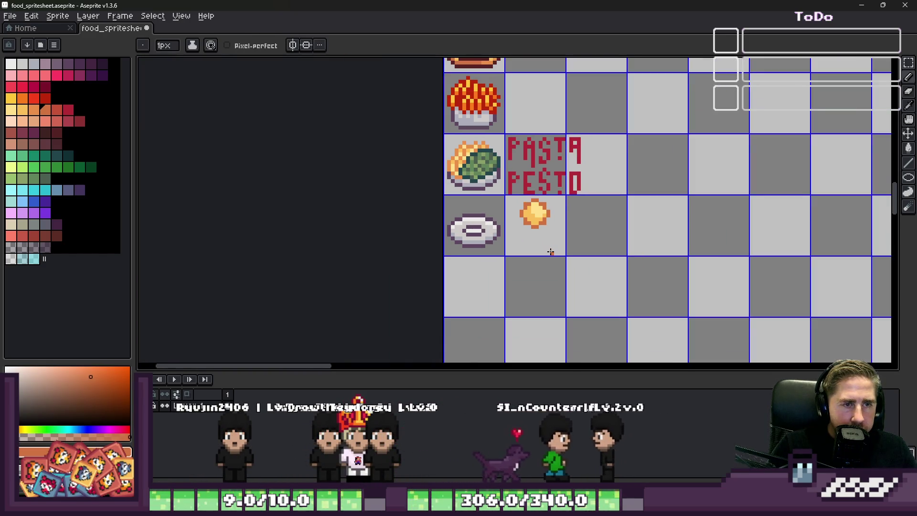
scroll(548, 250, up, 1)
key(v)
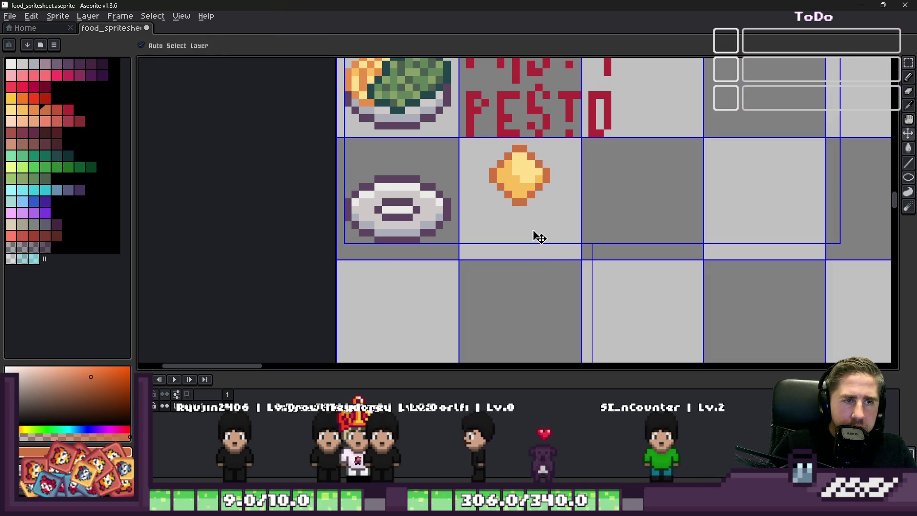
key(b)
click(532, 231)
Add mid-orange shading in a left column and along the lower pixels
scroll(494, 159, up, 2)
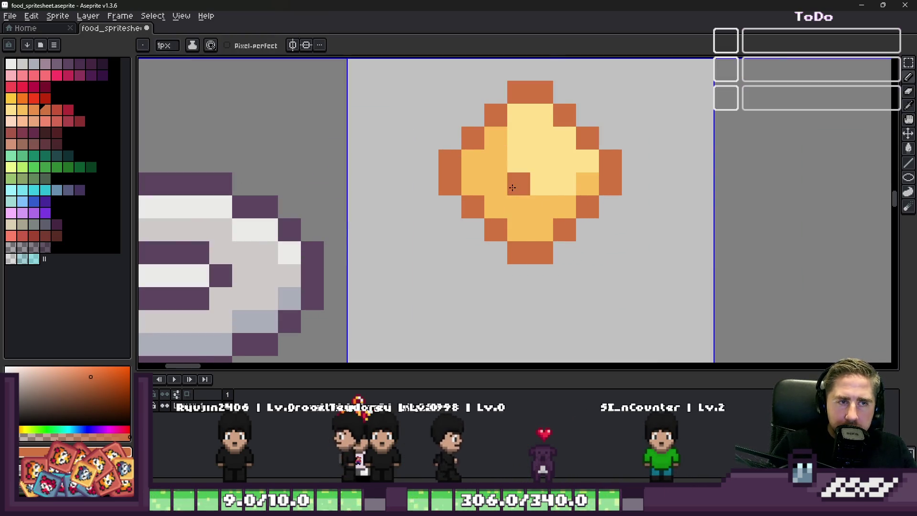
scroll(477, 167, up, 1)
alt+click(478, 167)
key(0)
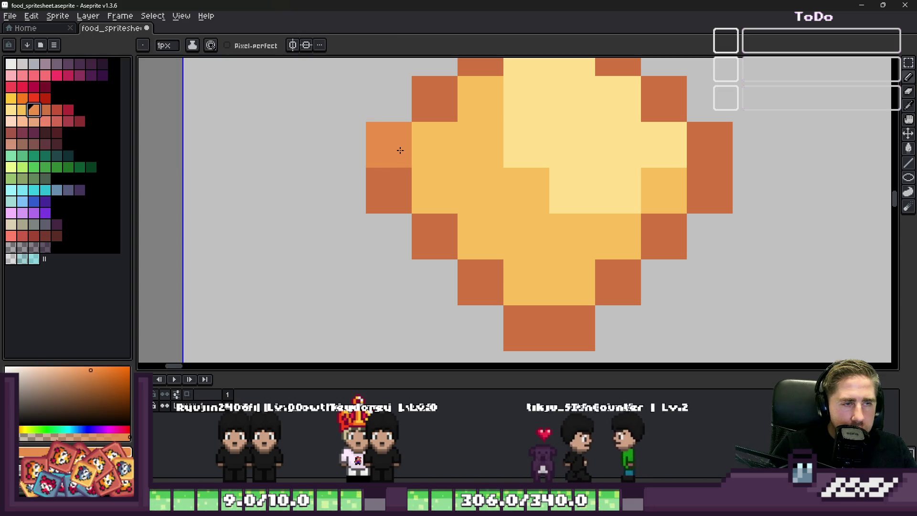
drag(432, 146, 424, 179)
click(538, 271)
click(555, 273)
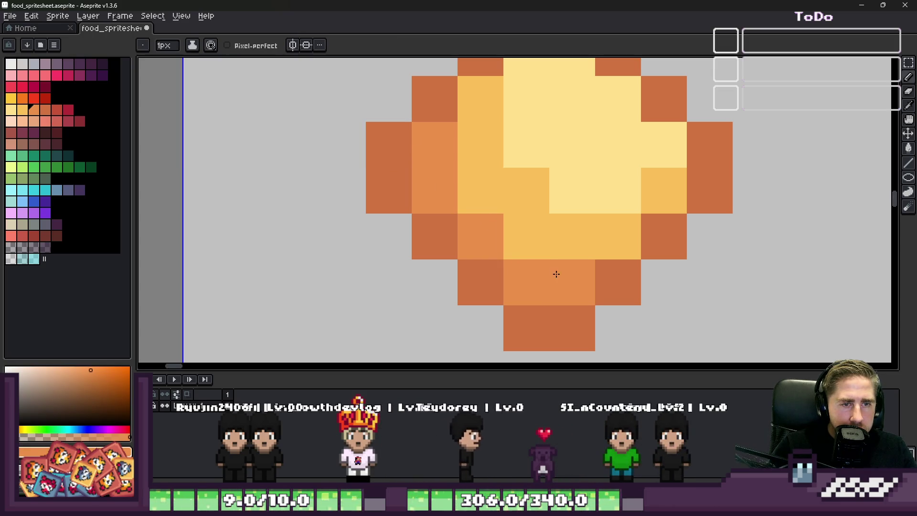
Repaint the sprite's outline in red on its left, bottom, right and top edges
alt+click(401, 160)
click(56, 110)
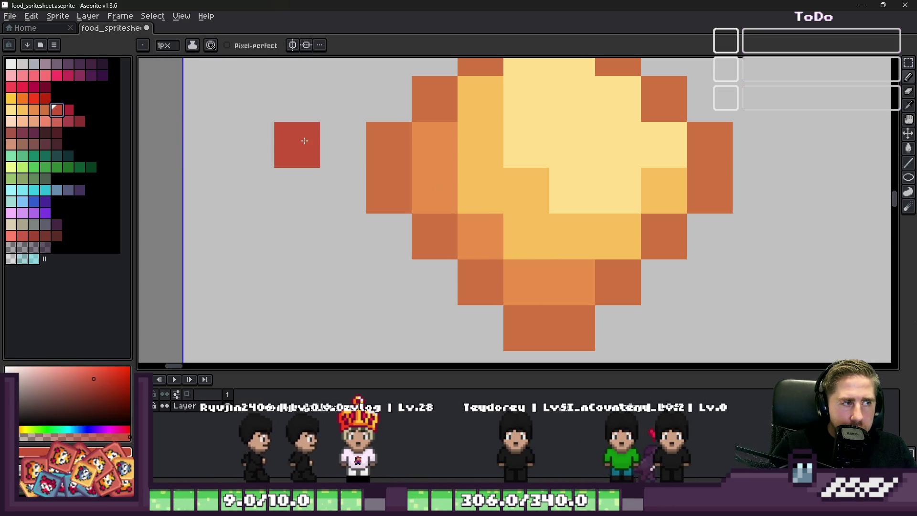
drag(384, 143, 383, 189)
click(480, 281)
click(435, 237)
click(525, 328)
click(561, 323)
mouse_move(616, 282)
mouse_down()
mouse_move(713, 180)
mouse_move(646, 94)
mouse_up()
scroll(647, 96, down, 1)
drag(621, 125, 570, 102)
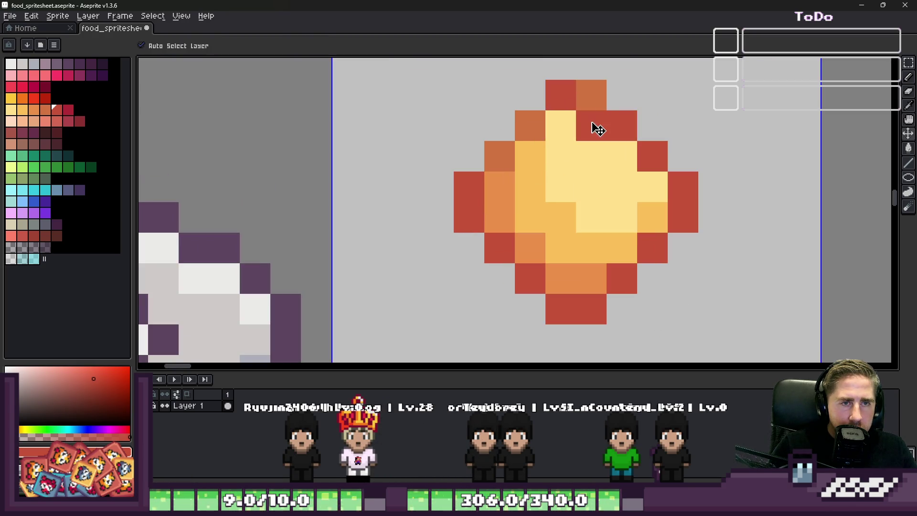
scroll(497, 150, down, 1)
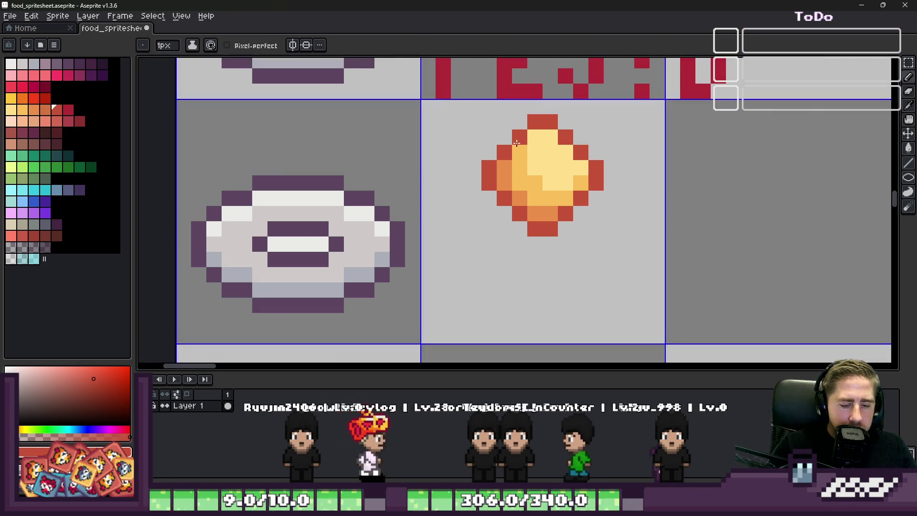
Select the finished orange sprite with the Rectangular Marquee
key(m)
drag(464, 112, 652, 285)
scroll(600, 229, down, 2)
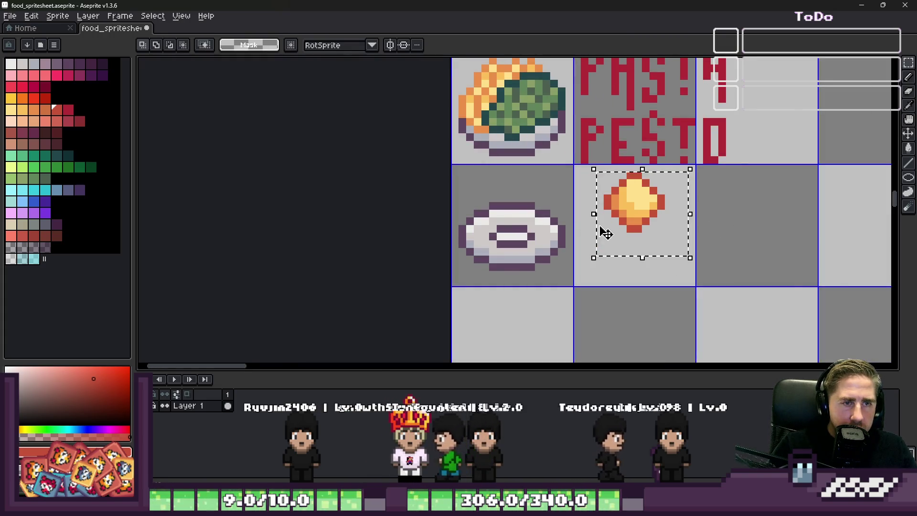
Paste a copy of the orange sprite over the plate, then discard it
scroll(481, 225, up, 3)
key(ctrl+v)
drag(511, 200, 578, 212)
scroll(578, 212, down, 4)
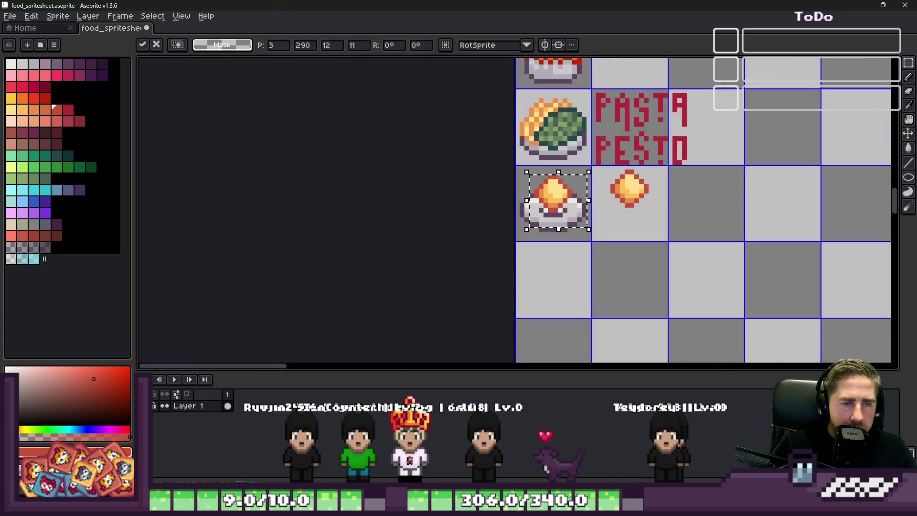
key(Escape)
scroll(538, 188, up, 3)
scroll(537, 189, down, 1)
scroll(678, 199, up, 1)
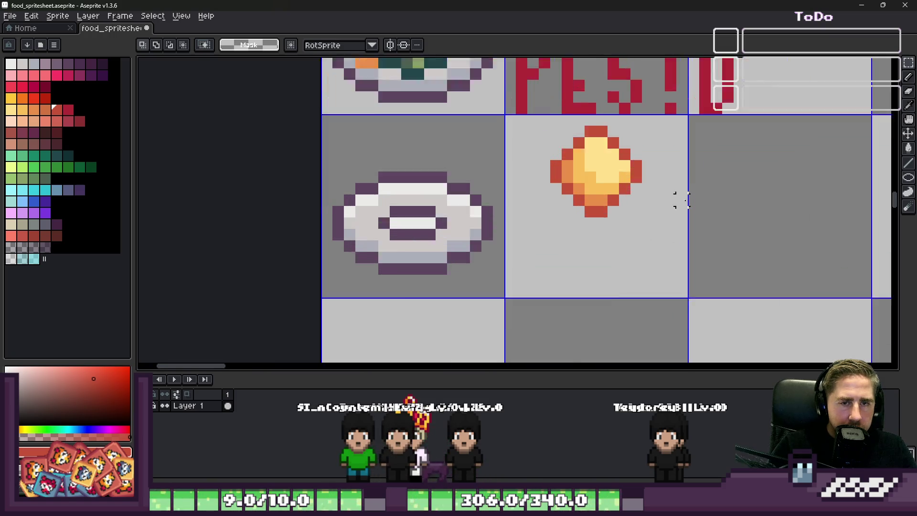
scroll(545, 203, up, 1)
Try repainting a couple of sprite pixels red, then undo those edits
click(575, 209)
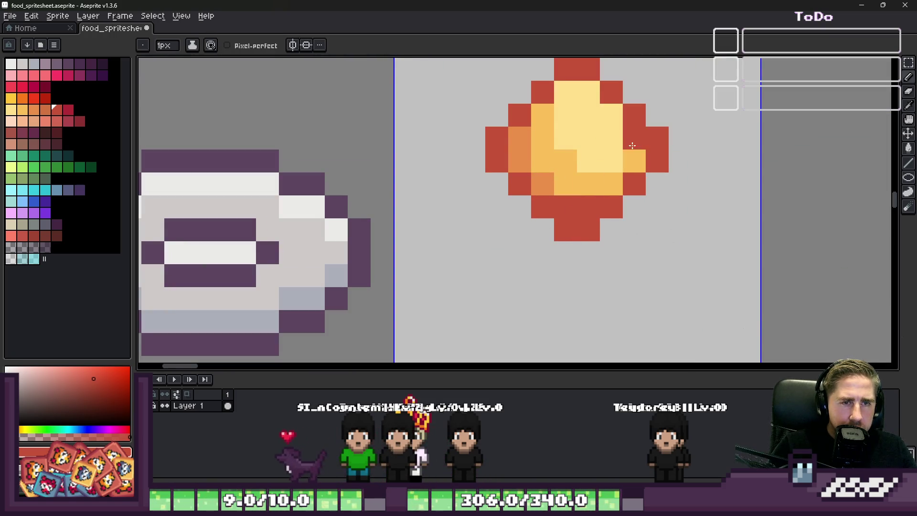
click(576, 94)
scroll(576, 94, down, 2)
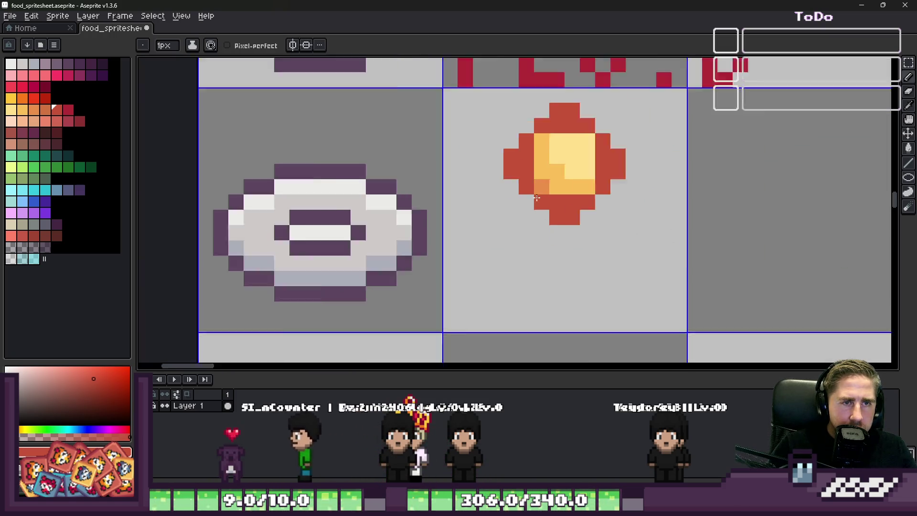
scroll(497, 152, up, 2)
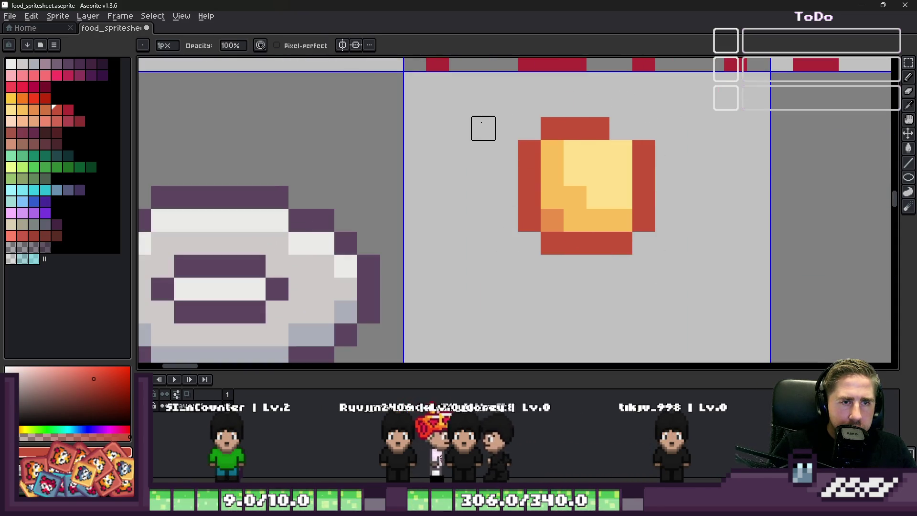
key(ctrl+y)
key(ctrl+z)
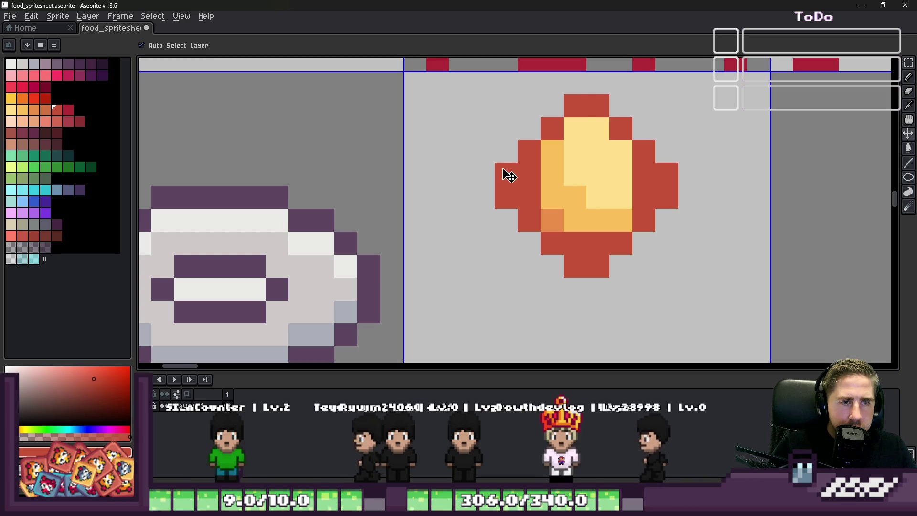
scroll(507, 187, down, 1)
key(ctrl+y)
key(ctrl+z)
Reselect the orange sprite and drag a copy onto the plate
key(m)
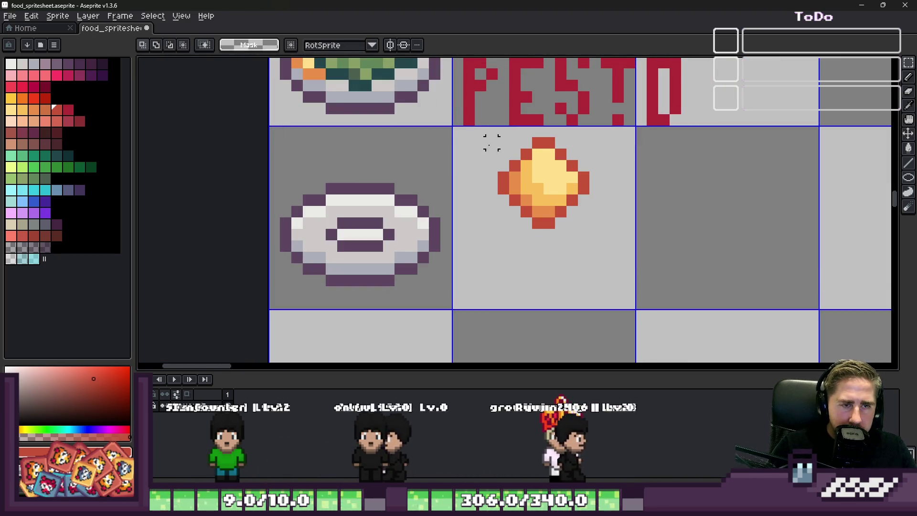
drag(472, 123, 626, 261)
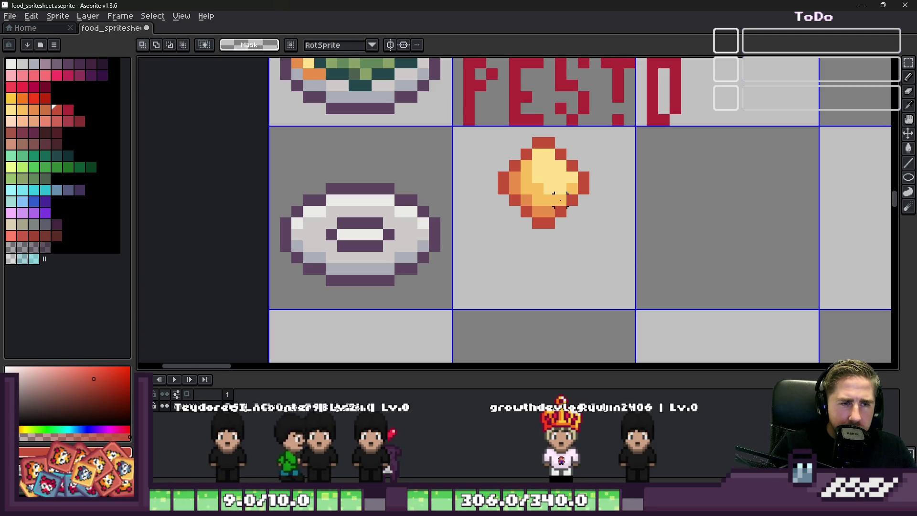
drag(492, 131, 601, 243)
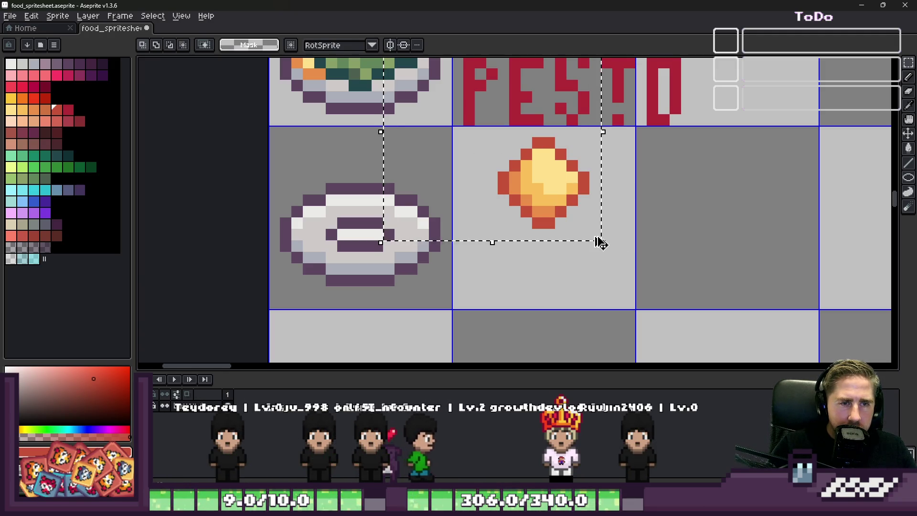
drag(491, 130, 626, 262)
mouse_move(576, 244)
mouse_down()
mouse_move(379, 235)
mouse_move(337, 199)
mouse_up()
scroll(338, 199, up, 4)
mouse_move(472, 210)
mouse_down()
mouse_move(442, 210)
mouse_move(487, 248)
mouse_move(445, 242)
mouse_move(455, 254)
mouse_move(443, 220)
mouse_up()
scroll(454, 208, down, 3)
Paste a second copy onto the plate, undoing and adjusting its placement
key(ctrl+v)
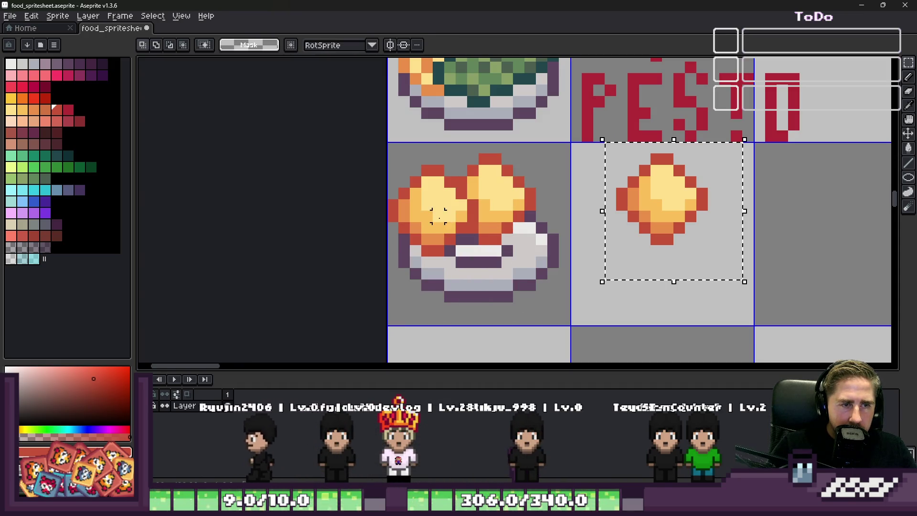
drag(610, 219, 454, 263)
scroll(454, 263, down, 4)
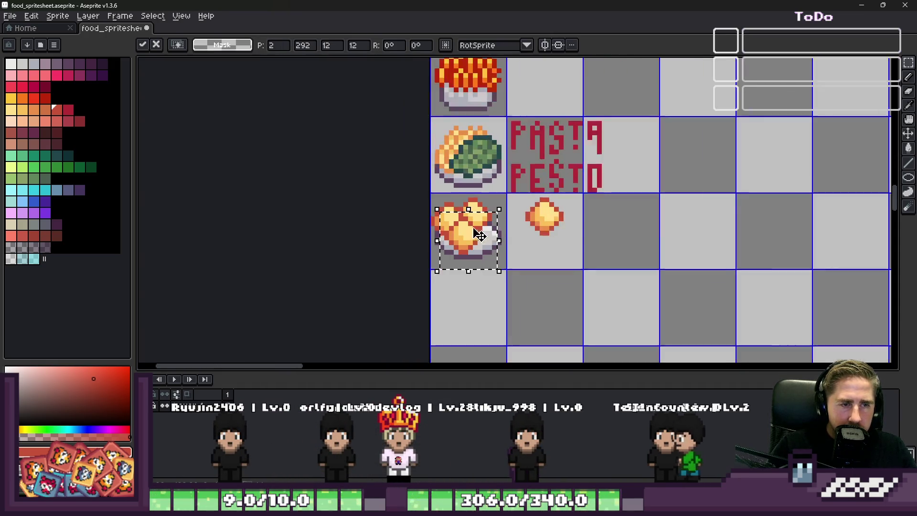
scroll(449, 225, up, 3)
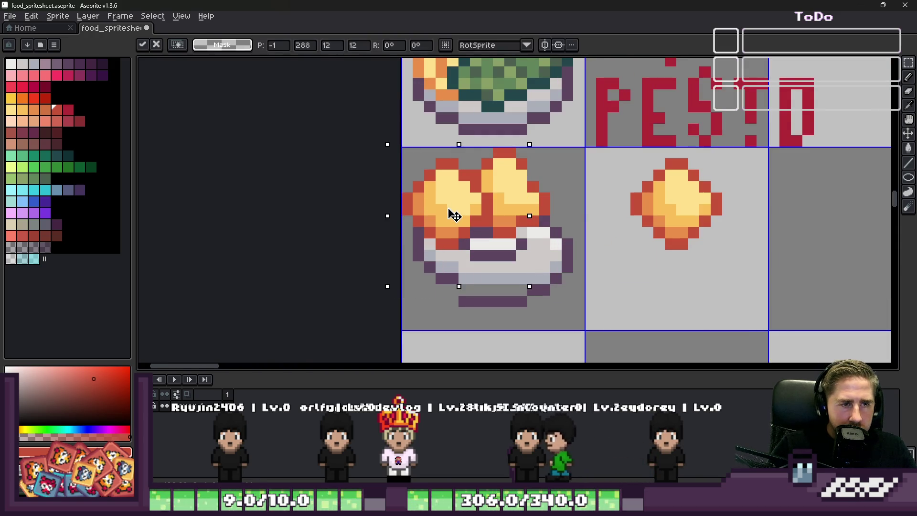
key(Return)
key(ctrl+z)
mouse_move(681, 210)
mouse_down()
mouse_move(645, 217)
mouse_move(691, 218)
mouse_move(447, 204)
mouse_move(488, 199)
mouse_up()
Place a copy on the lower left of the plate and commit it
mouse_move(644, 221)
mouse_down()
mouse_move(436, 215)
mouse_move(465, 228)
mouse_up()
key(ctrl+z)
drag(616, 219, 470, 259)
key(Return)
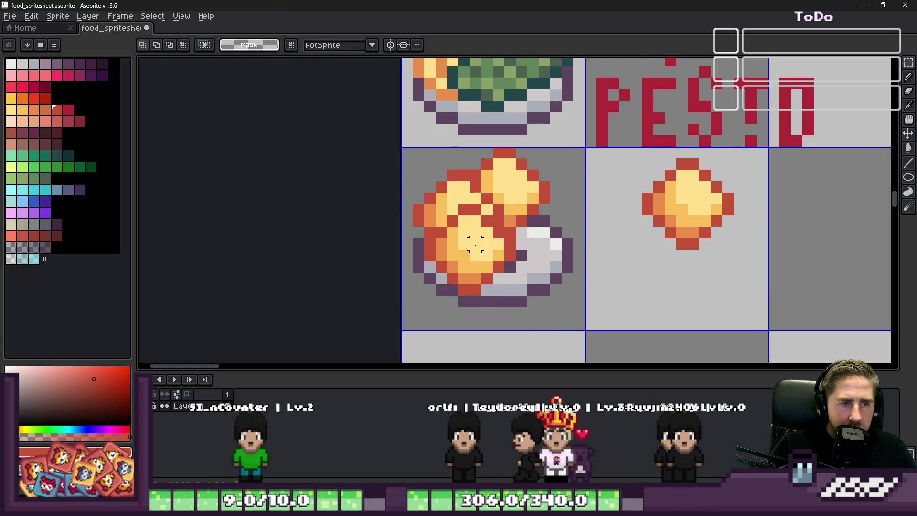
scroll(478, 238, down, 3)
scroll(502, 225, up, 3)
key(ctrl+z)
Paste more copies and try positions further left on the plate, undoing them
key(ctrl+z)
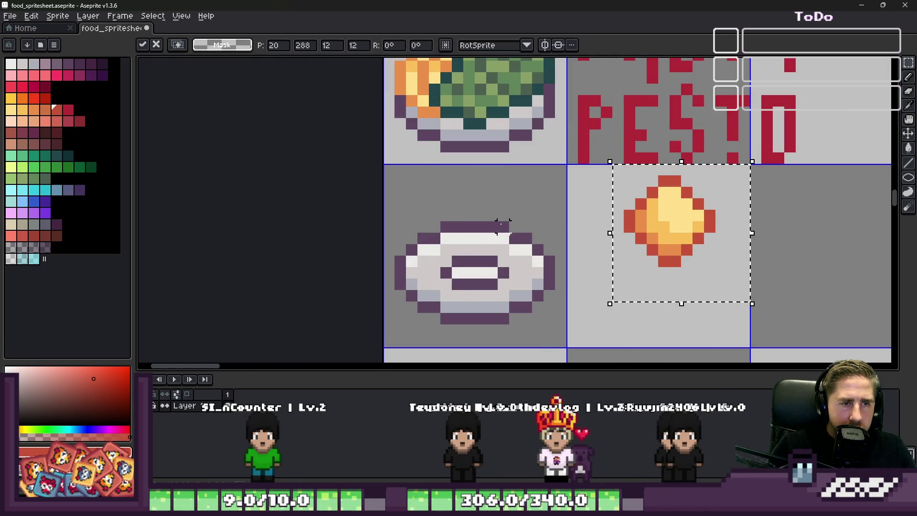
key(ctrl+v)
drag(647, 228, 483, 227)
key(ctrl+z)
key(ctrl+v)
drag(686, 221, 446, 253)
key(ctrl+z)
Paste one more copy onto the lower part of the plate and commit it
key(ctrl+v)
mouse_move(669, 221)
mouse_down()
mouse_move(446, 260)
mouse_move(478, 277)
mouse_up()
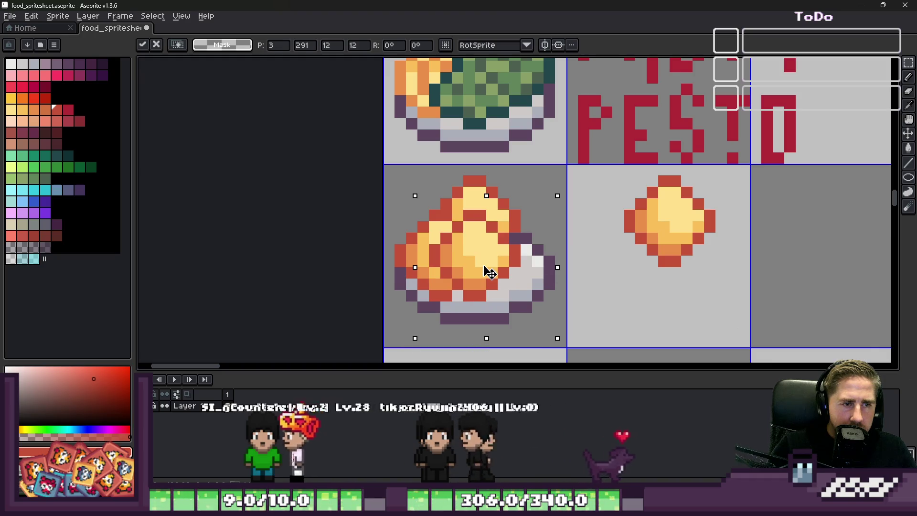
key(Return)
scroll(506, 234, down, 5)
scroll(508, 233, down, 1)
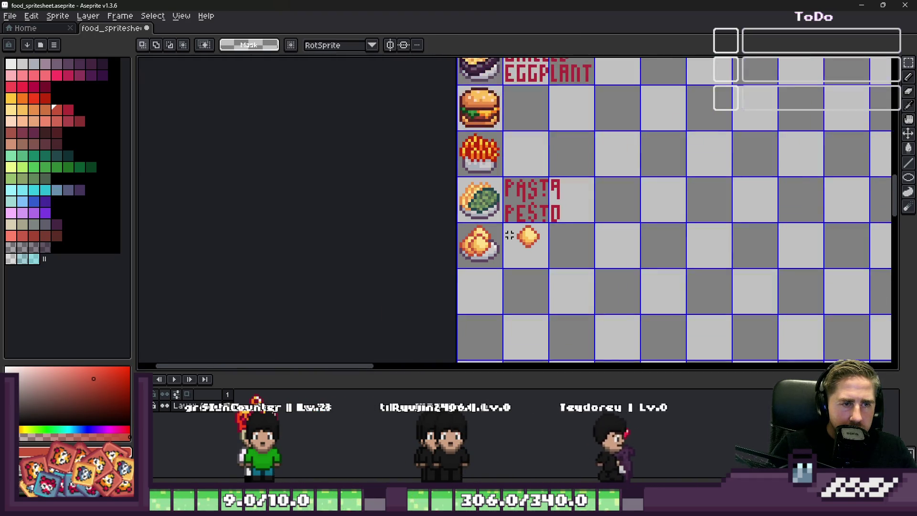
scroll(508, 234, up, 3)
key(ctrl+z)
scroll(539, 254, up, 3)
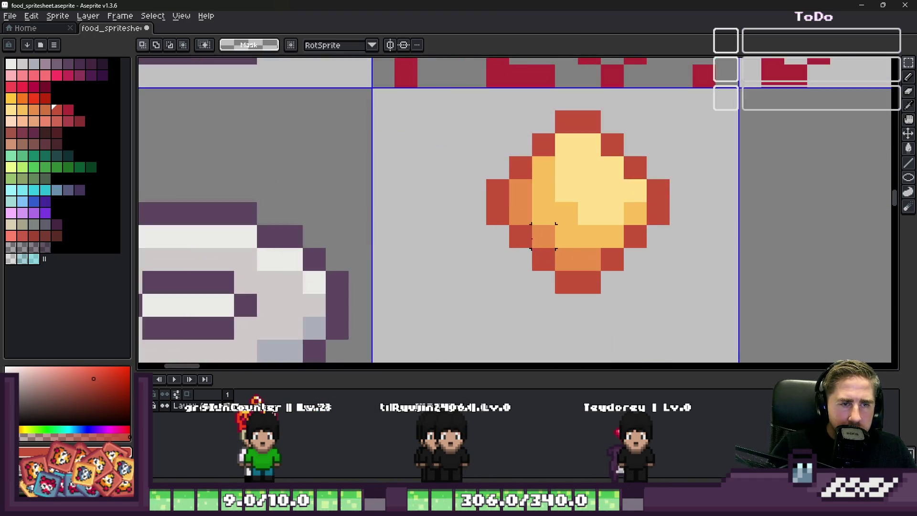
Sample the ball's orange and red, painting one light orange pixel and one red outline pixel
key(i)
scroll(492, 172, down, 1)
scroll(490, 166, up, 1)
click(490, 167)
key(b)
click(507, 191)
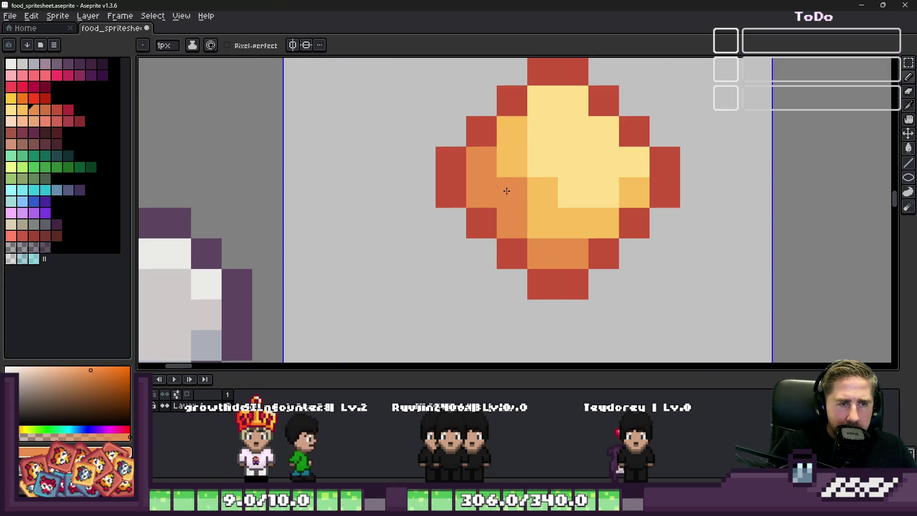
alt+click(512, 251)
click(537, 256)
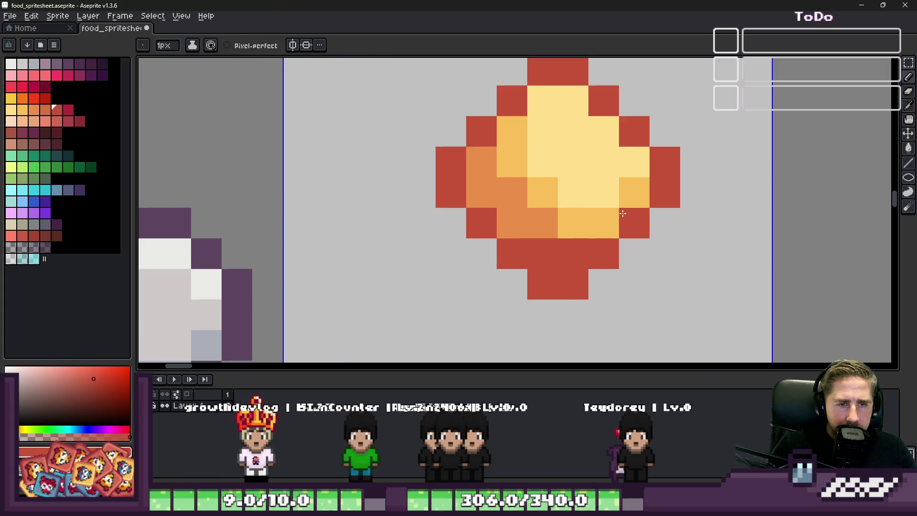
Erase the stray red pixels at the ball's top-left, right edge, bottom and left side
scroll(563, 91, down, 2)
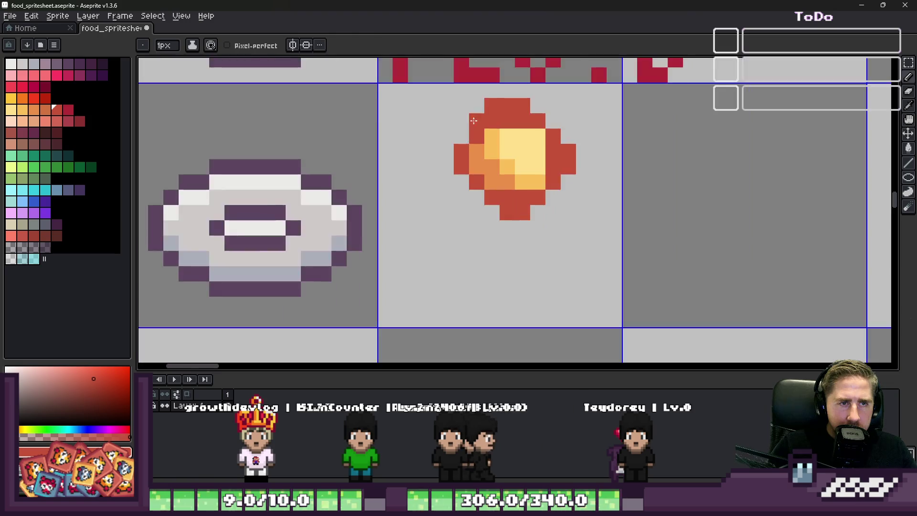
scroll(526, 105, up, 1)
key(e)
drag(498, 106, 512, 108)
drag(613, 171, 613, 195)
click(520, 262)
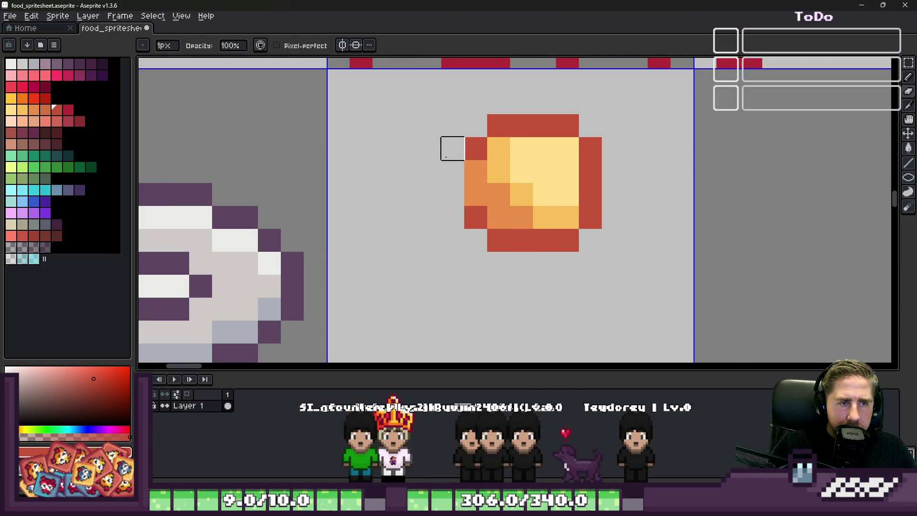
click(451, 169)
Shade the ball with a darker orange upper-left pixel and a light orange diagonal across it
alt+click(503, 194)
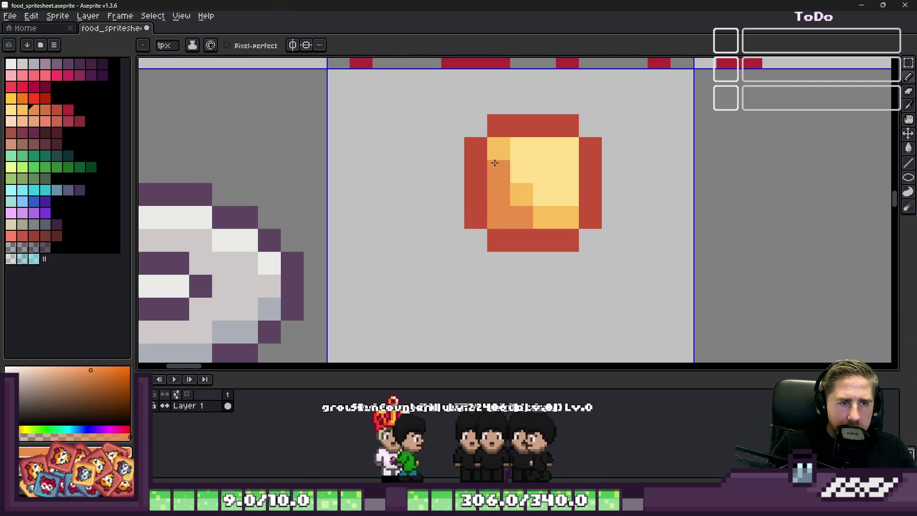
click(498, 171)
alt+click(574, 221)
click(548, 195)
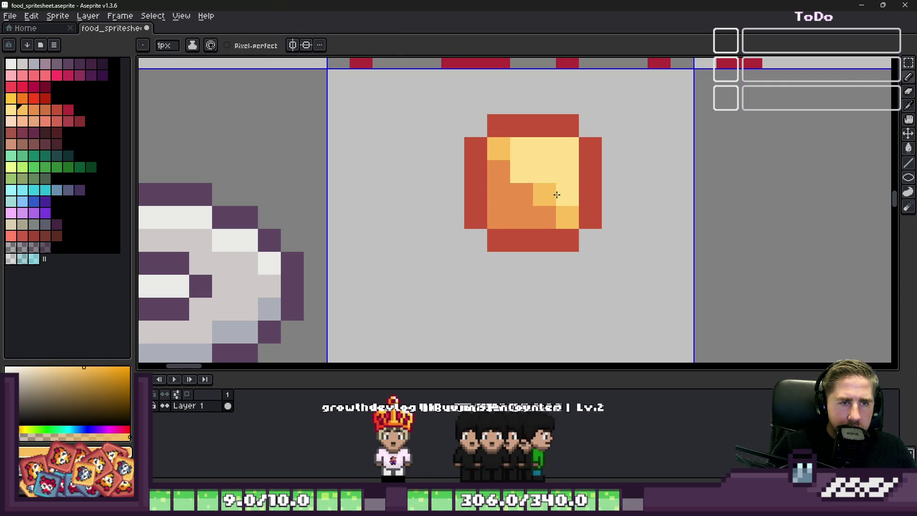
drag(548, 186, 516, 147)
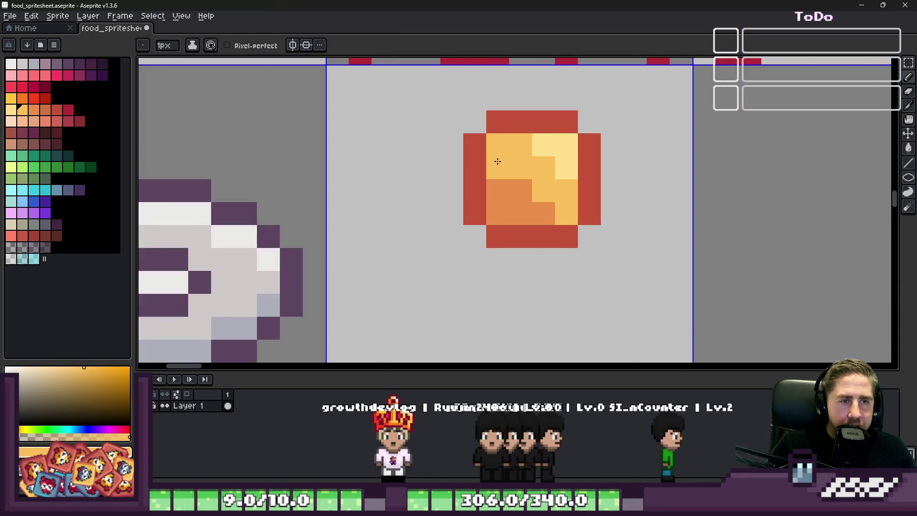
drag(540, 205, 489, 173)
scroll(489, 172, down, 2)
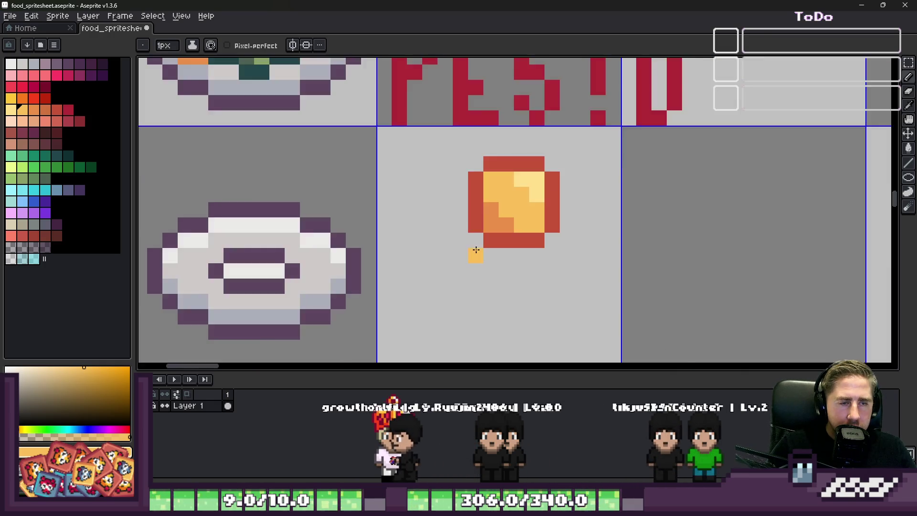
scroll(480, 220, up, 3)
Paint lower pixels dark red, trim the corner outline pixels, and add a bottom-left red pixel
alt+click(480, 220)
click(507, 215)
click(581, 207)
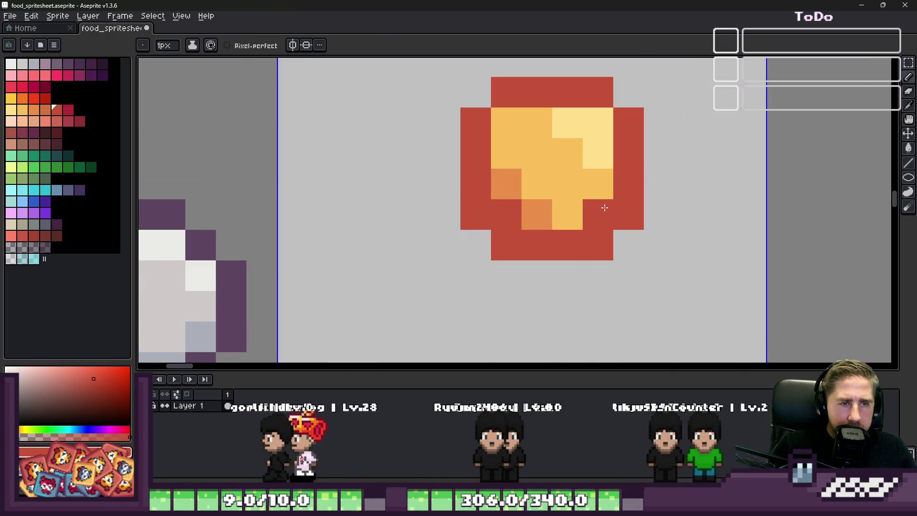
click(507, 90)
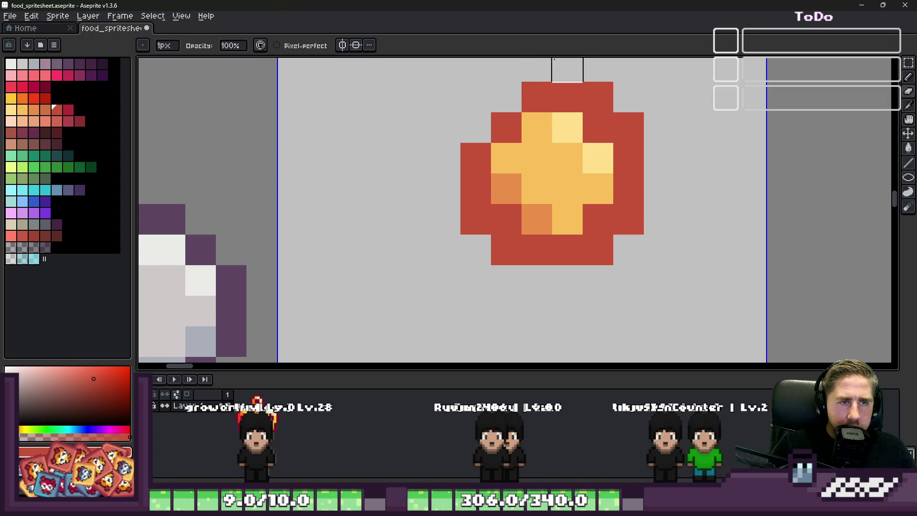
click(595, 82)
click(628, 126)
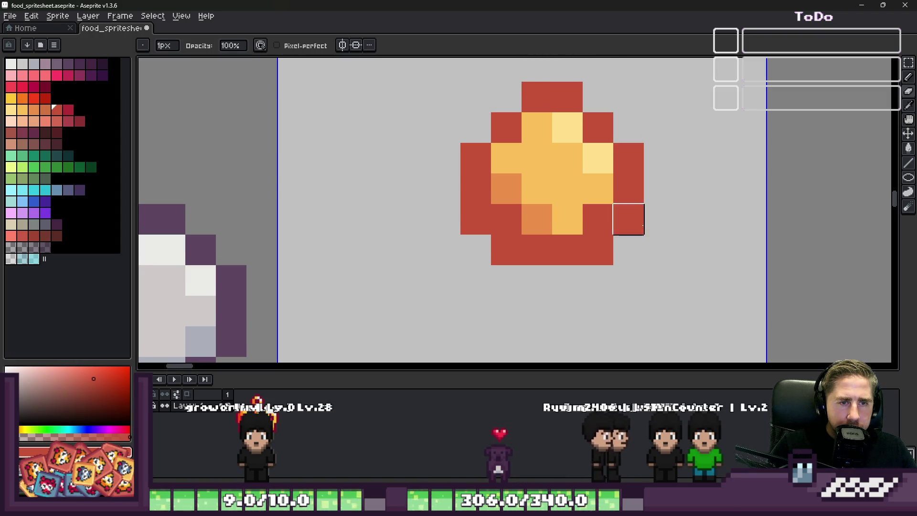
click(628, 219)
click(598, 250)
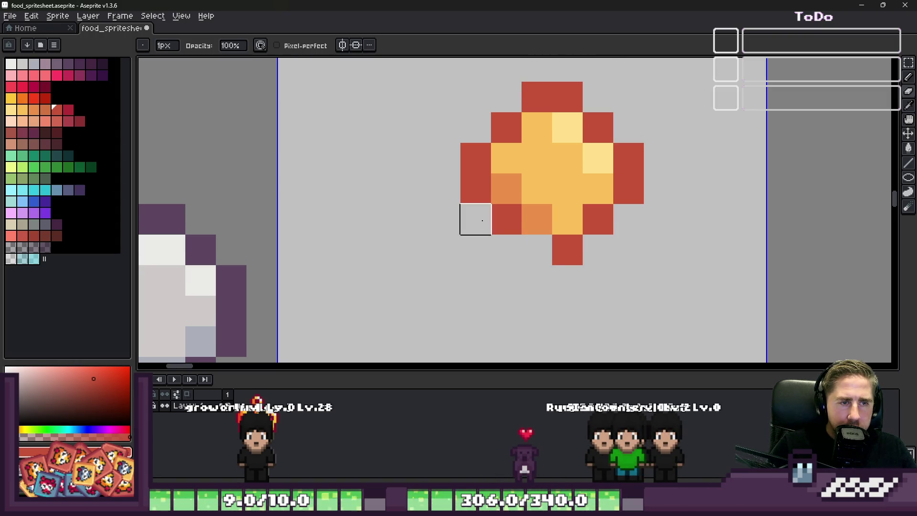
click(537, 250)
scroll(529, 234, down, 3)
alt+click(535, 220)
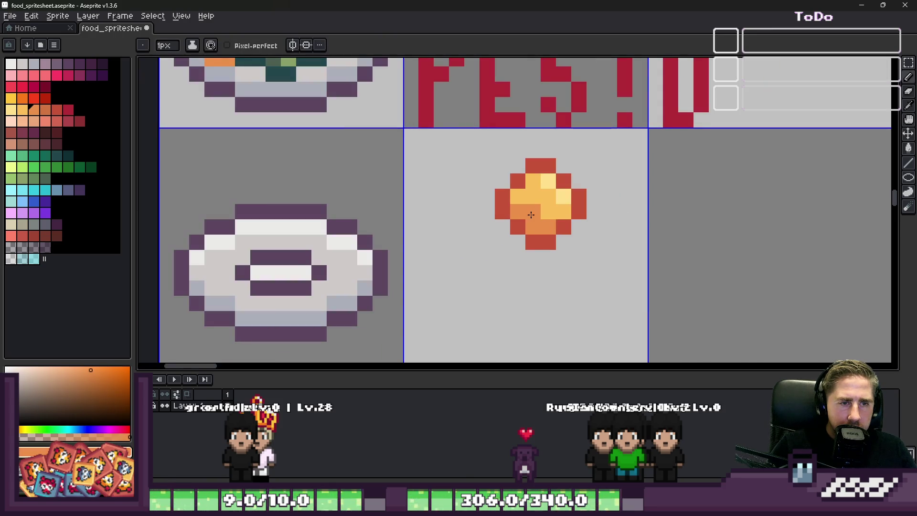
scroll(513, 193, down, 3)
scroll(507, 196, up, 5)
Select the whole orange ball sprite with the rectangular marquee and copy it
key(m)
drag(549, 200, 678, 334)
scroll(698, 303, down, 2)
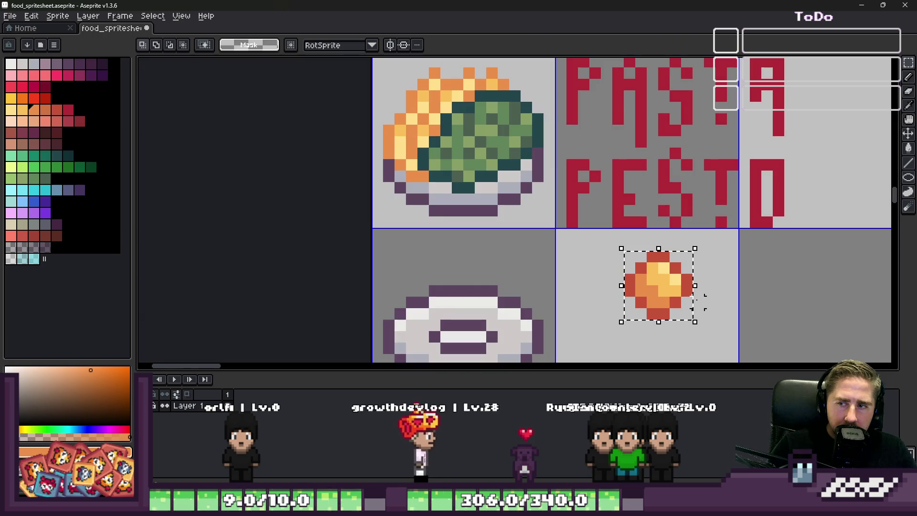
key(ctrl+d)
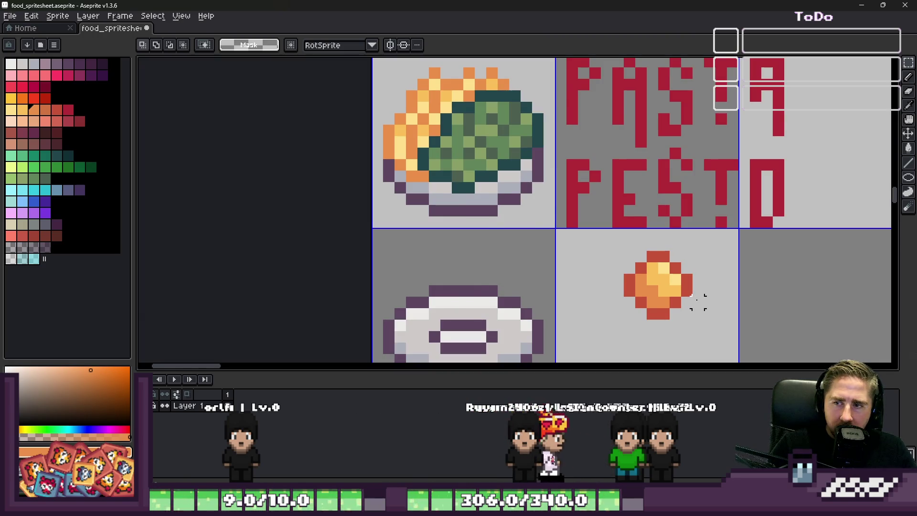
Paste a copy of the ball onto the plate's lower left and commit it in place
scroll(615, 262, down, 1)
scroll(491, 342, up, 3)
scroll(419, 306, down, 2)
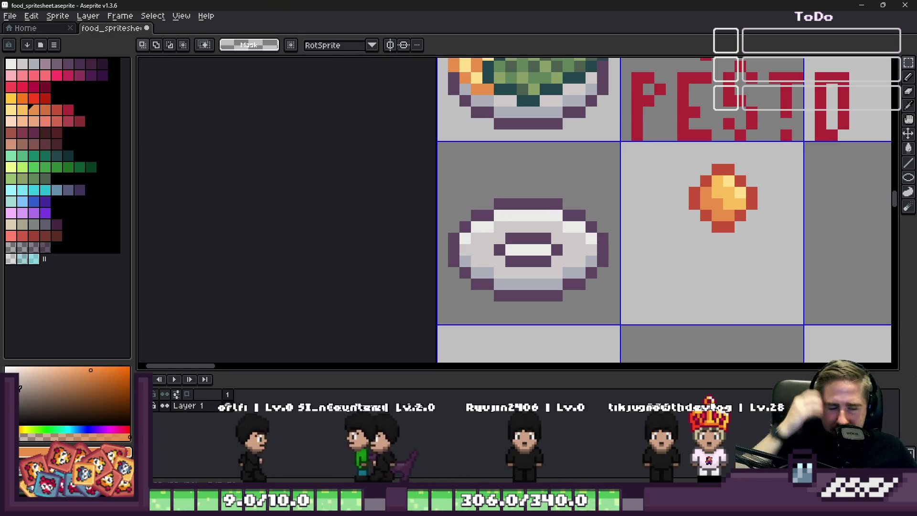
scroll(600, 318, up, 3)
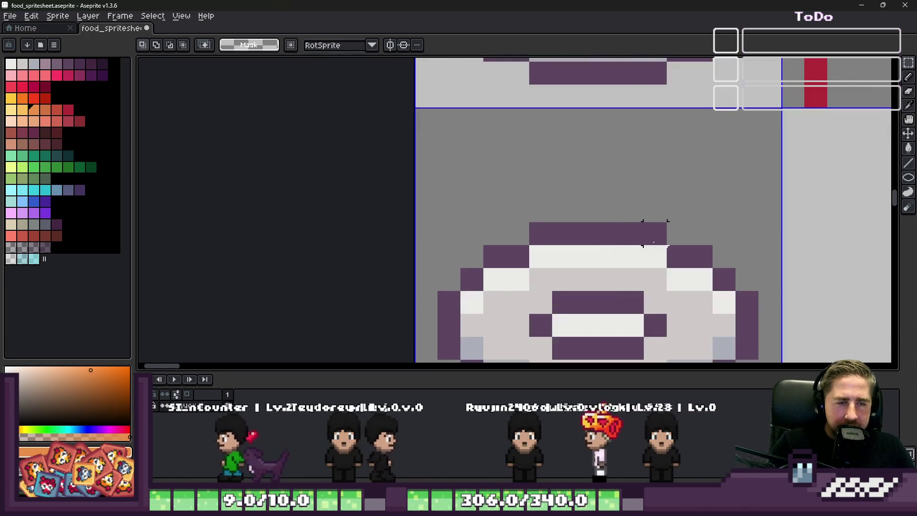
scroll(588, 239, down, 3)
scroll(577, 159, up, 3)
scroll(597, 196, down, 1)
key(ctrl+v)
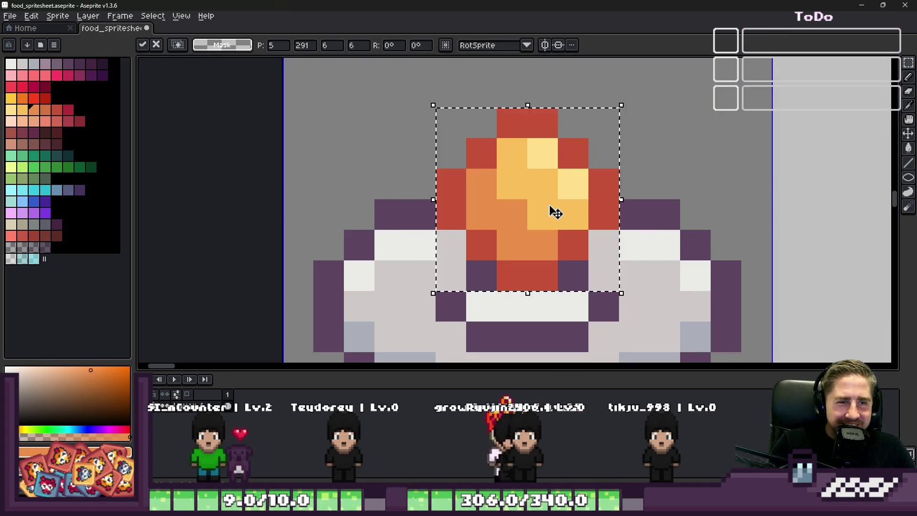
scroll(553, 210, down, 3)
scroll(536, 204, up, 3)
mouse_move(535, 205)
mouse_down()
mouse_move(449, 248)
mouse_move(436, 230)
mouse_move(507, 153)
mouse_move(578, 262)
mouse_move(554, 271)
mouse_up()
key(Return)
scroll(545, 261, down, 2)
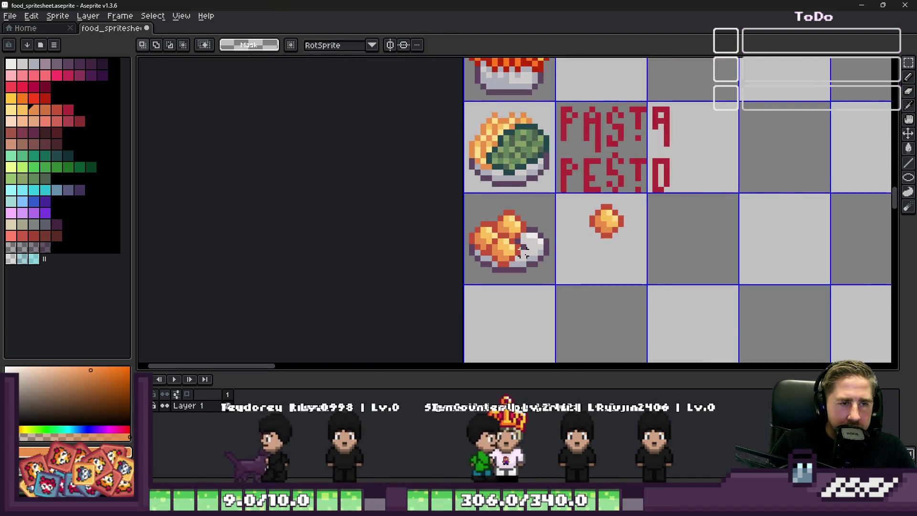
scroll(528, 249, up, 1)
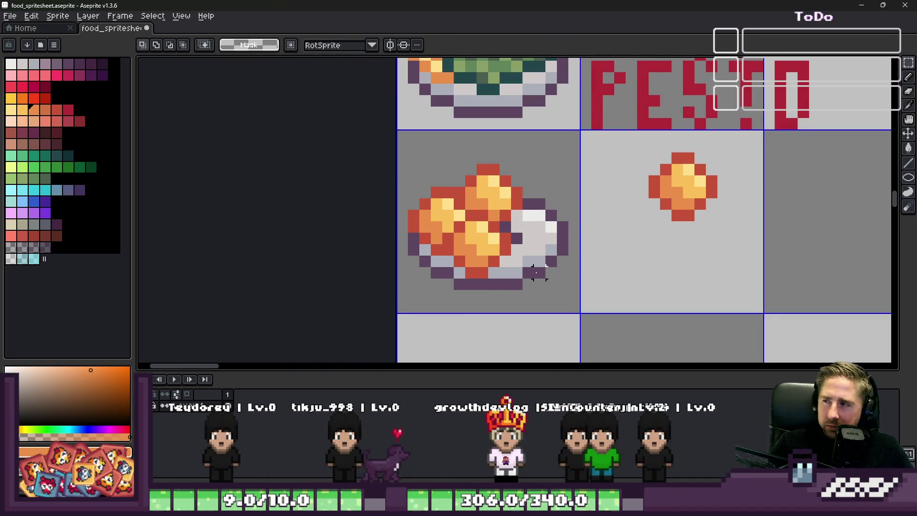
Switch back to the pencil and zoom around the plate to inspect the placed ball
key(b)
scroll(471, 146, up, 1)
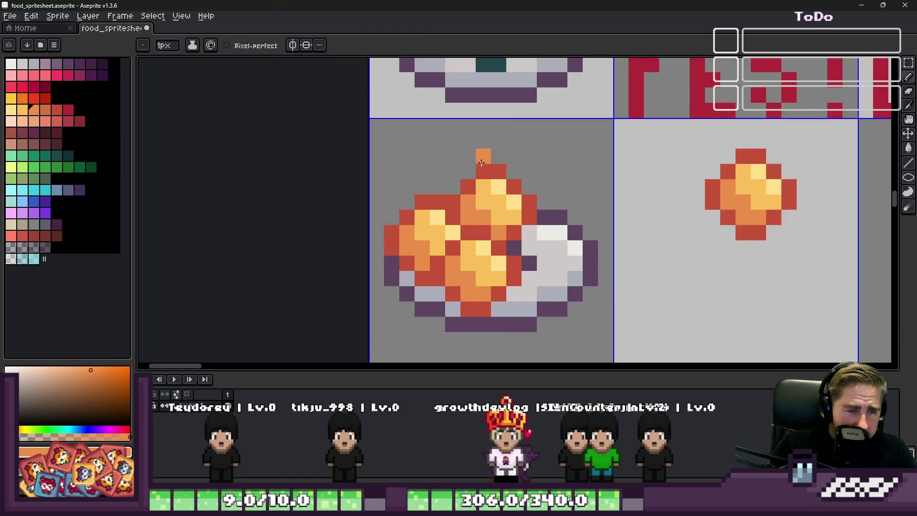
scroll(311, 269, down, 4)
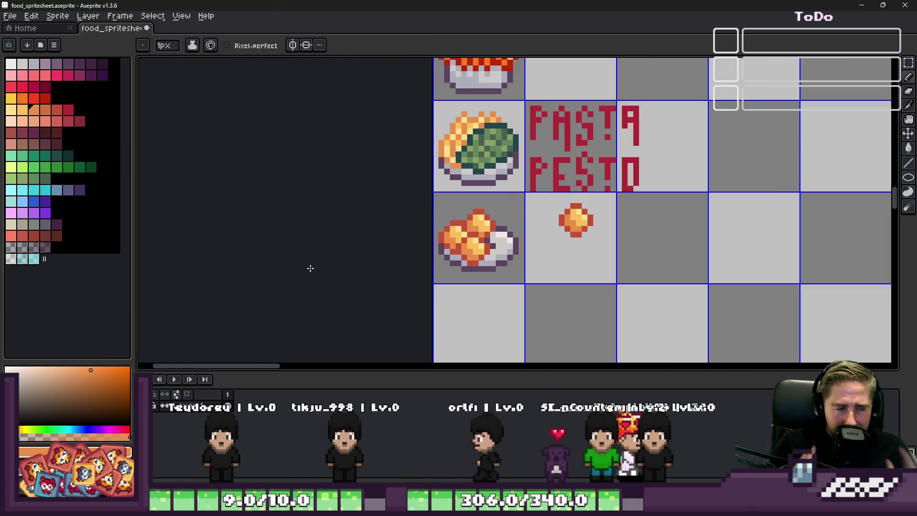
scroll(447, 218, up, 4)
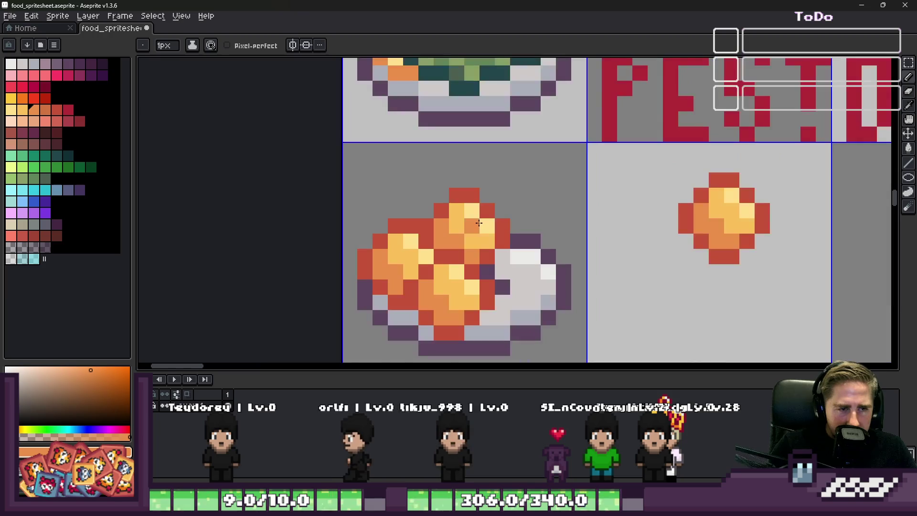
scroll(477, 224, up, 2)
scroll(487, 229, down, 3)
scroll(491, 233, up, 1)
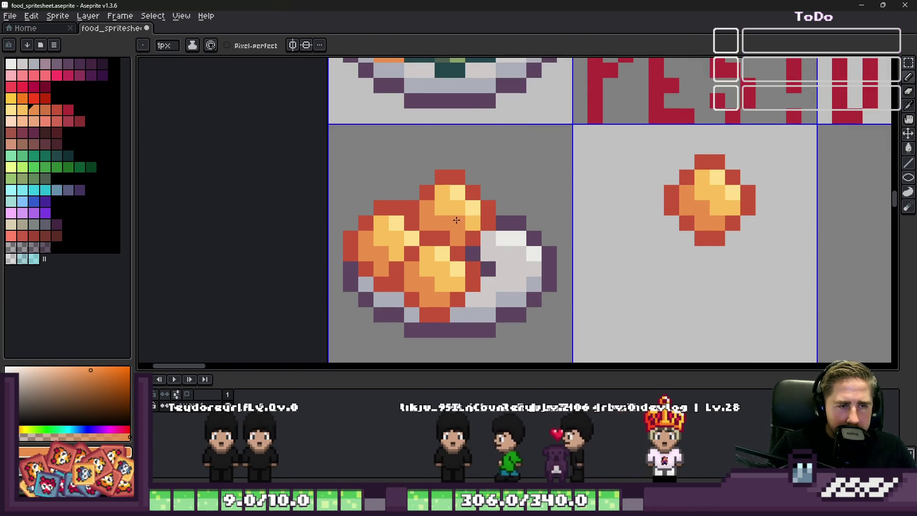
scroll(518, 279, down, 2)
mouse_move(564, 507)
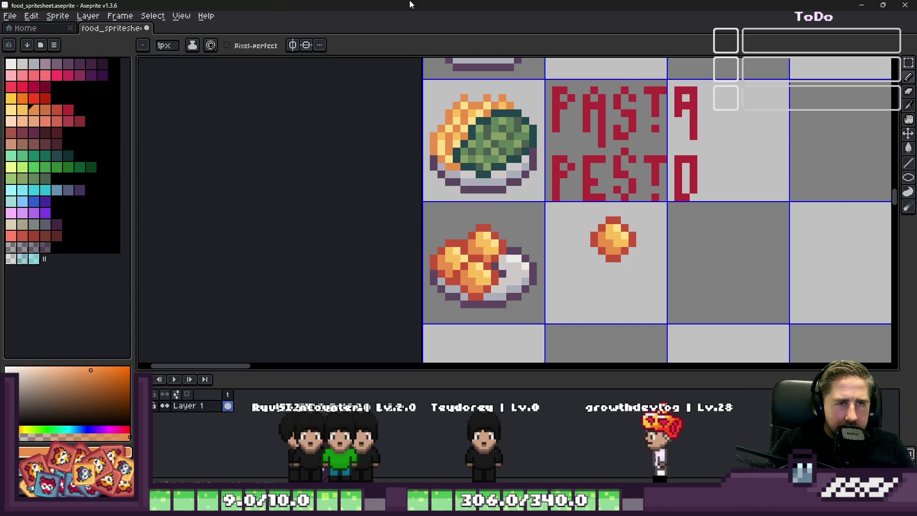
Copy the single orange ball and paste a copy into the next grid cell
key(m)
scroll(612, 234, up, 3)
scroll(606, 233, up, 1)
drag(553, 173, 696, 316)
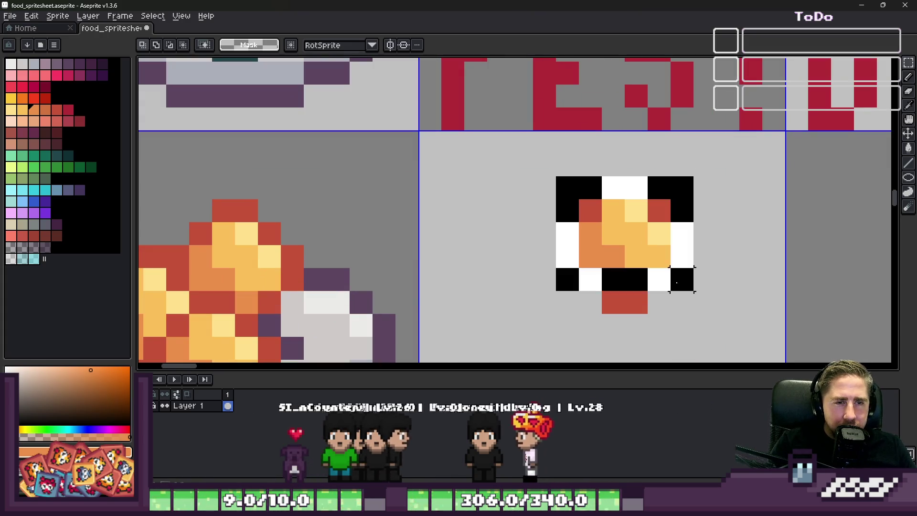
scroll(452, 209, down, 3)
scroll(500, 185, up, 3)
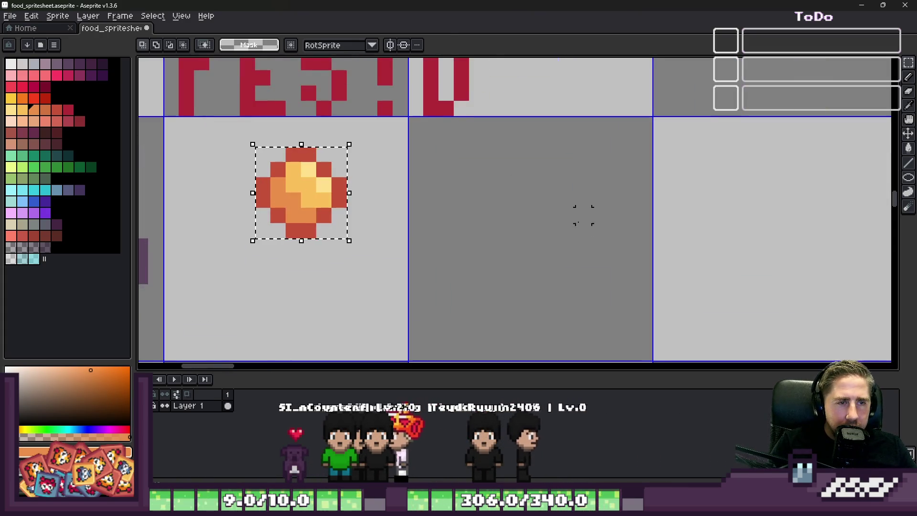
key(ctrl+c)
key(ctrl+v)
mouse_move(314, 225)
mouse_down()
mouse_move(513, 196)
mouse_move(540, 220)
mouse_up()
key(Return)
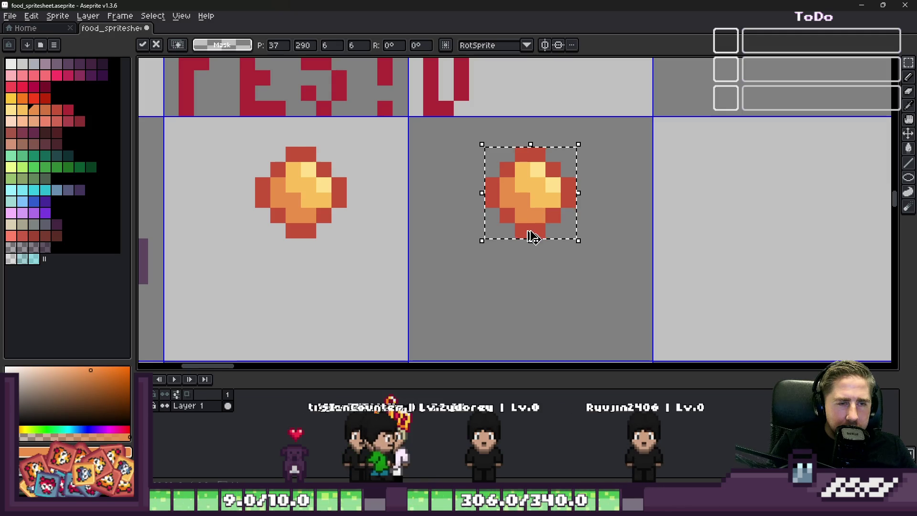
Paste three more ball copies, overlapping and stacking them into a pile in that cell
key(ctrl+v)
mouse_move(334, 197)
mouse_down()
mouse_move(457, 289)
mouse_move(526, 248)
mouse_up()
key(Return)
key(ctrl+v)
mouse_move(325, 197)
mouse_down()
mouse_move(555, 243)
mouse_move(601, 238)
mouse_move(599, 227)
mouse_up()
key(Return)
key(ctrl+v)
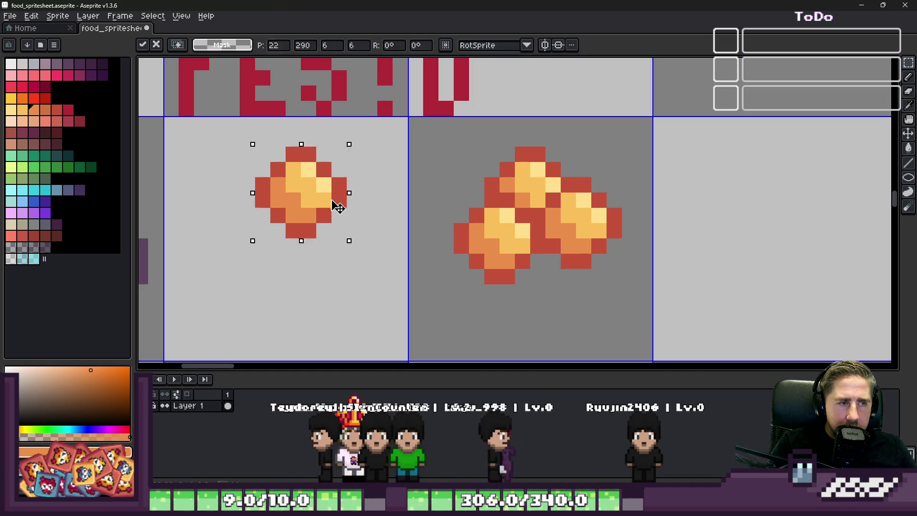
drag(338, 205, 592, 274)
scroll(538, 274, down, 3)
scroll(522, 210, up, 3)
key(Return)
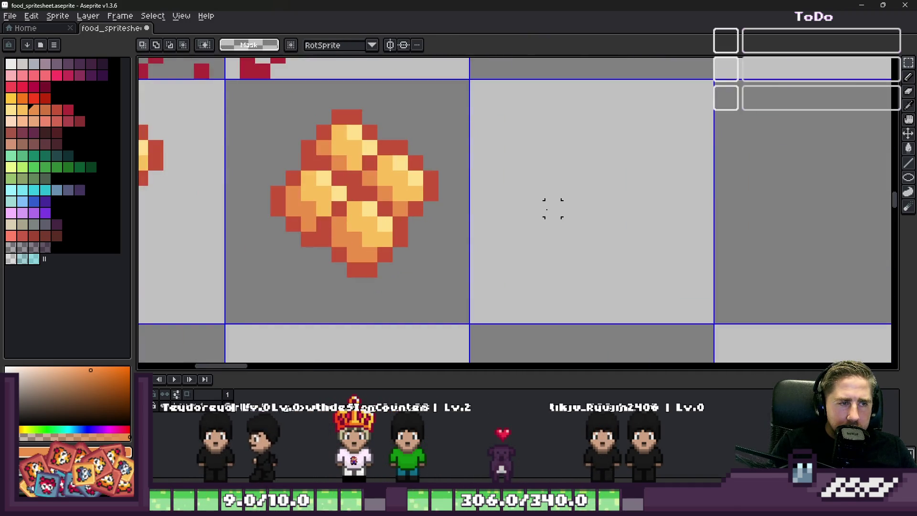
Place overlapping ball copies in the next empty cell and shift the cluster down-right
key(ctrl+v)
drag(528, 174, 590, 163)
key(Return)
key(ctrl+v)
mouse_move(497, 162)
mouse_down()
mouse_move(537, 190)
mouse_move(501, 148)
mouse_move(623, 185)
mouse_move(617, 176)
mouse_move(630, 178)
mouse_up()
key(Return)
key(ctrl+v)
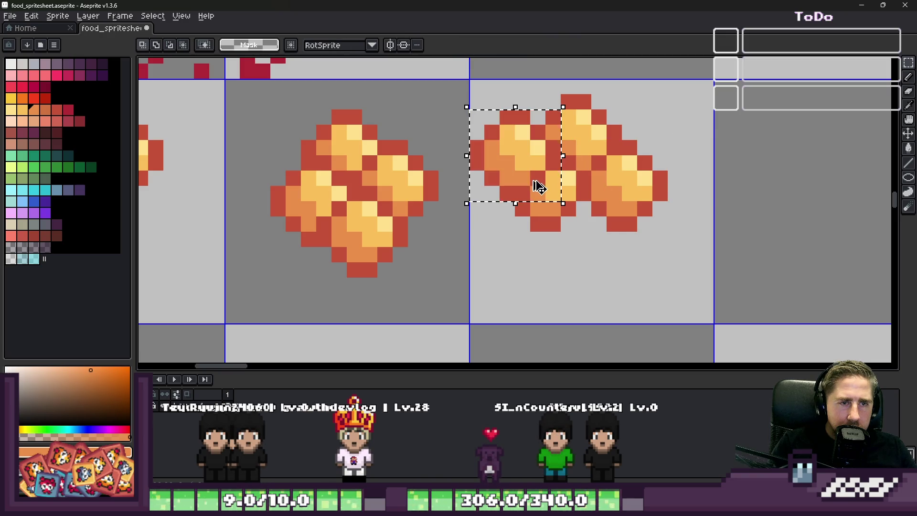
scroll(539, 186, down, 1)
mouse_move(503, 122)
mouse_down()
mouse_move(632, 215)
mouse_move(650, 241)
mouse_up()
drag(581, 193, 600, 219)
key(ctrl+d)
Select the food sprites in cells two to four and delete them
scroll(549, 205, down, 5)
scroll(520, 193, up, 3)
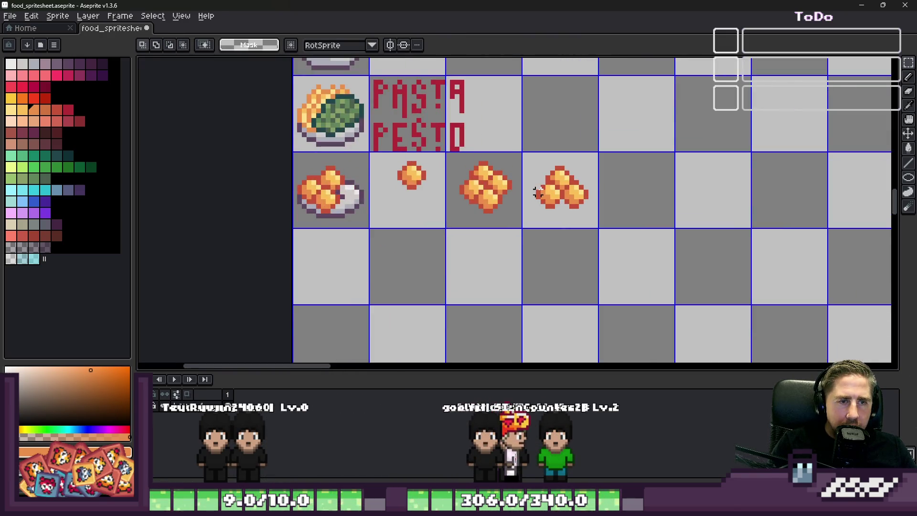
drag(416, 136, 512, 244)
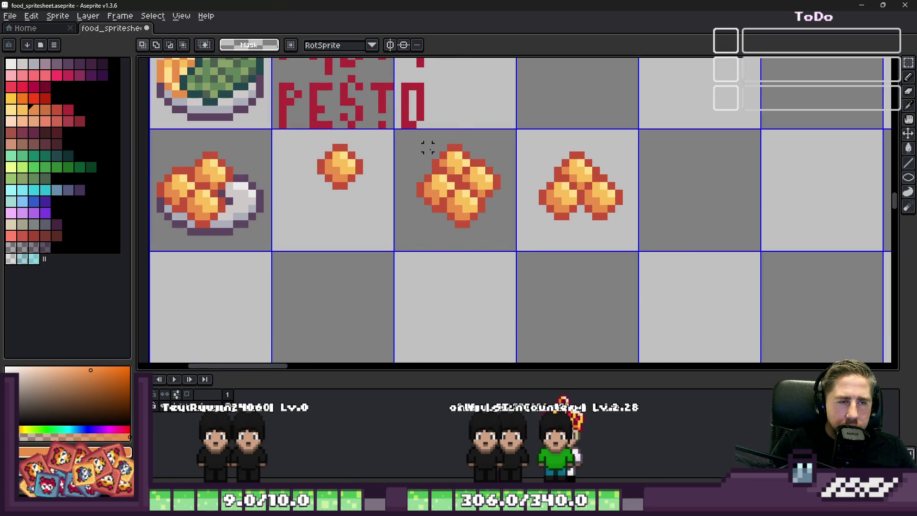
drag(522, 142, 635, 250)
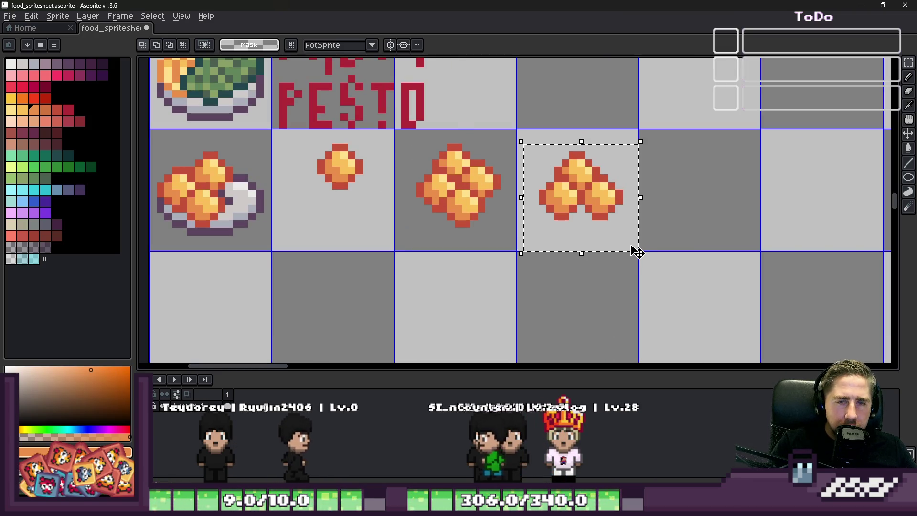
scroll(611, 209, down, 1)
scroll(315, 205, up, 3)
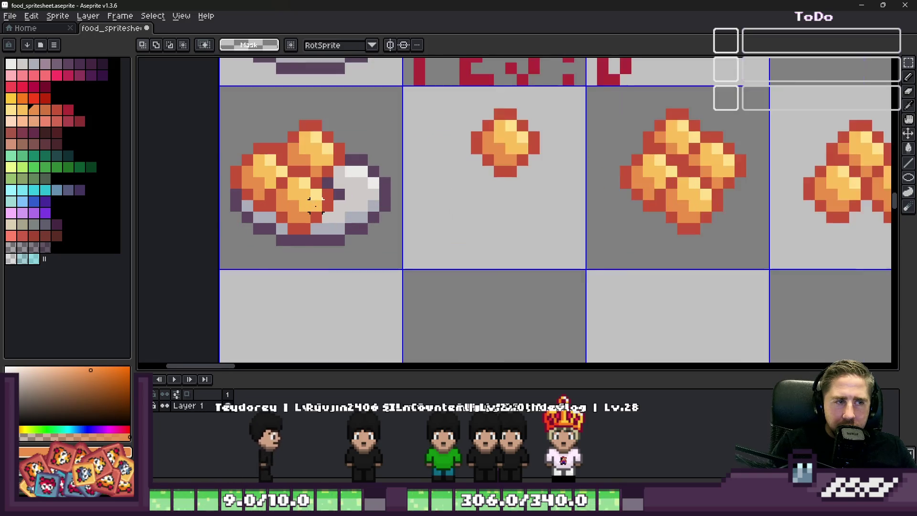
drag(436, 109, 883, 260)
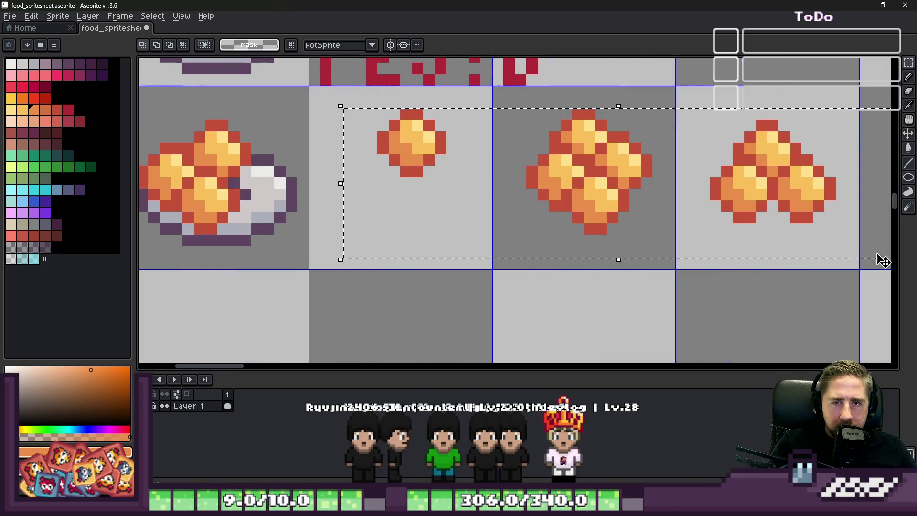
key(Delete)
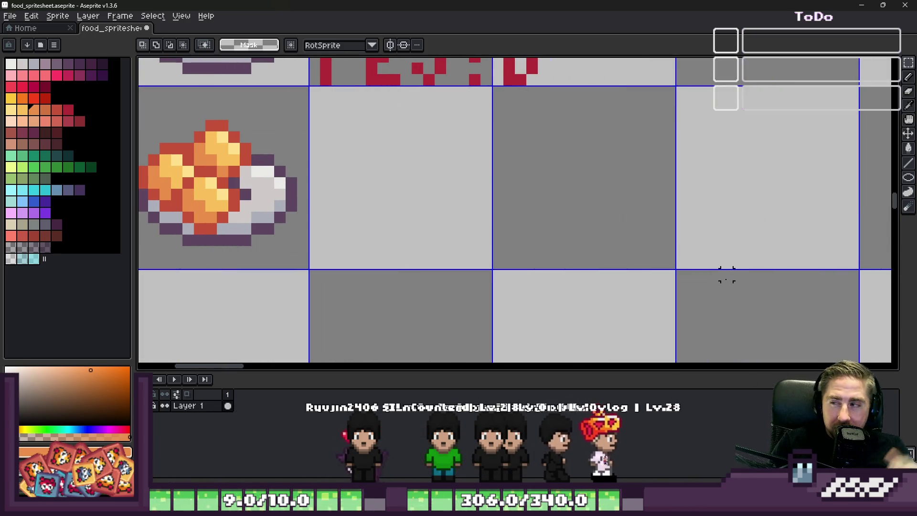
Switch from Aseprite to the Godot project window
scroll(694, 228, down, 1)
scroll(335, 161, up, 3)
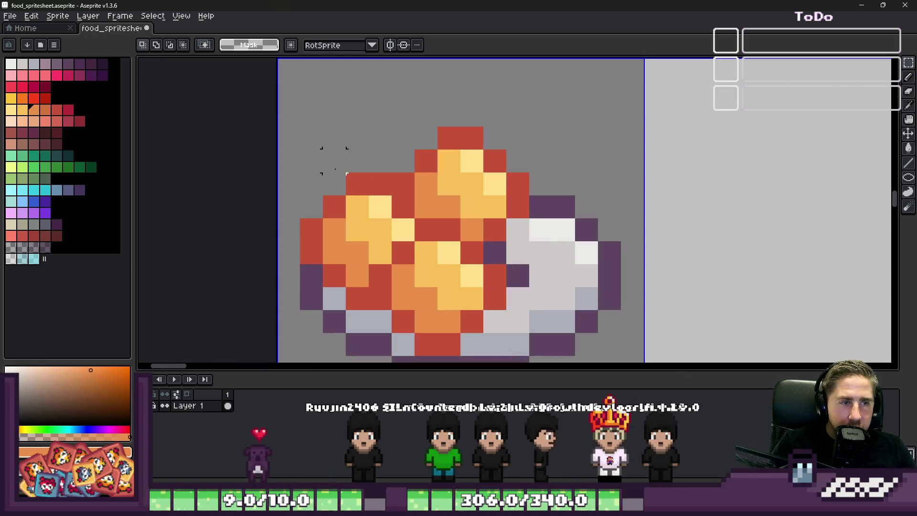
scroll(472, 276, down, 6)
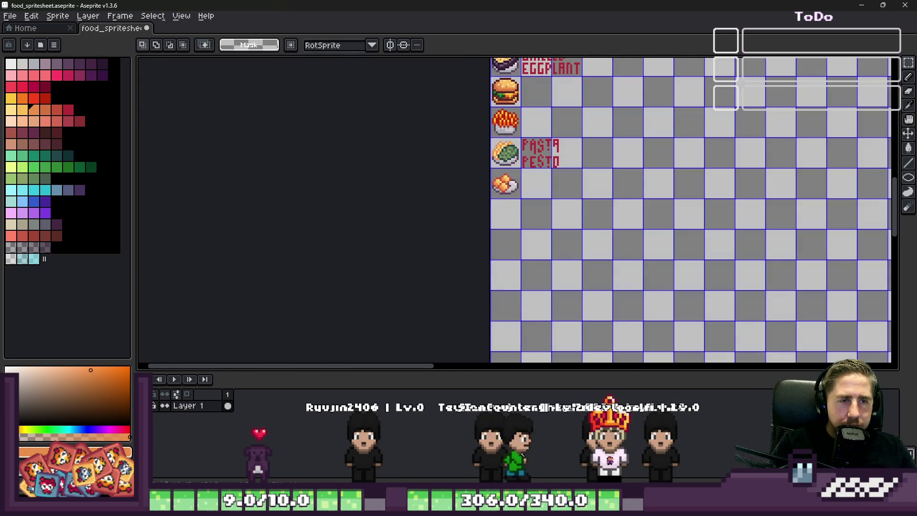
mouse_move(521, 507)
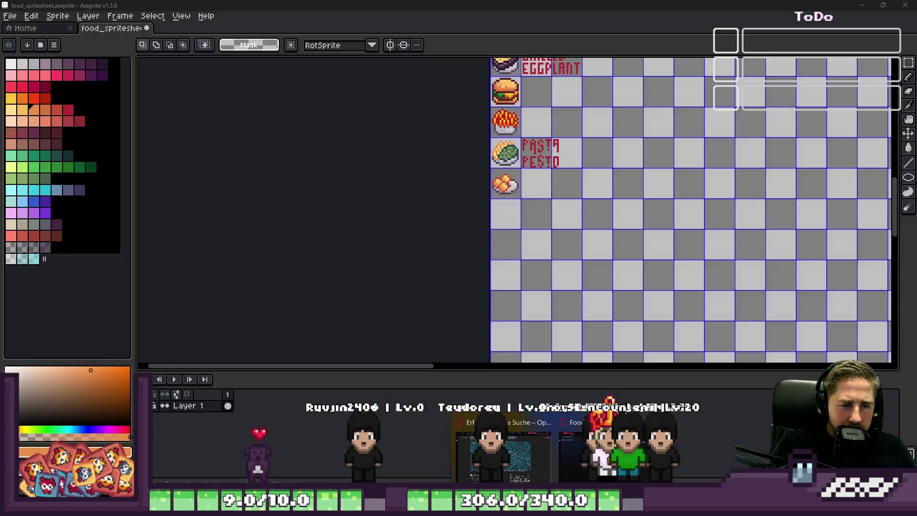
click(549, 459)
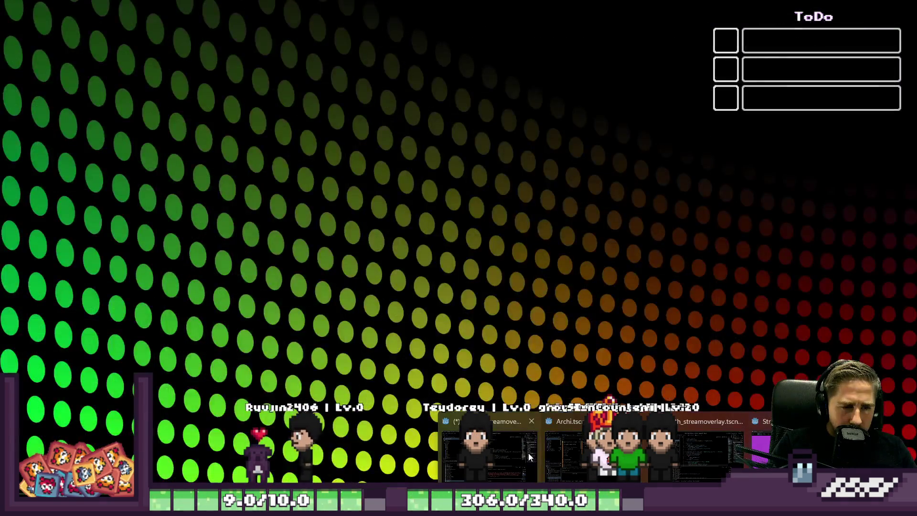
Open the Add Dishes to Elaras Restaurant task card and scroll through its notes
click(330, 190)
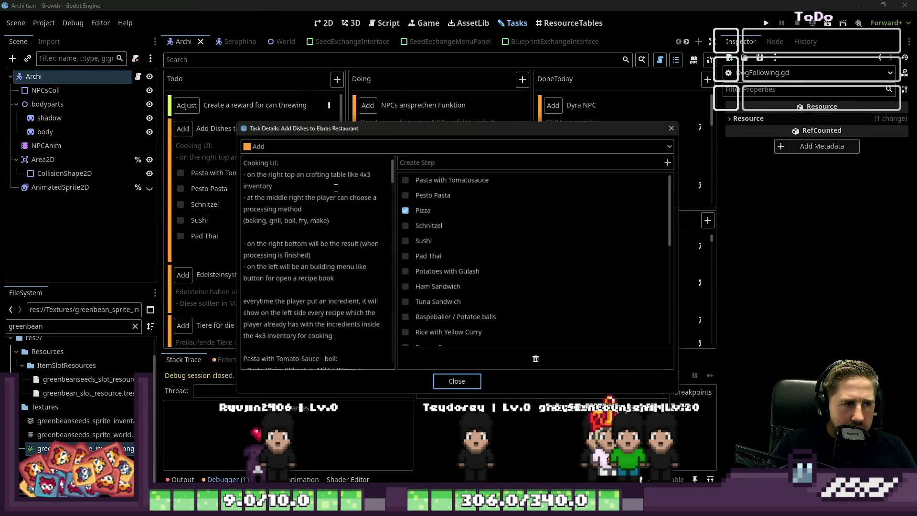
scroll(378, 273, down, 10)
scroll(379, 273, down, 3)
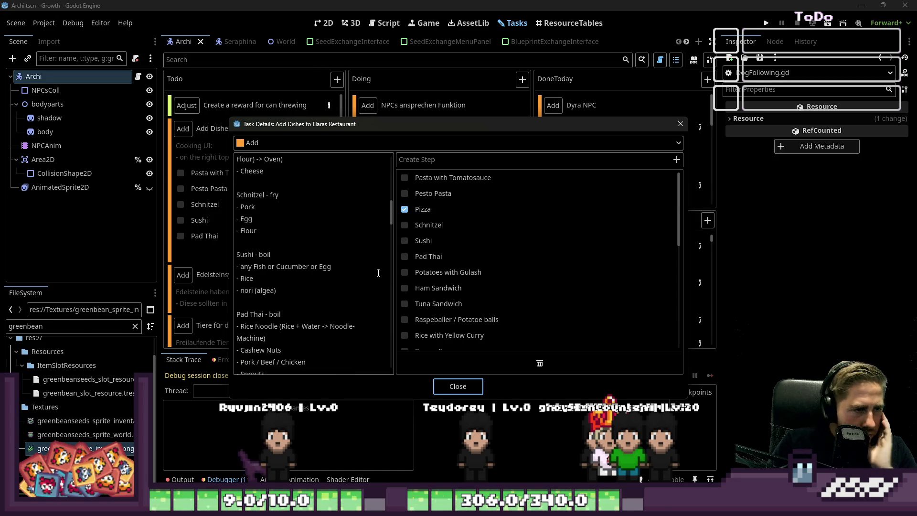
scroll(372, 271, down, 12)
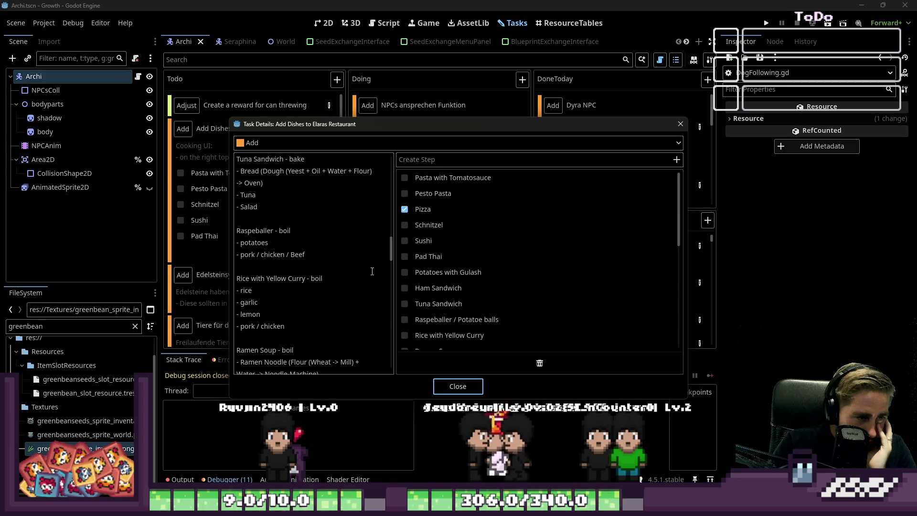
Read further down the recipes, then drag the dialog's top edge up to make it taller
drag(355, 123, 493, 131)
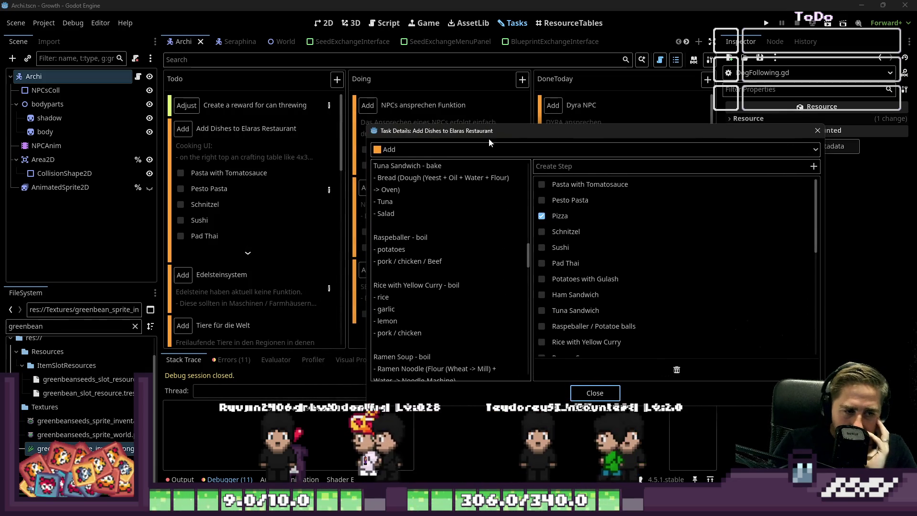
scroll(449, 273, down, 5)
scroll(407, 228, down, 5)
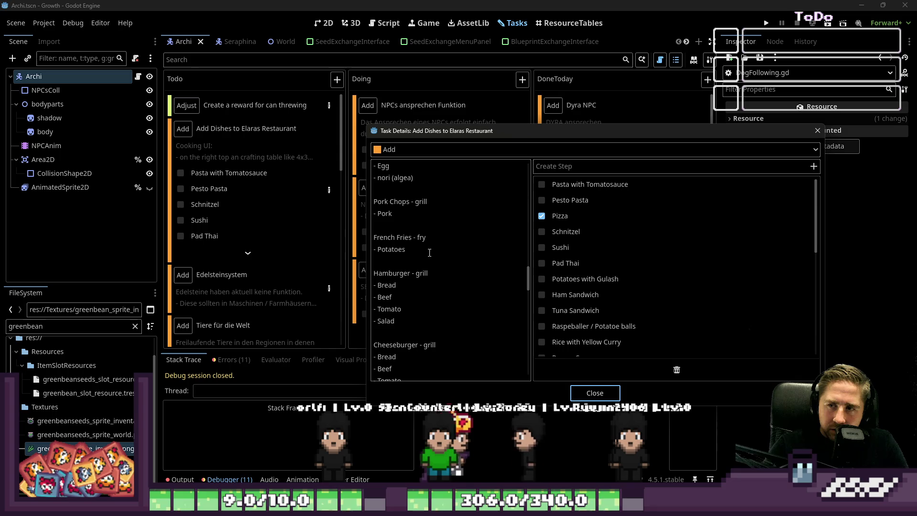
scroll(428, 252, down, 3)
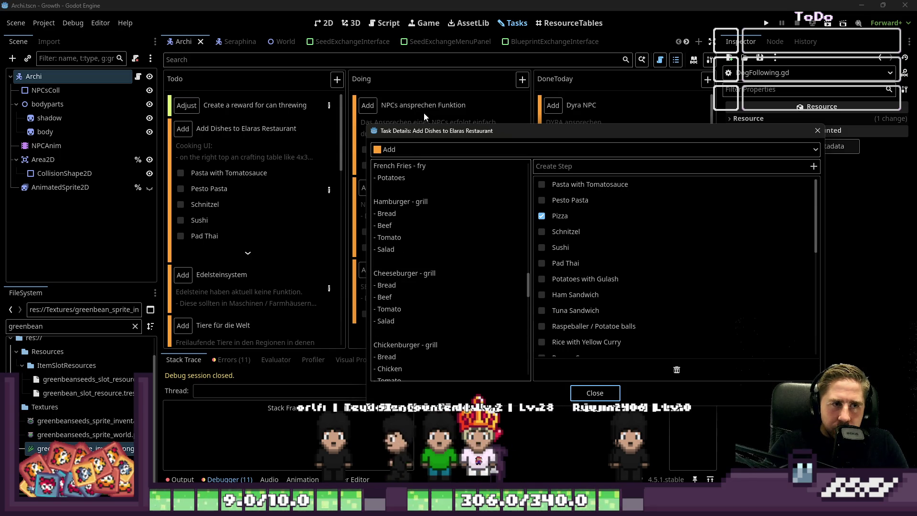
drag(424, 123, 424, 17)
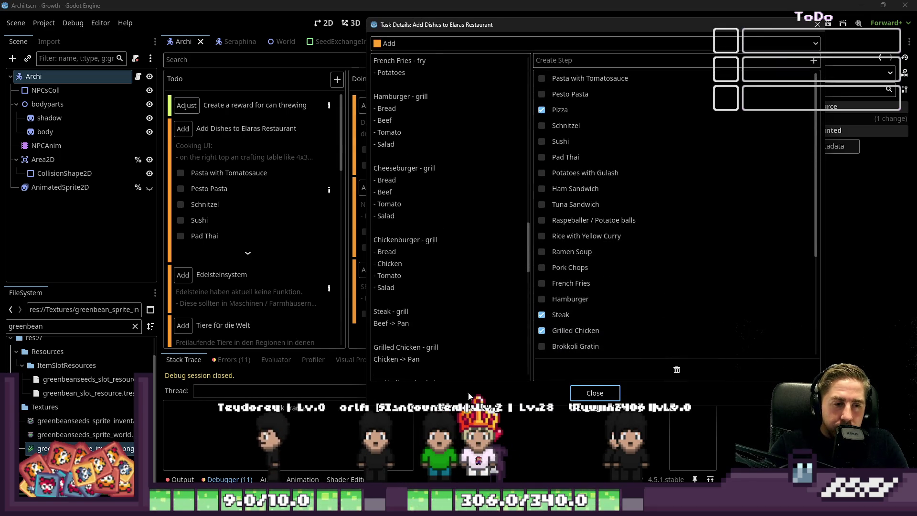
Extend the dialog's bottom edge down and drag the notes divider right to widen the recipes
drag(471, 405, 470, 470)
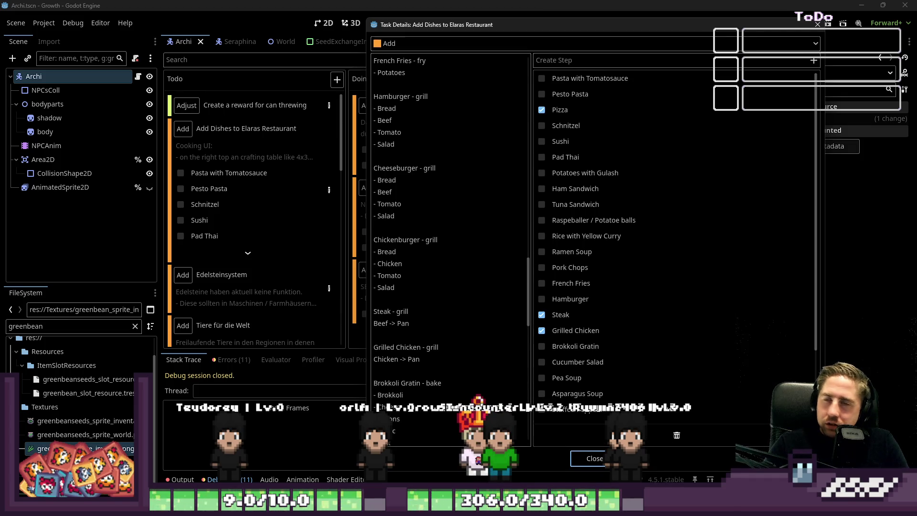
mouse_move(528, 318)
mouse_down()
mouse_move(528, 244)
mouse_move(718, 233)
mouse_move(685, 246)
mouse_move(682, 258)
mouse_up()
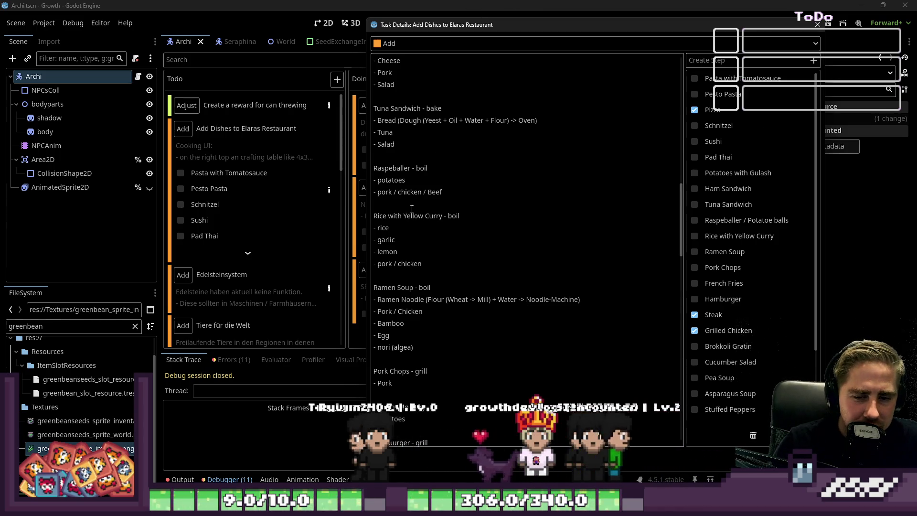
Scroll through the recipe notes such as Ramen Soup, then close the Task Details dialog
scroll(412, 209, down, 5)
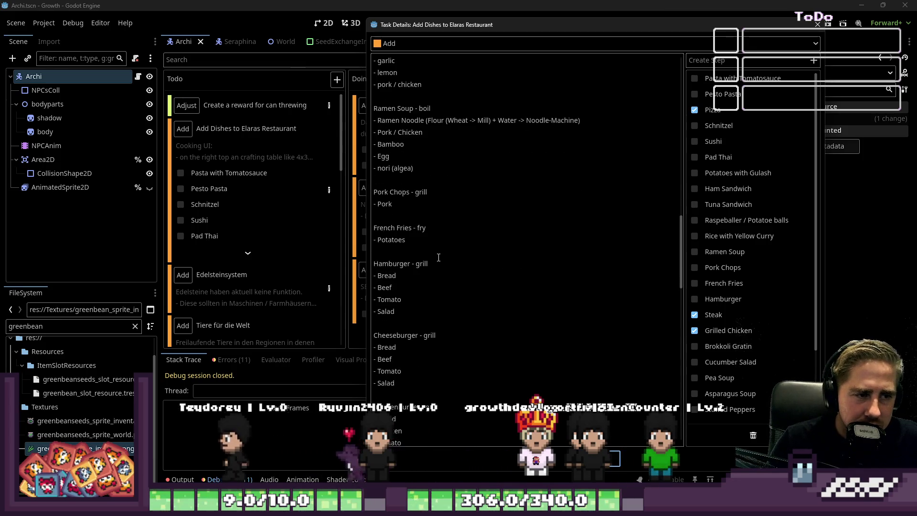
scroll(438, 257, down, 9)
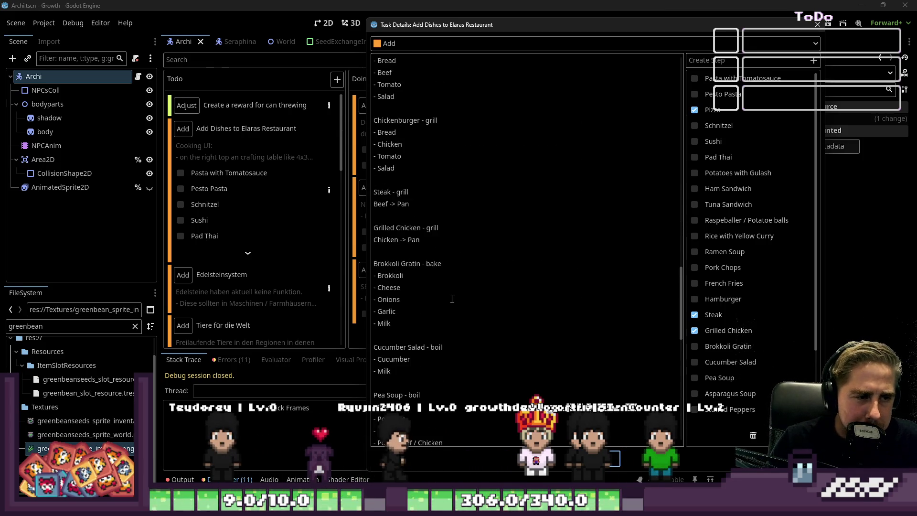
scroll(456, 315, down, 4)
scroll(461, 305, down, 20)
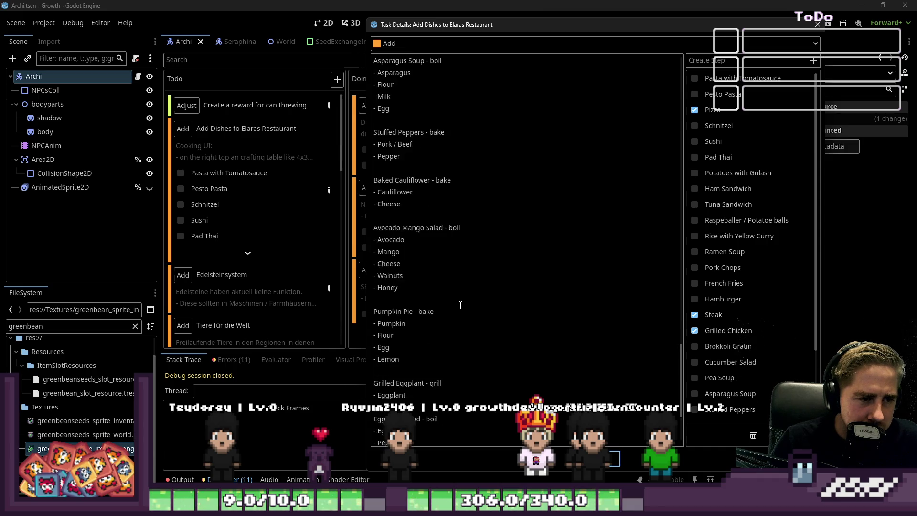
scroll(491, 360, down, 3)
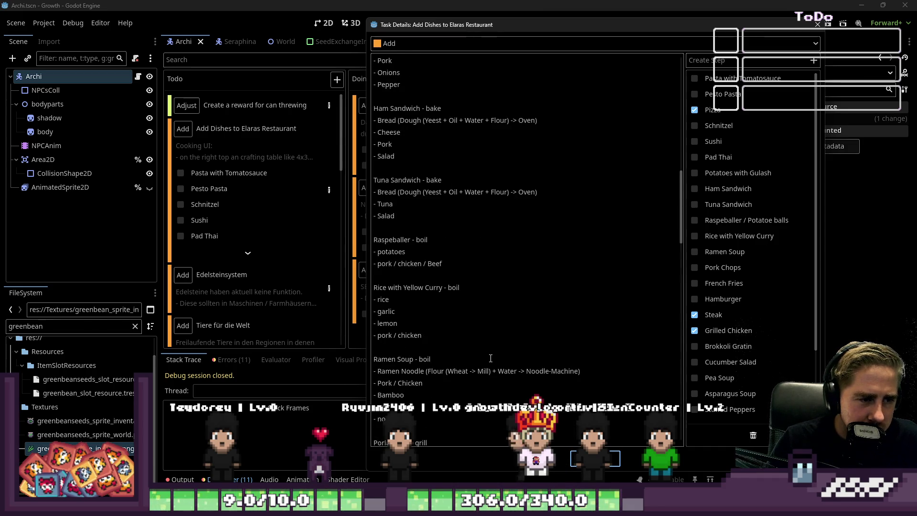
scroll(458, 235, up, 2)
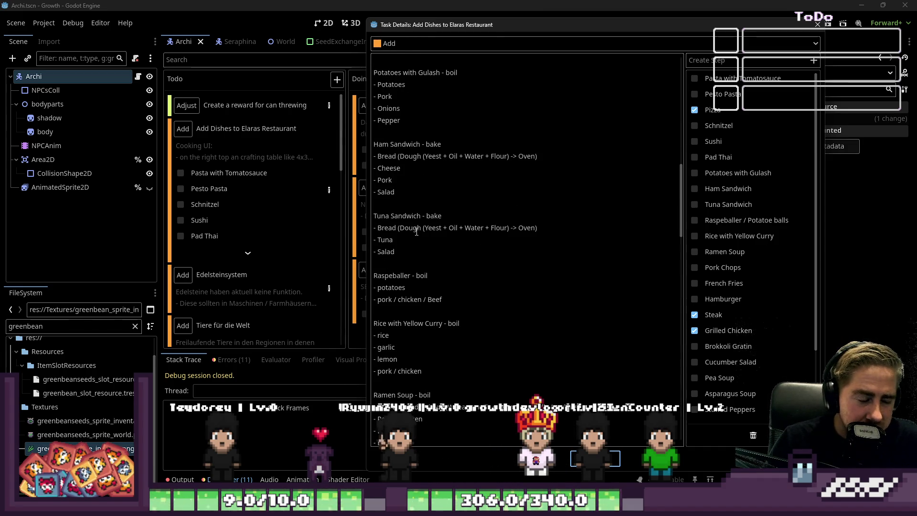
scroll(416, 240, up, 2)
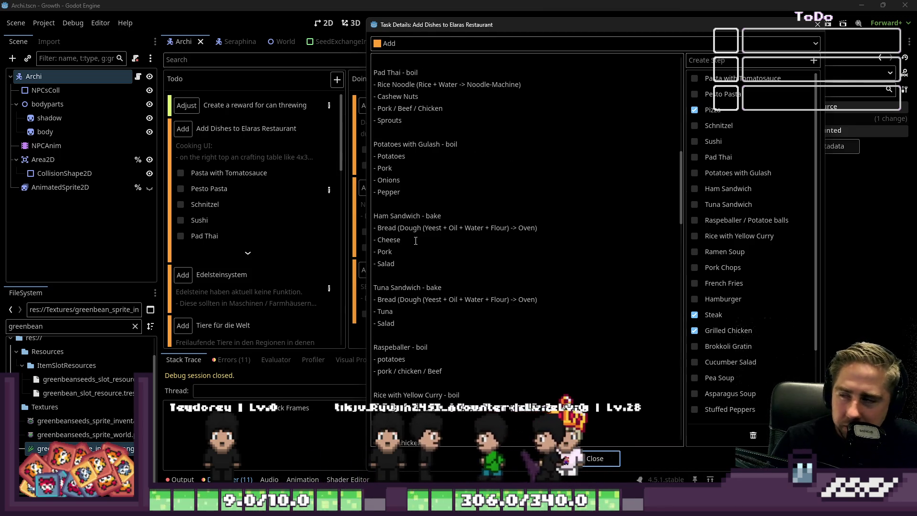
scroll(415, 241, down, 1)
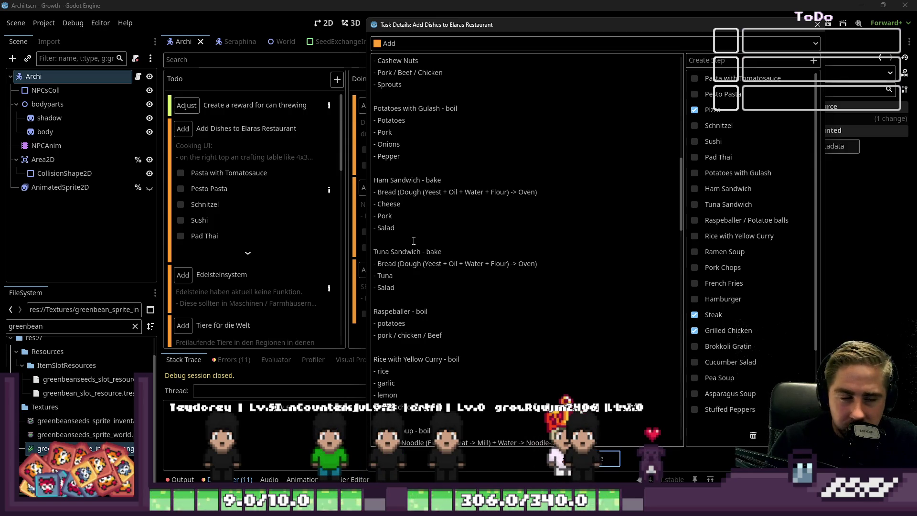
scroll(414, 241, down, 1)
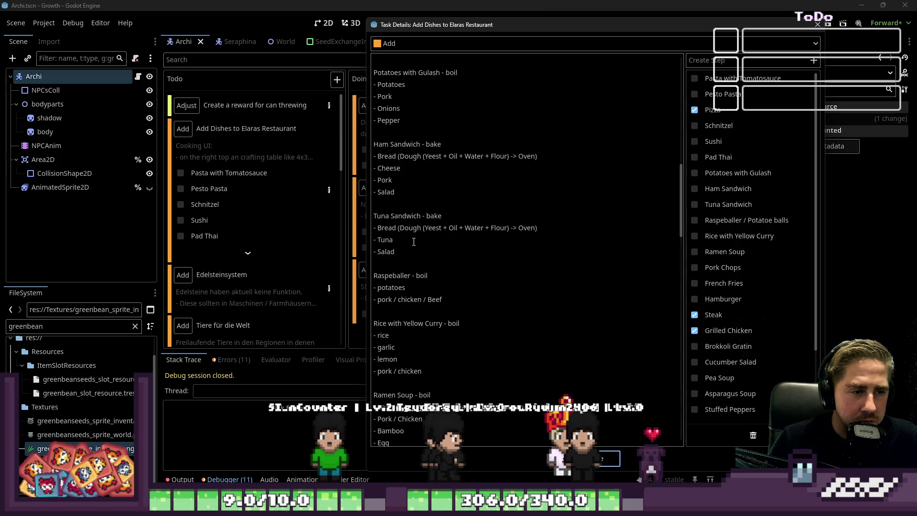
click(598, 462)
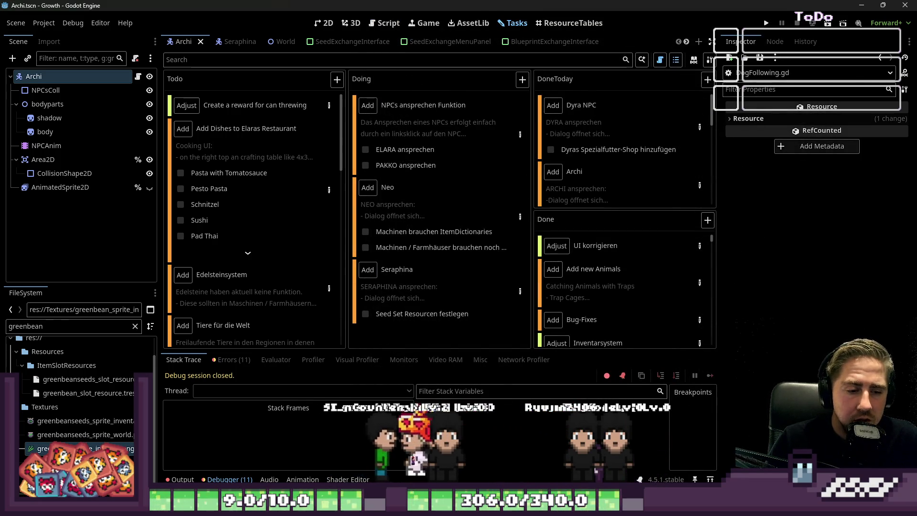
Back in the food spritesheet, paint a dark red stroke across the bowl's lower middle with the Pencil
click(375, 465)
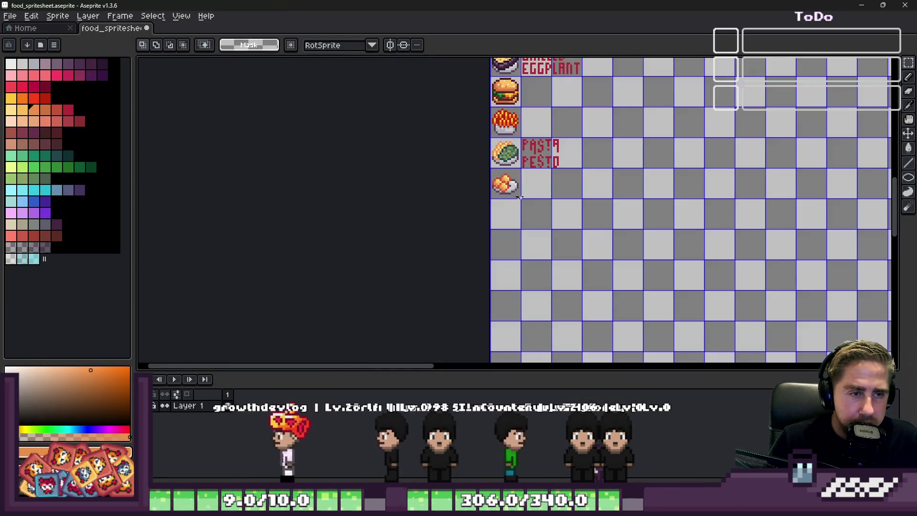
scroll(520, 200, up, 7)
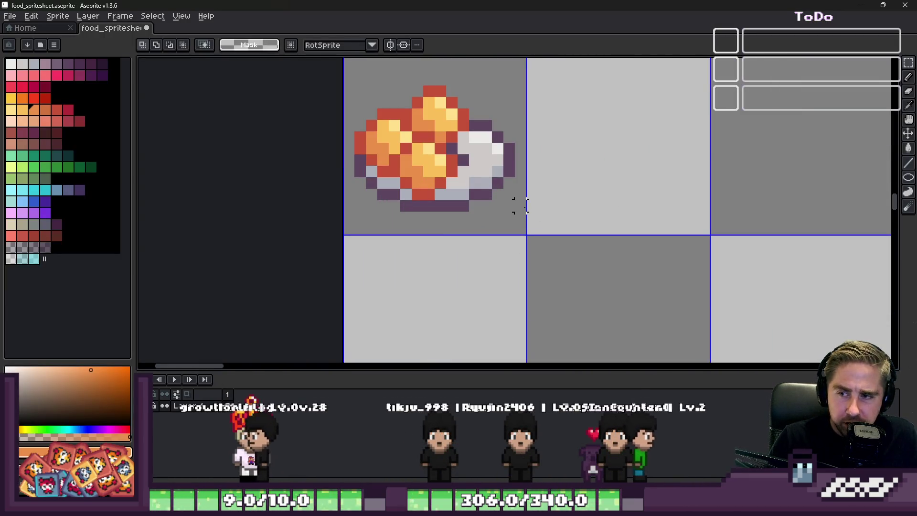
scroll(416, 106, up, 3)
scroll(603, 214, down, 2)
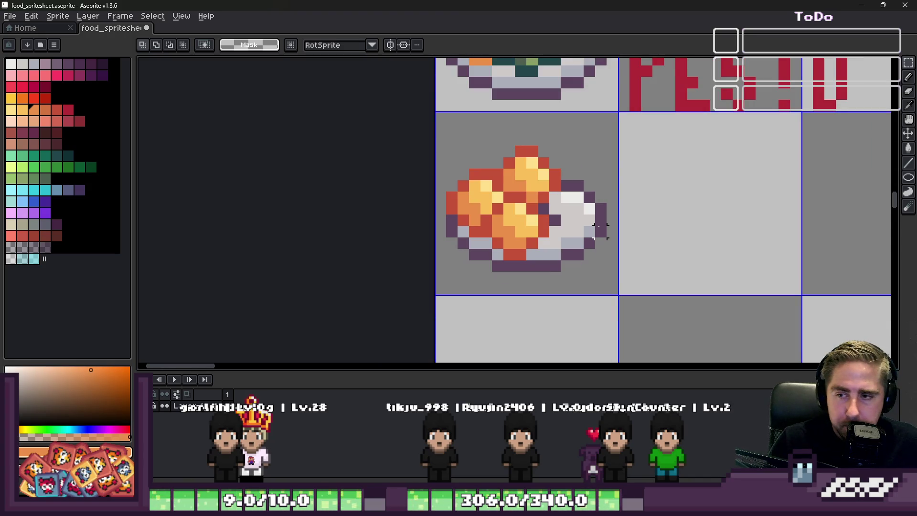
scroll(601, 232, up, 1)
key(b)
scroll(660, 167, down, 1)
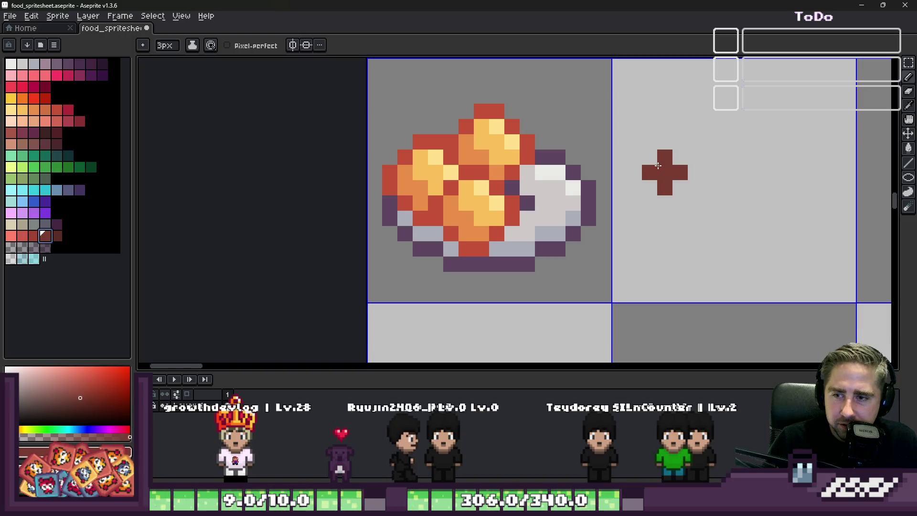
scroll(659, 165, up, 1)
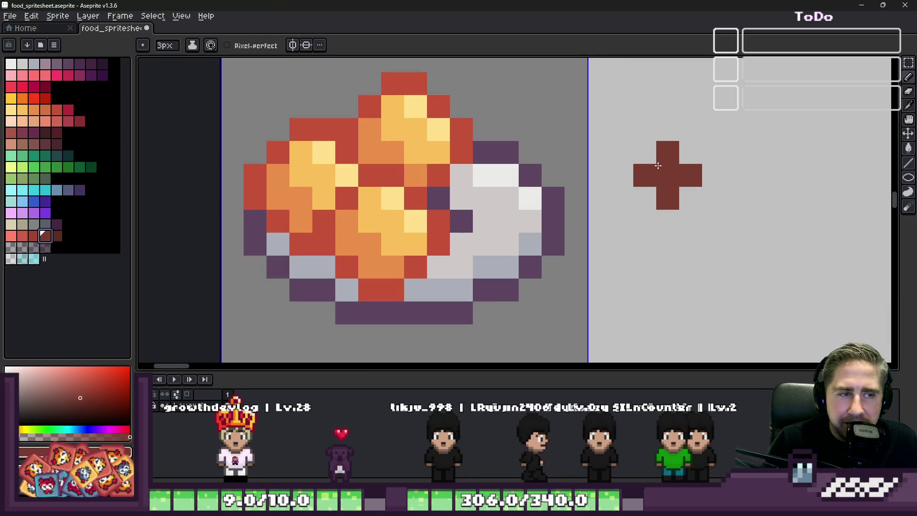
mouse_move(393, 244)
mouse_down()
mouse_move(393, 278)
mouse_move(444, 230)
mouse_move(475, 225)
mouse_move(491, 205)
mouse_move(502, 210)
mouse_move(484, 243)
mouse_up()
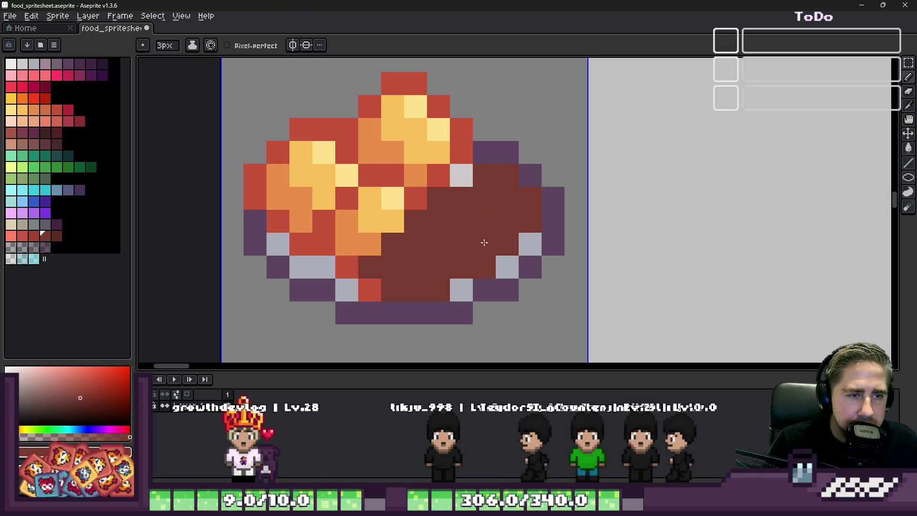
Pick a darker red shade and add a single-pixel dark shading spot on the bowl
alt+click(429, 290)
key(v)
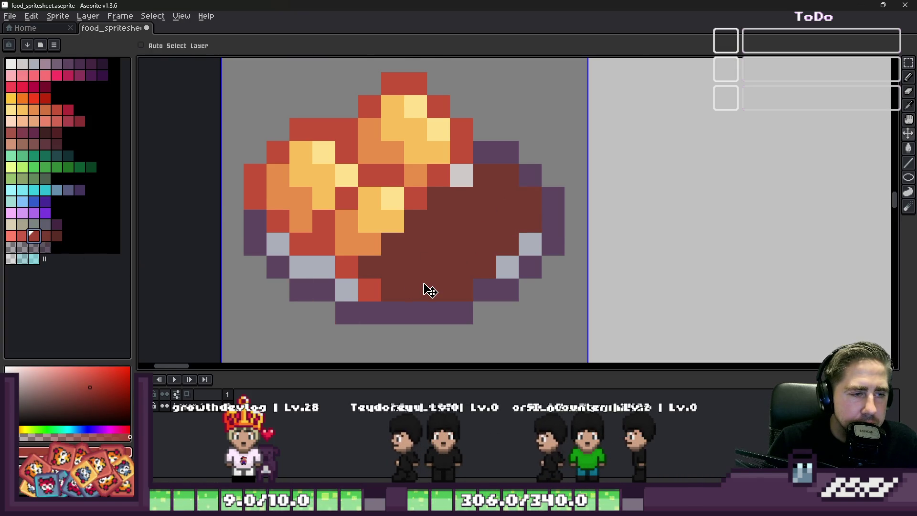
scroll(430, 291, up, 1)
click(56, 235)
key(b)
click(360, 270)
key(ctrl+z)
key(minus)
key(minus)
click(362, 275)
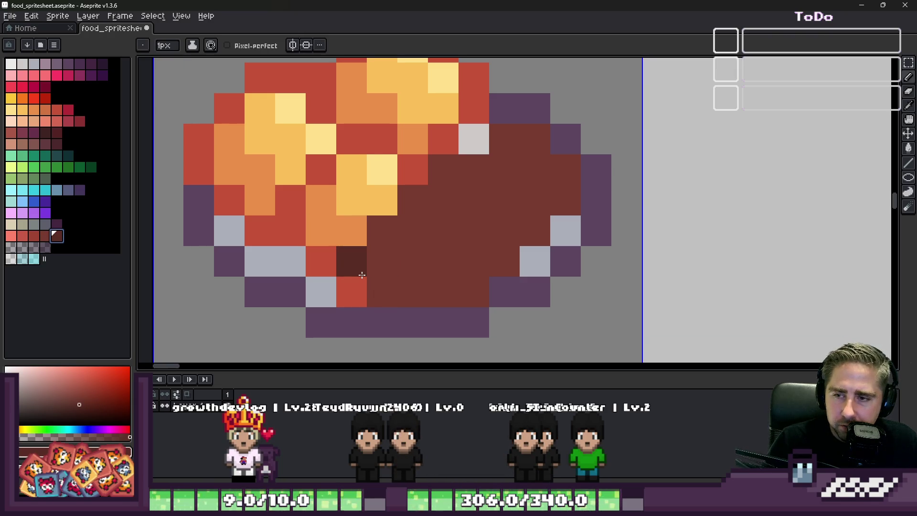
Paint dark brown pixels along the bowl's bottom-right rim, the eggplant's right edge and lower left
mouse_move(440, 318)
mouse_down()
mouse_move(531, 288)
mouse_move(513, 290)
mouse_up()
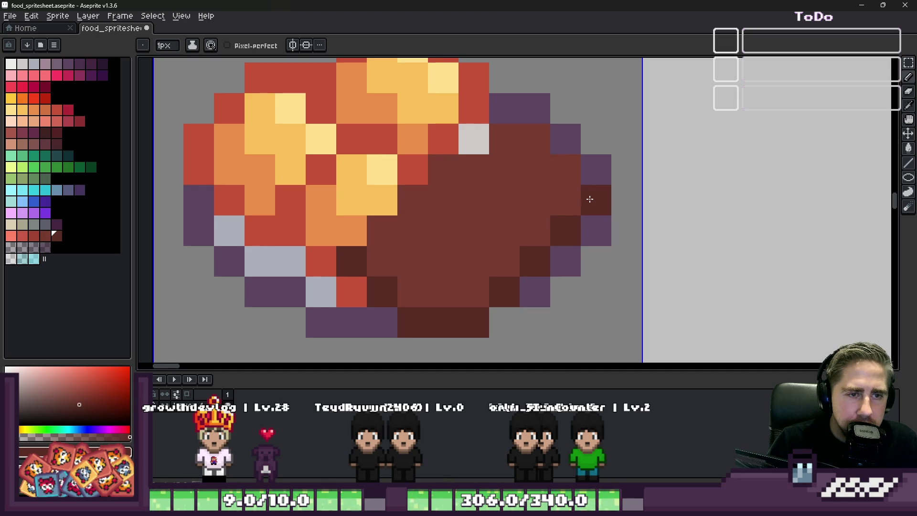
click(473, 139)
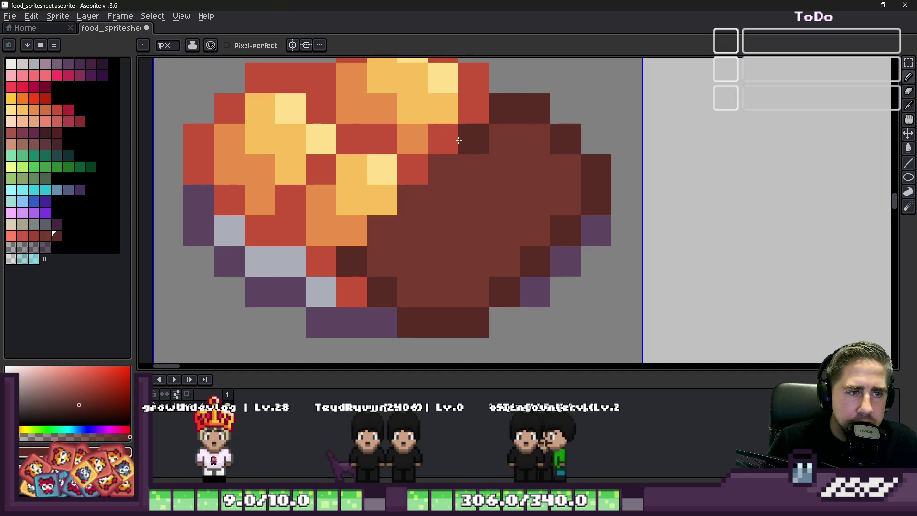
drag(444, 170, 413, 178)
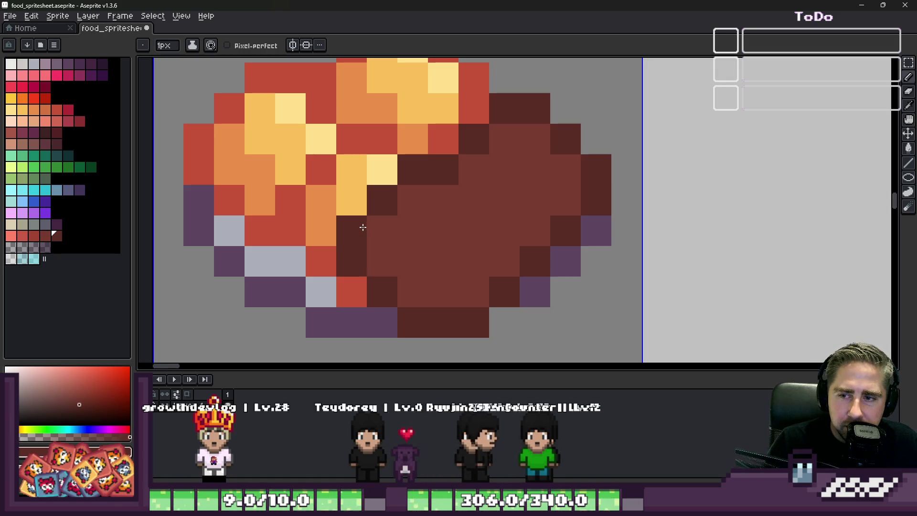
click(375, 248)
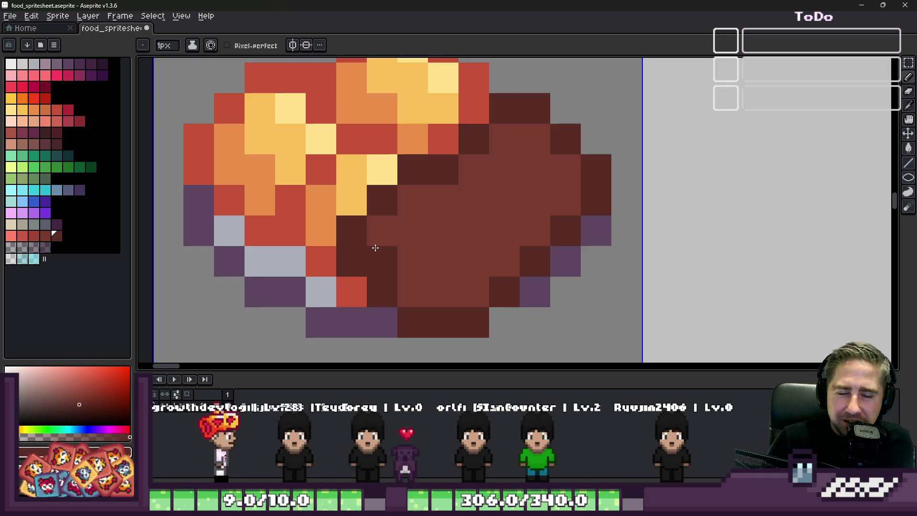
Sample the eggplant's medium brown, choose a red, and place a red pixel in the eggplant's middle
key(i)
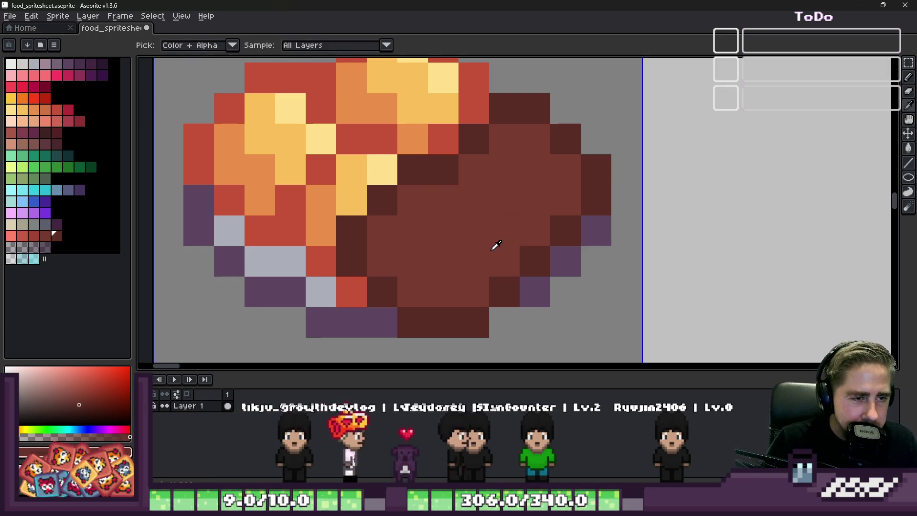
click(493, 248)
click(33, 235)
key(b)
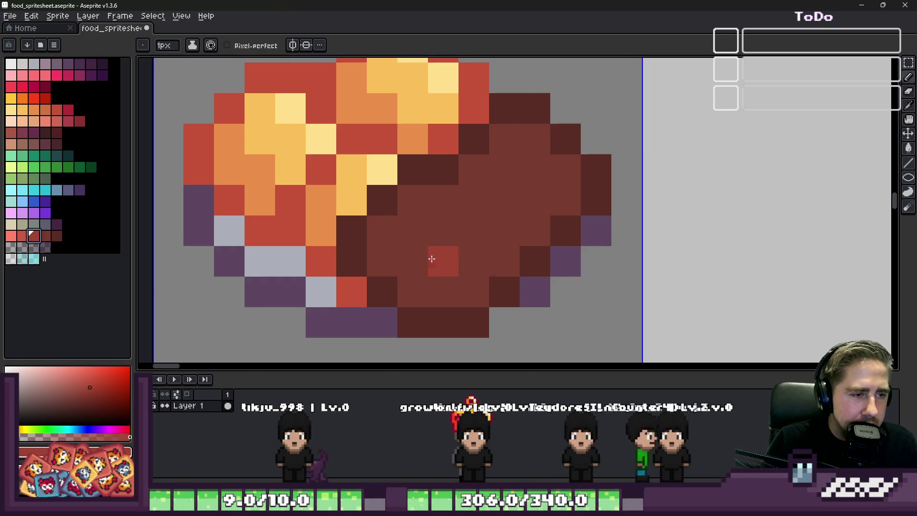
scroll(442, 260, up, 1)
click(381, 258)
key(ctrl+z)
scroll(430, 246, down, 1)
click(430, 248)
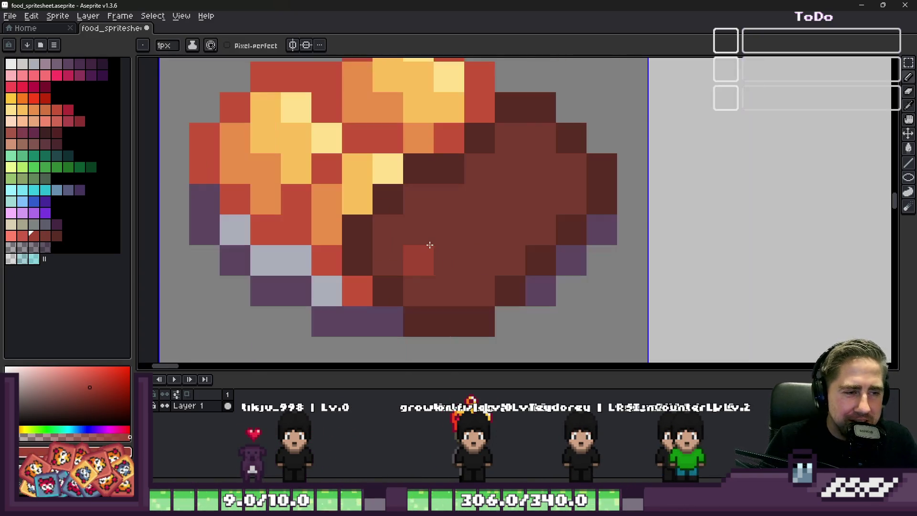
Paint a red highlight down the eggplant's right side, reverting two stray pixels to brown
mouse_move(509, 141)
mouse_down()
mouse_move(536, 143)
mouse_move(570, 174)
mouse_move(549, 220)
mouse_move(520, 240)
mouse_up()
alt+click(467, 232)
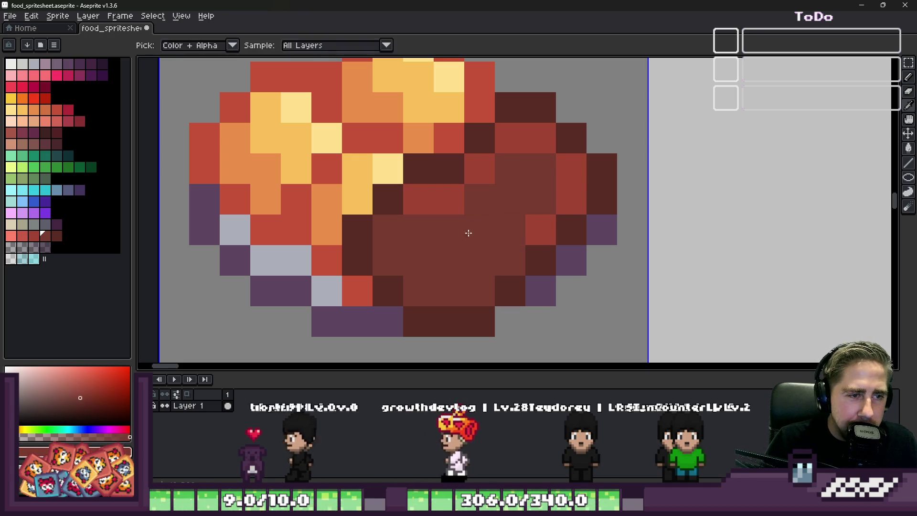
click(449, 200)
click(526, 230)
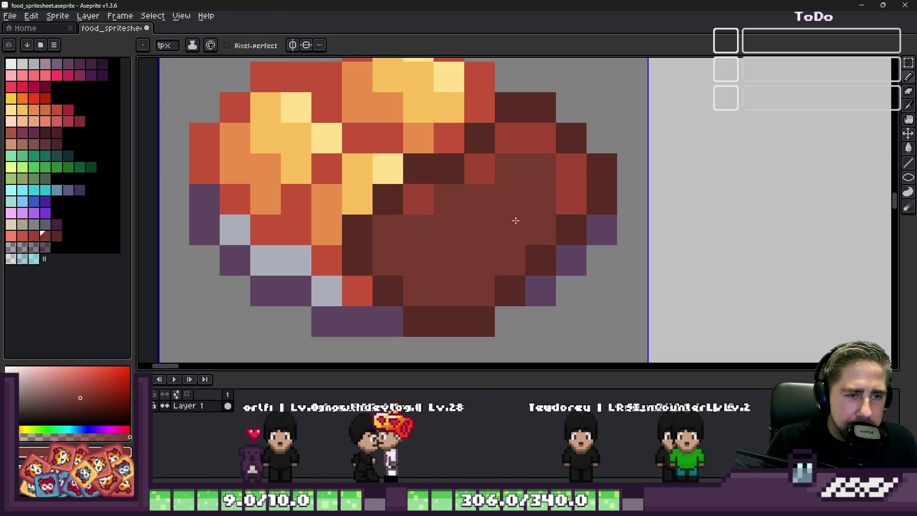
alt+click(524, 144)
drag(535, 134, 541, 166)
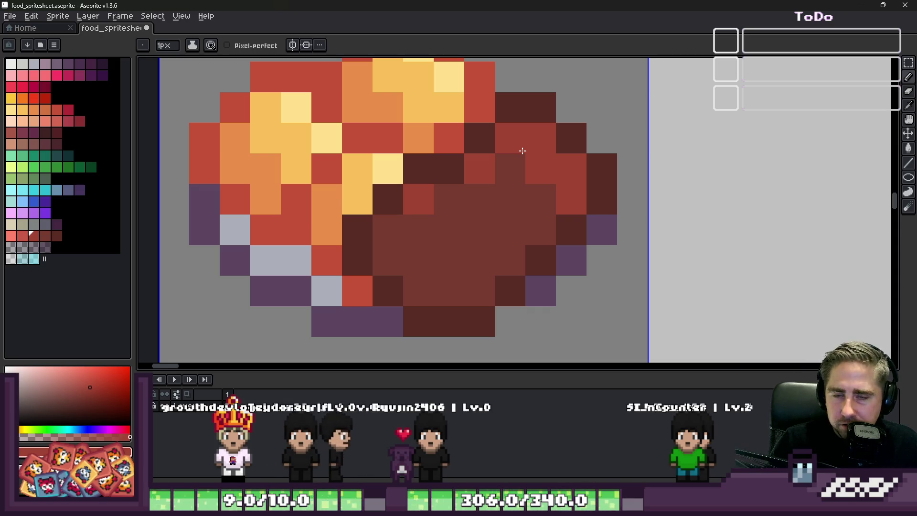
Alternate sampled brown and red to rework the red shading pixels in the eggplant's middle
scroll(467, 194, down, 2)
scroll(464, 205, up, 1)
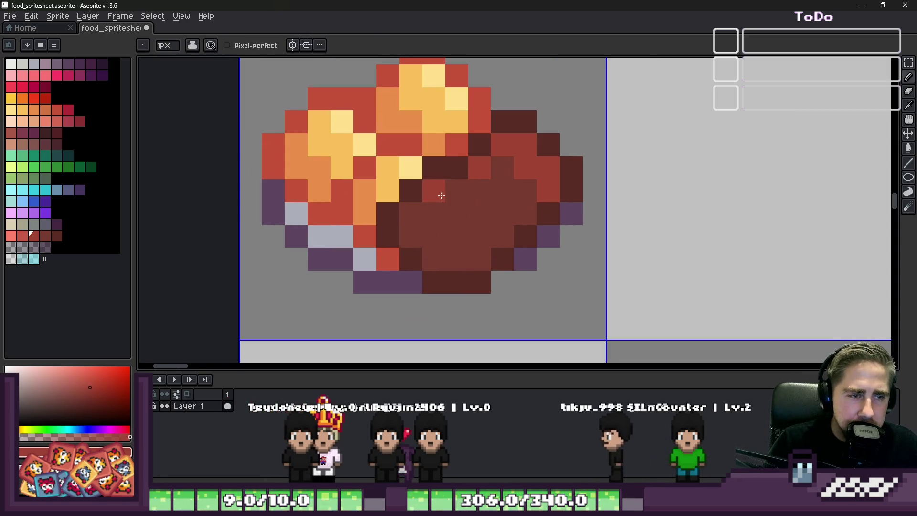
alt+click(476, 199)
click(482, 209)
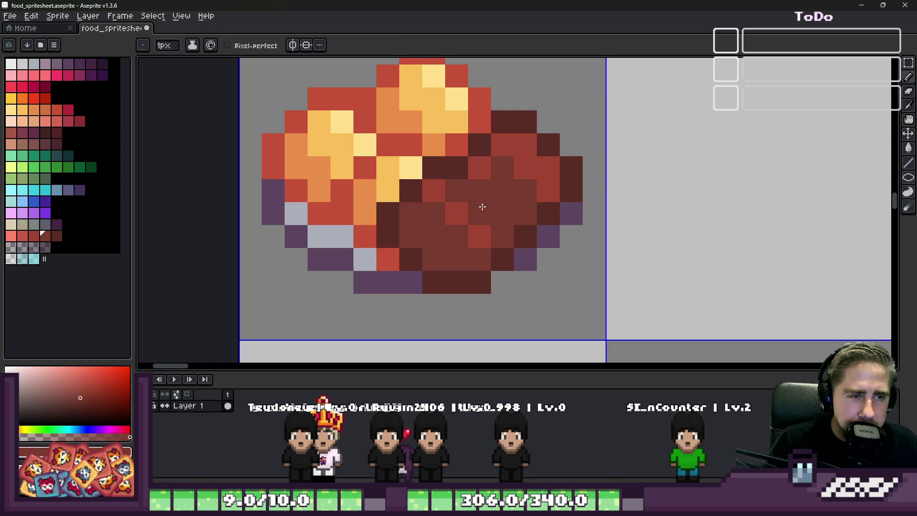
click(473, 225)
alt+click(465, 214)
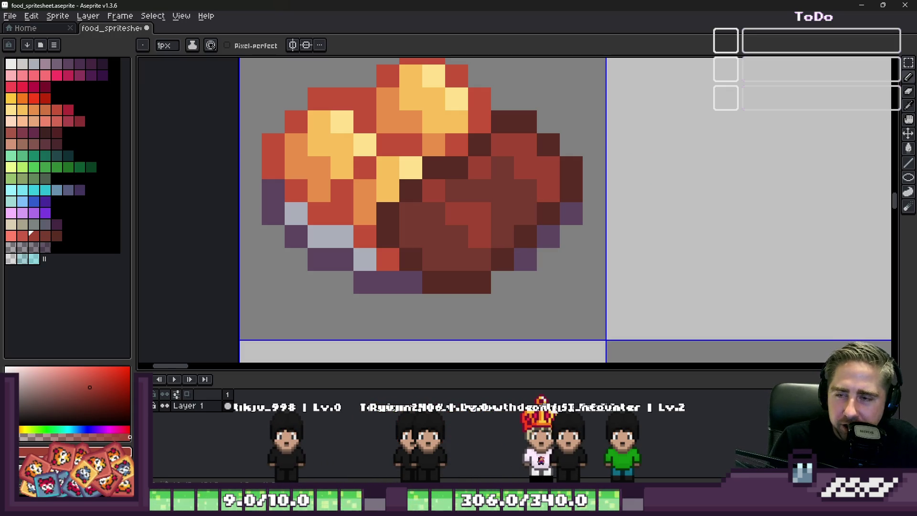
alt+click(439, 222)
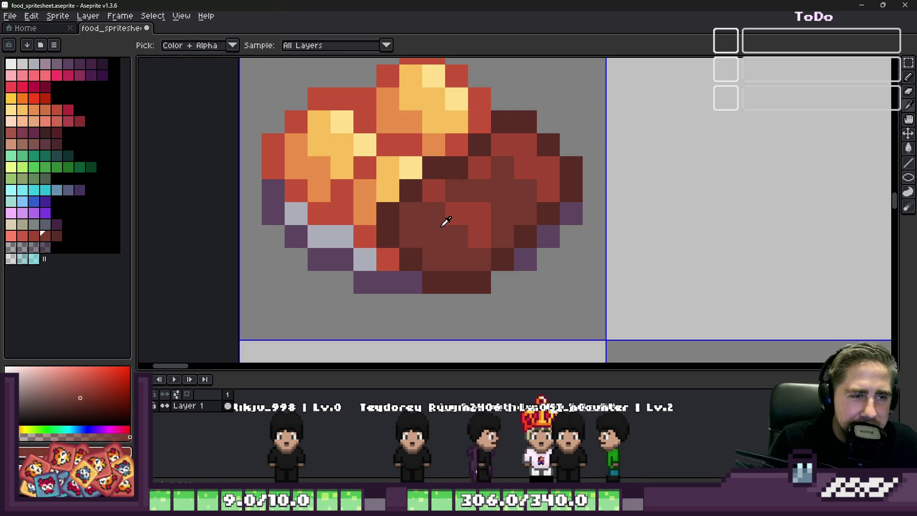
click(434, 201)
alt+click(449, 206)
click(449, 197)
click(439, 194)
alt+click(444, 211)
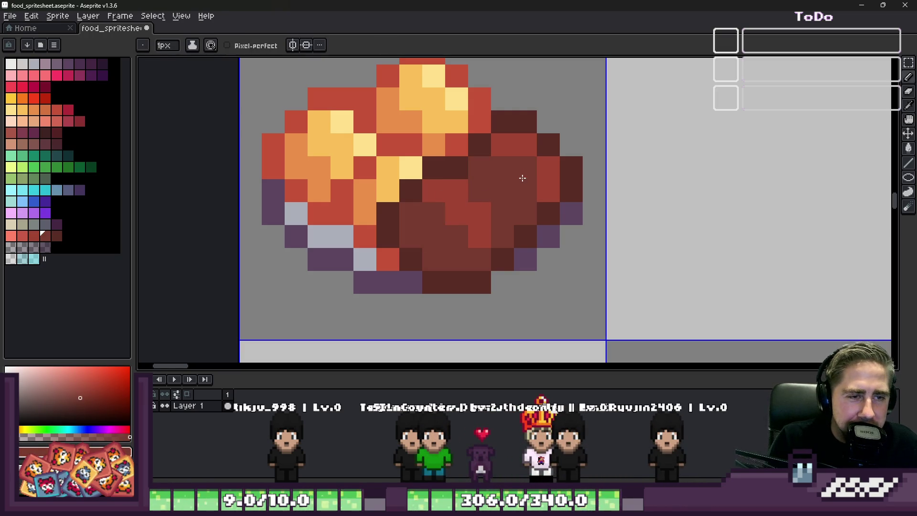
alt+click(551, 178)
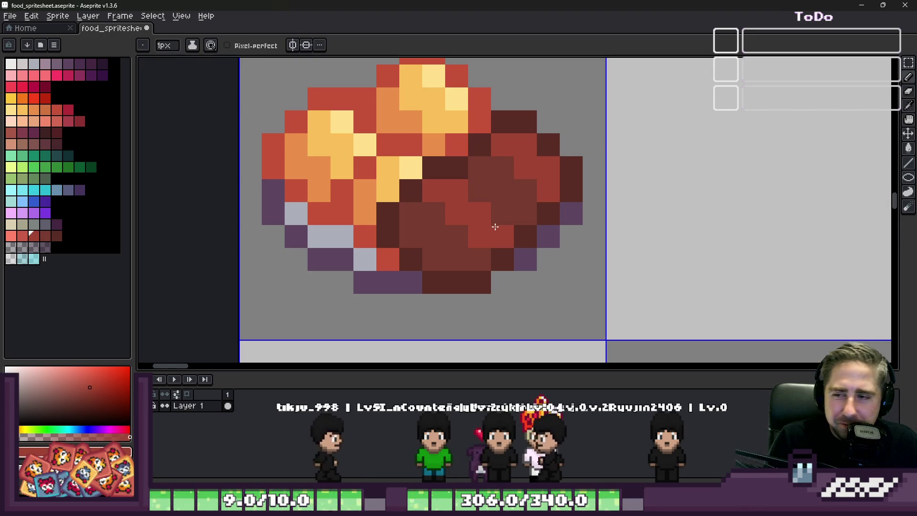
Sample a brighter red and paint a short red stroke on the lower eggplant
key(alt)
alt+click(448, 216)
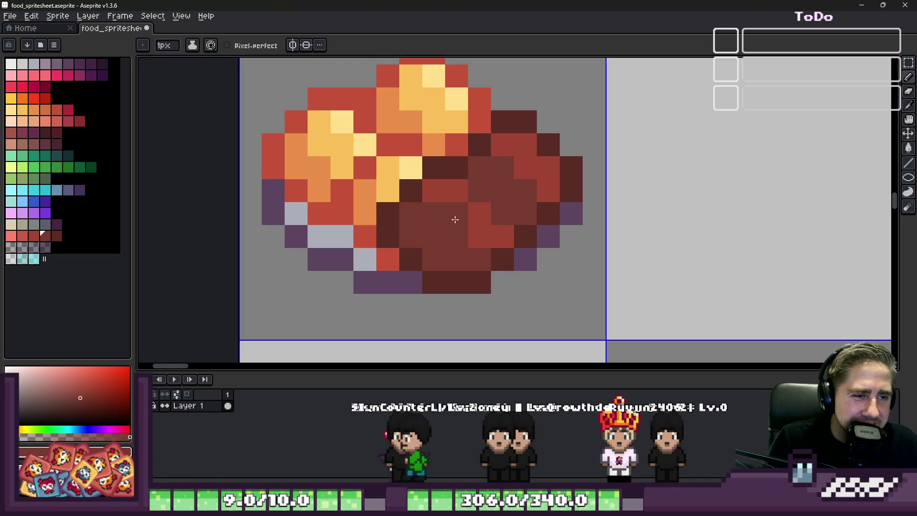
alt+click(483, 207)
mouse_move(411, 237)
mouse_down()
mouse_move(445, 235)
mouse_move(457, 259)
mouse_up()
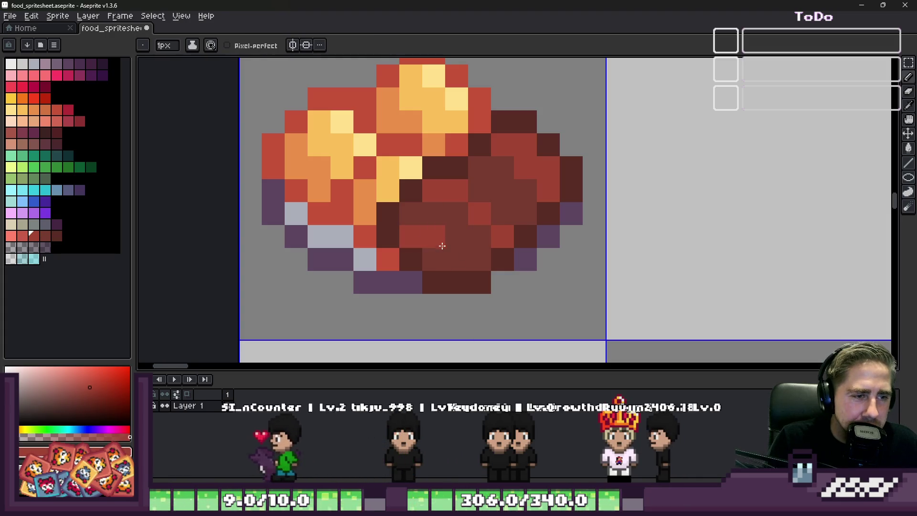
scroll(440, 211, down, 3)
scroll(482, 182, up, 3)
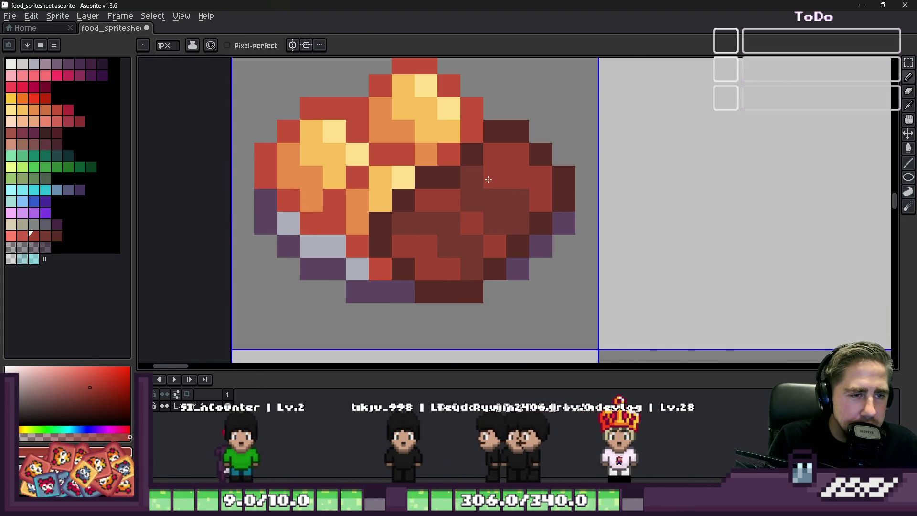
Darken two pixels near the eggplant's top with red-brown and add one lighter red pixel
alt+click(510, 213)
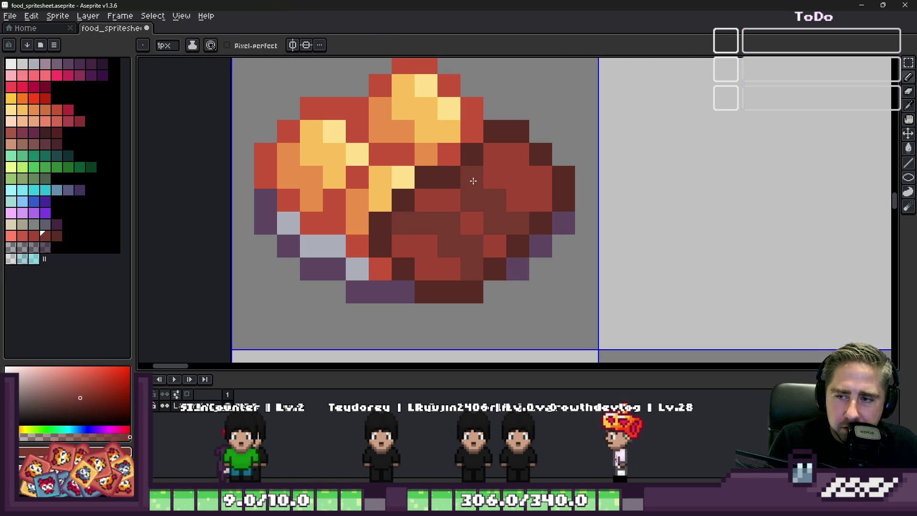
scroll(473, 181, up, 1)
alt+click(488, 193)
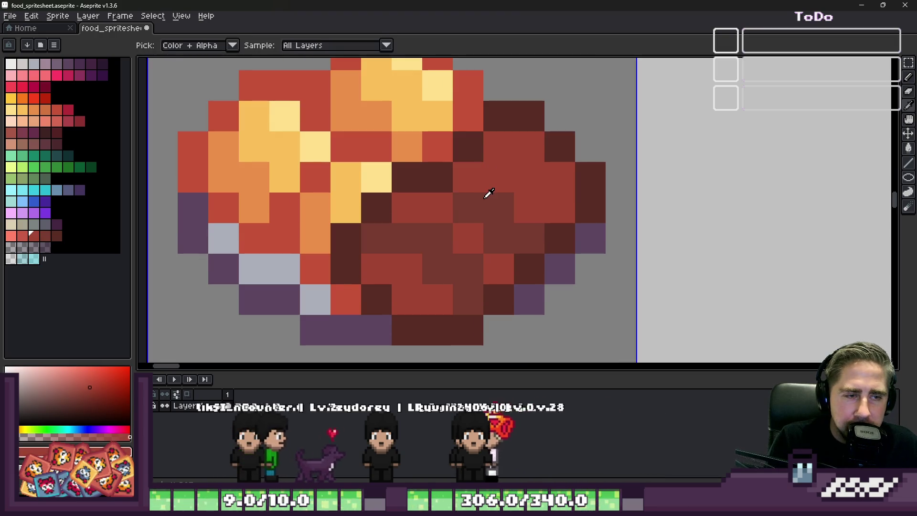
alt+click(483, 197)
click(468, 180)
click(526, 205)
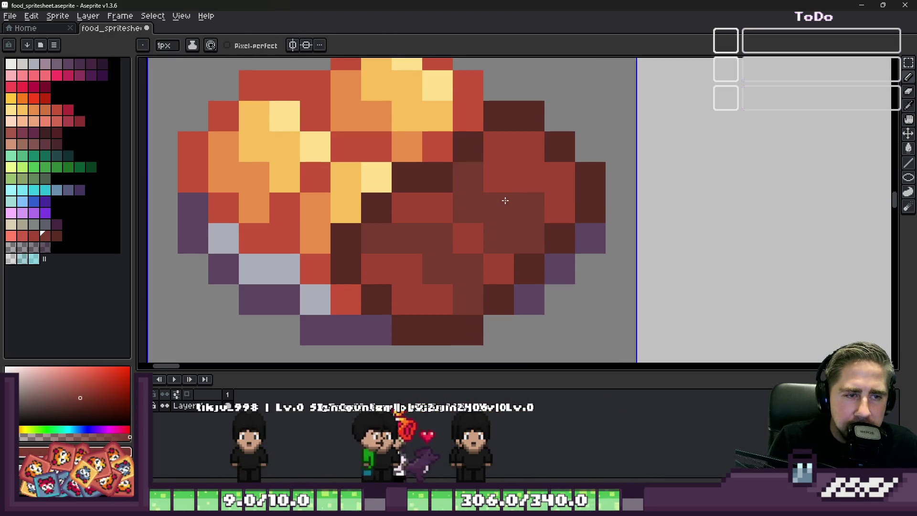
alt+click(502, 171)
click(480, 180)
scroll(665, 205, down, 4)
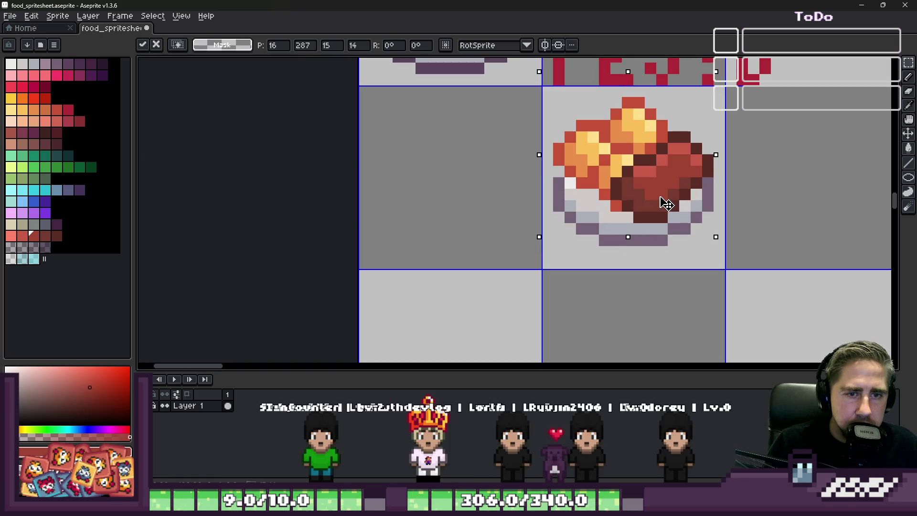
Marquee-drag the eggplant bowl one grid cell left, below the green bowl, then pick the lettering crimson
key(m)
mouse_move(570, 113)
mouse_down()
mouse_move(662, 178)
mouse_move(485, 194)
mouse_up()
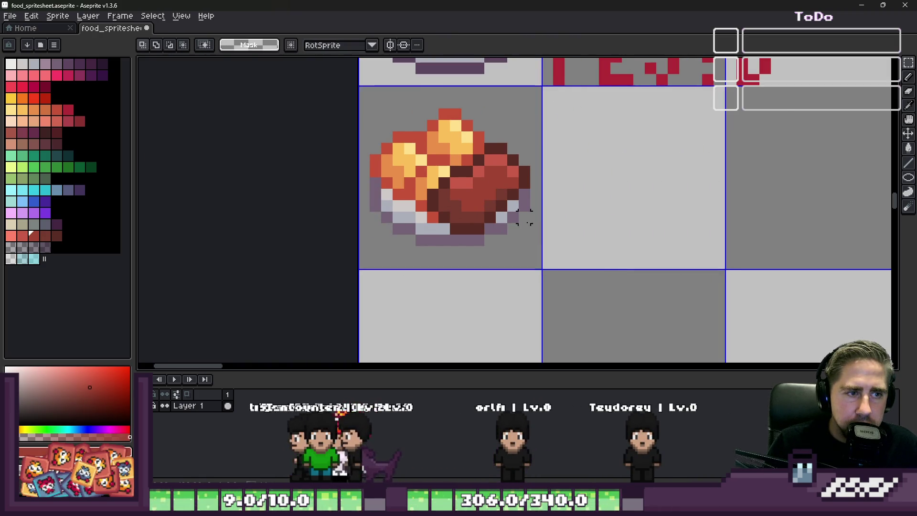
scroll(525, 217, down, 2)
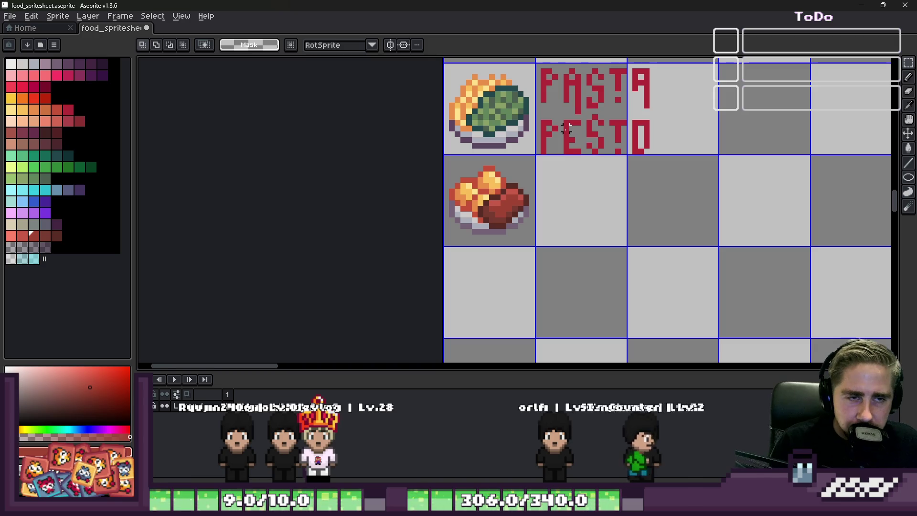
scroll(573, 109, up, 6)
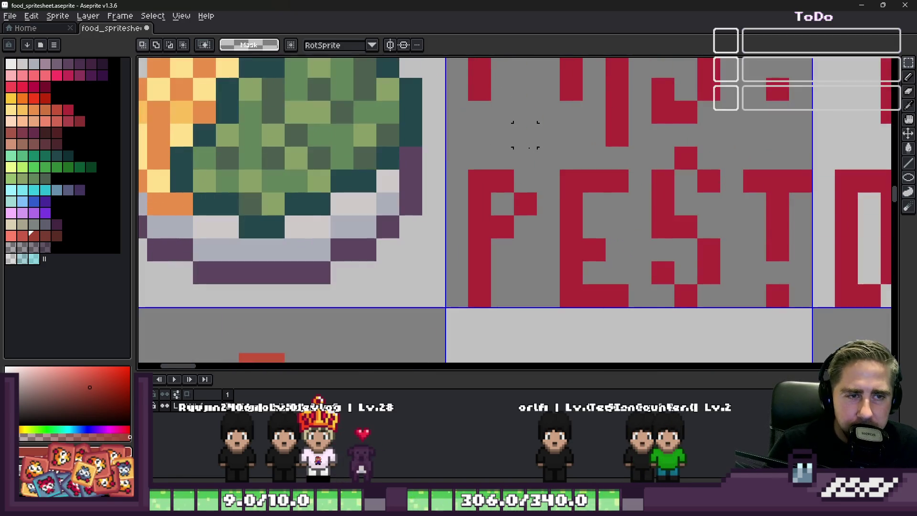
key(b)
alt+click(579, 201)
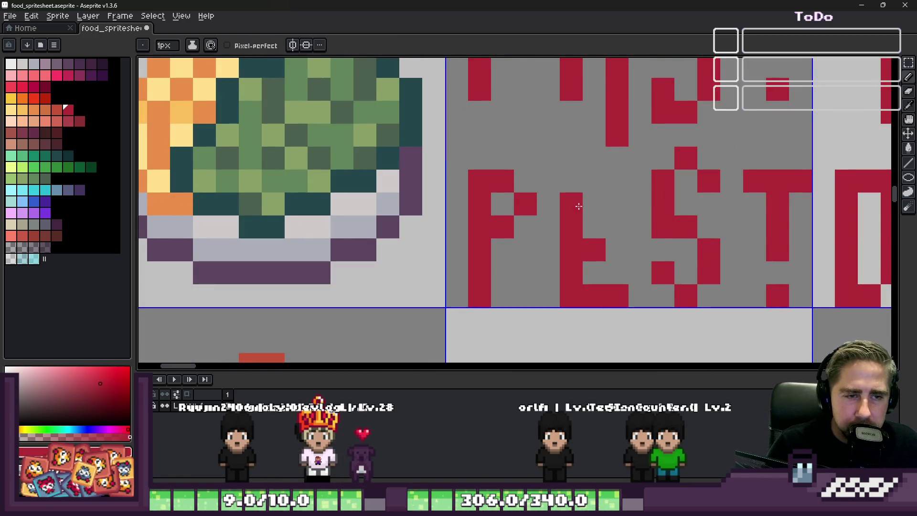
Add two crimson pixels beside the E's top and erase the S's middle-right pixel
drag(593, 204, 620, 204)
scroll(577, 196, down, 2)
key(m)
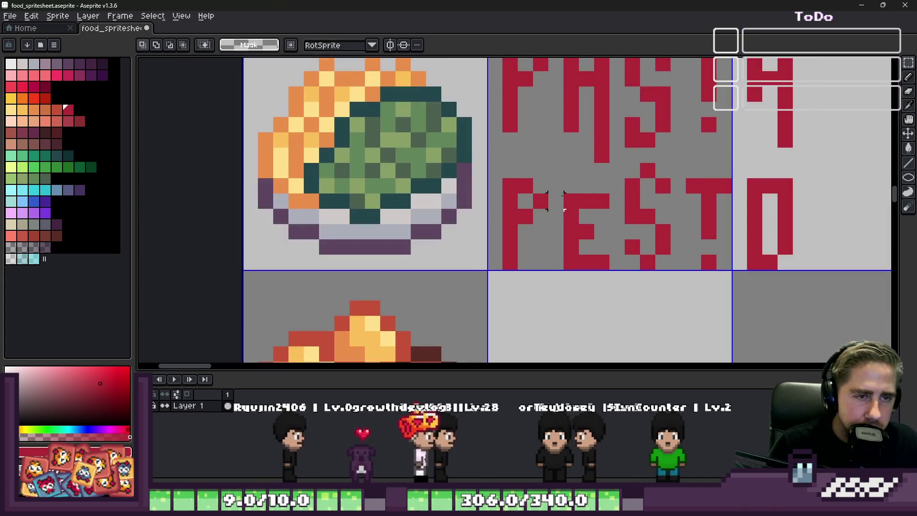
drag(500, 176, 811, 288)
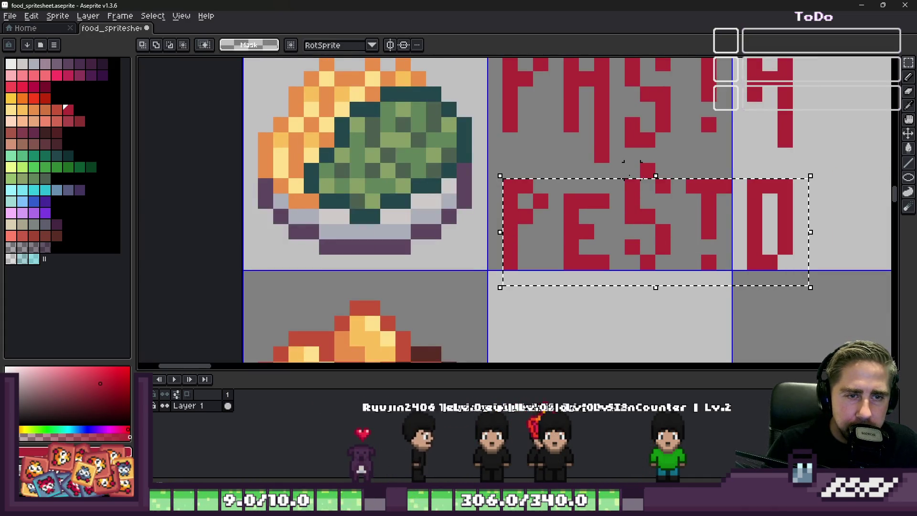
drag(625, 163, 670, 194)
scroll(653, 187, up, 2)
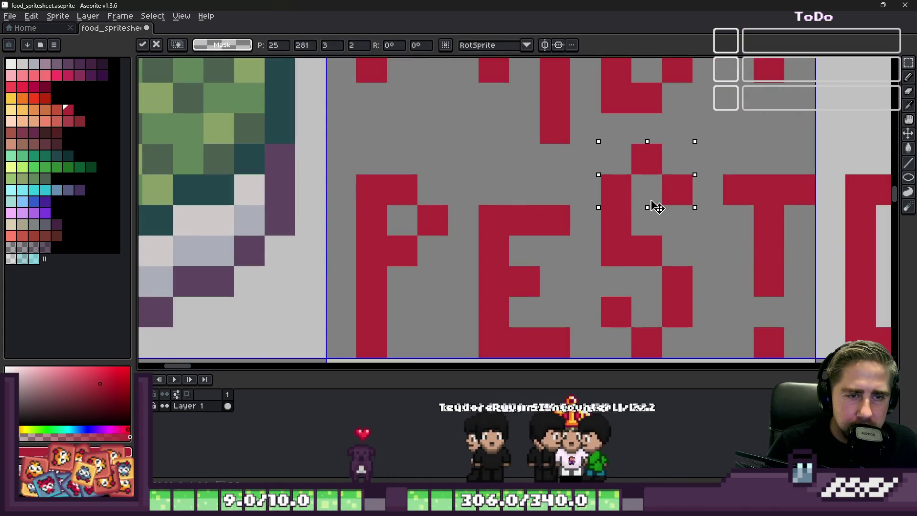
key(ctrl+d)
scroll(600, 174, down, 2)
scroll(515, 194, up, 2)
key(e)
click(540, 201)
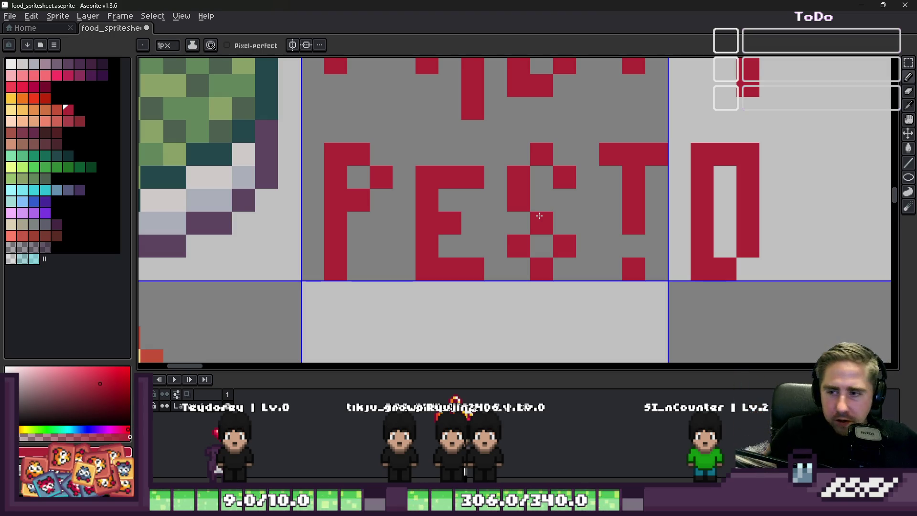
Raise the O of PESTO by one pixel
click(573, 334)
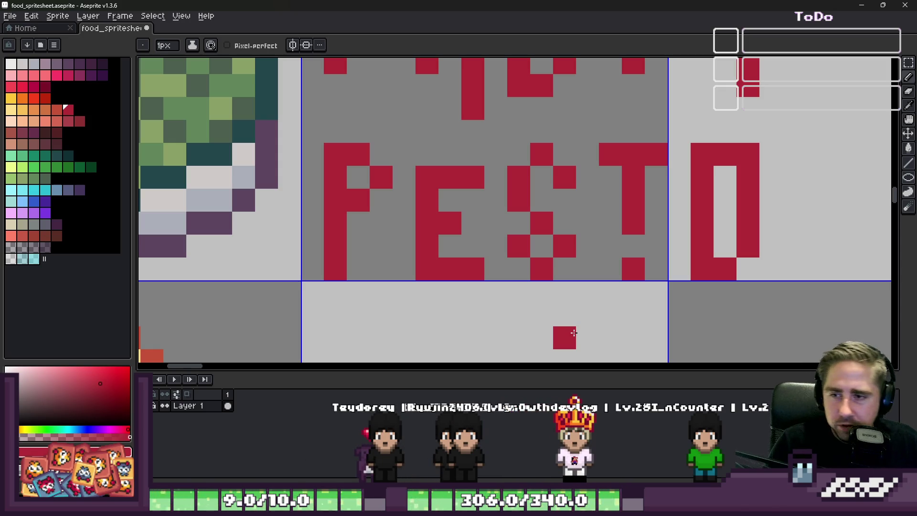
key(ctrl+z)
scroll(543, 218, down, 1)
scroll(543, 218, down, 2)
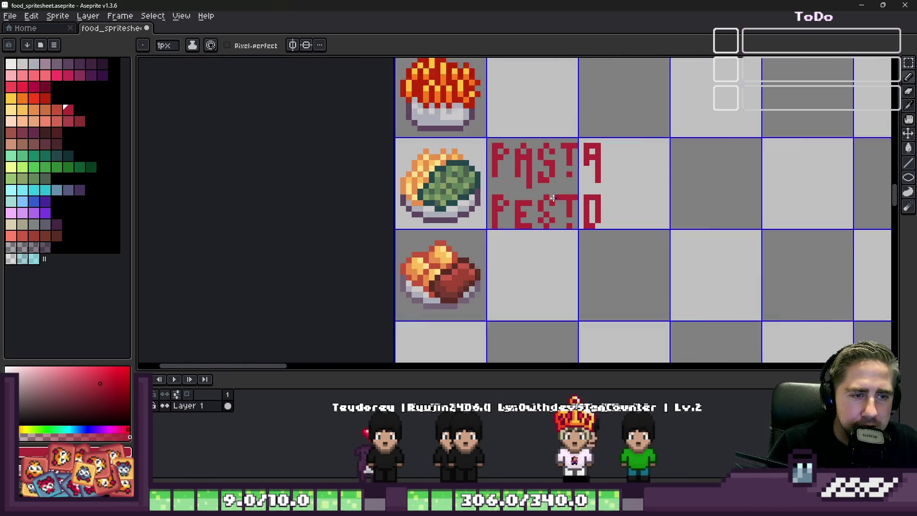
scroll(653, 198, up, 2)
scroll(733, 203, up, 2)
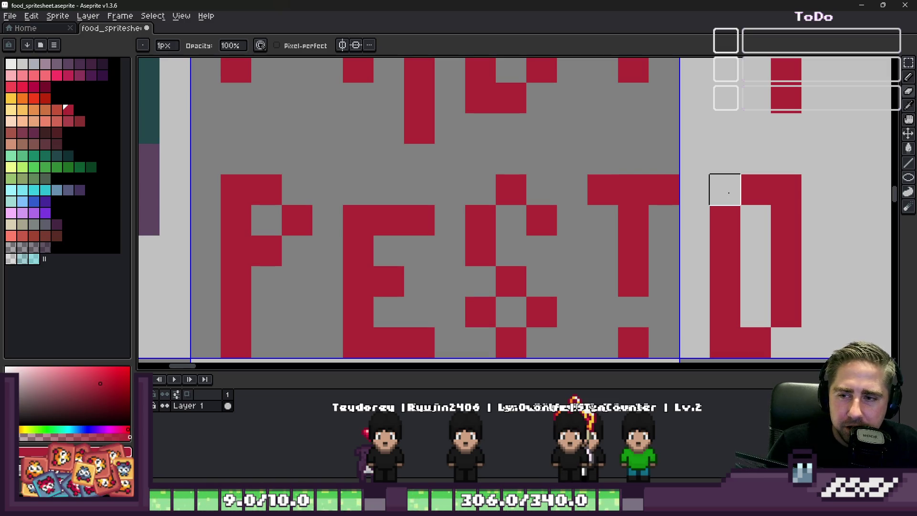
scroll(727, 193, down, 2)
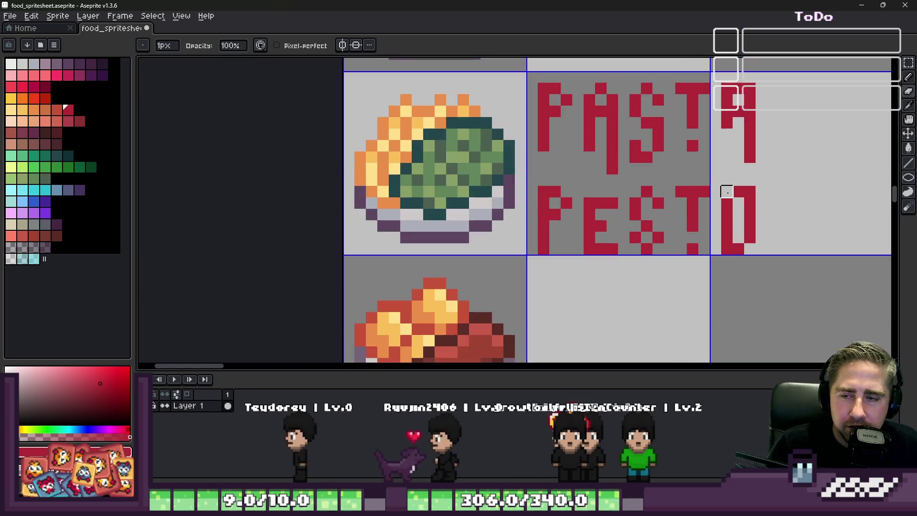
scroll(712, 199, up, 1)
key(m)
scroll(712, 199, up, 1)
mouse_move(676, 165)
mouse_down()
mouse_move(767, 297)
mouse_move(829, 353)
mouse_up()
drag(778, 266, 774, 246)
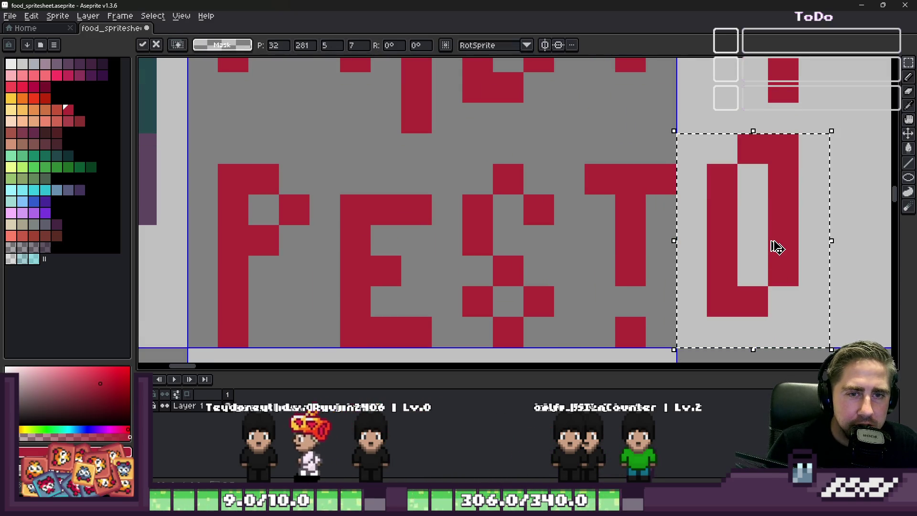
key(ctrl+d)
Shift the F, E and S of PESTO upward one pixel each
scroll(631, 244, down, 3)
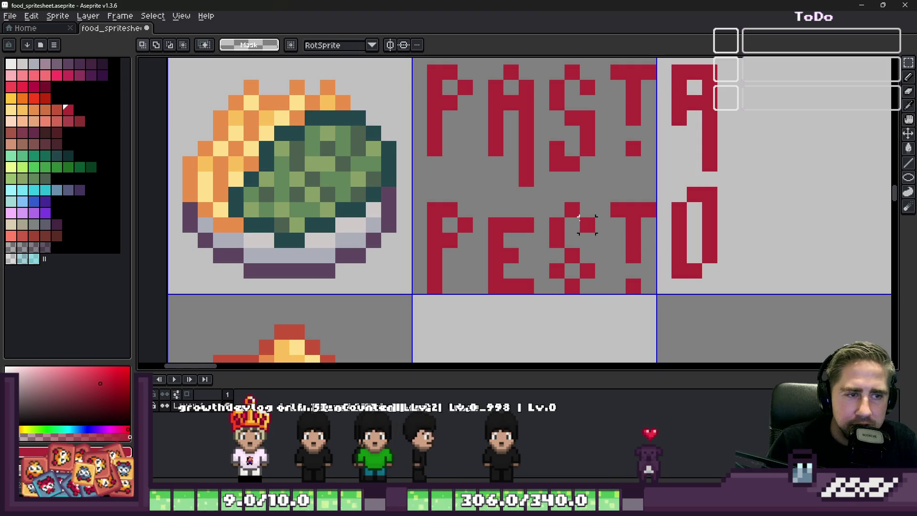
scroll(480, 209, up, 2)
mouse_move(390, 160)
mouse_down()
mouse_move(480, 359)
mouse_move(471, 365)
mouse_up()
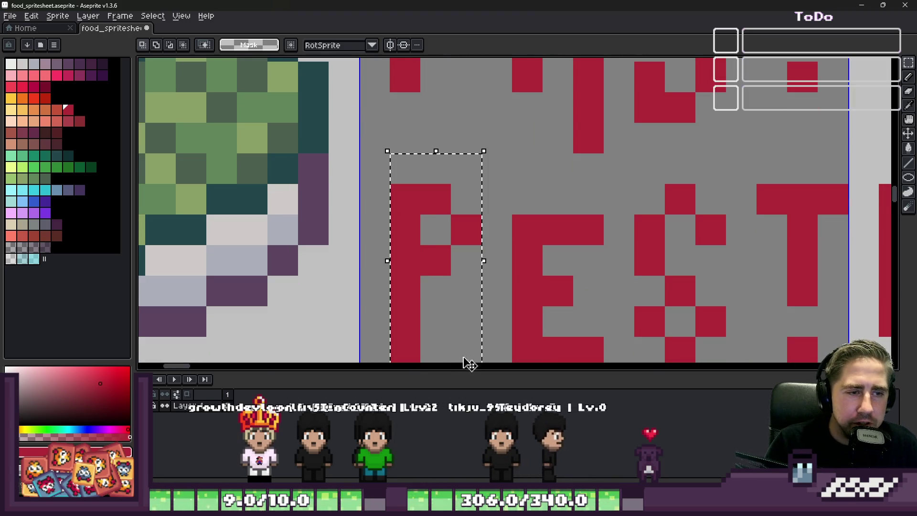
scroll(400, 241, down, 1)
drag(400, 241, 401, 195)
drag(481, 196, 563, 323)
drag(506, 280, 502, 256)
click(586, 209)
drag(552, 174, 669, 334)
drag(608, 254, 606, 232)
click(606, 231)
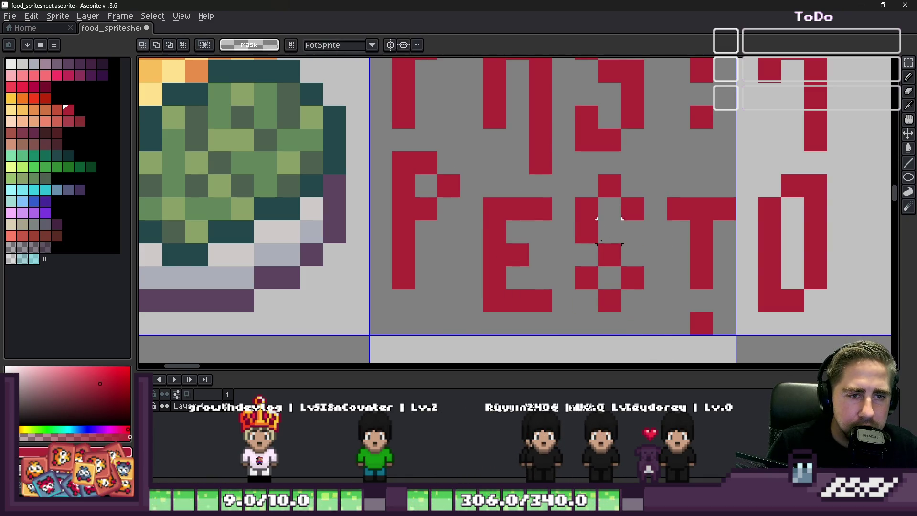
Add red pixels below the S and erase a leftover pixel from it
scroll(566, 268, up, 1)
key(b)
click(573, 315)
click(622, 349)
click(666, 315)
key(e)
click(576, 268)
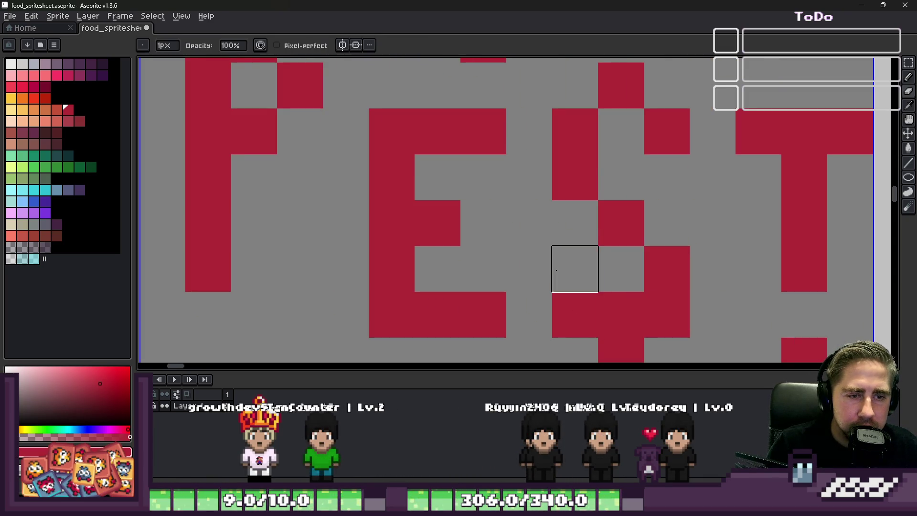
click(621, 314)
scroll(594, 256, down, 3)
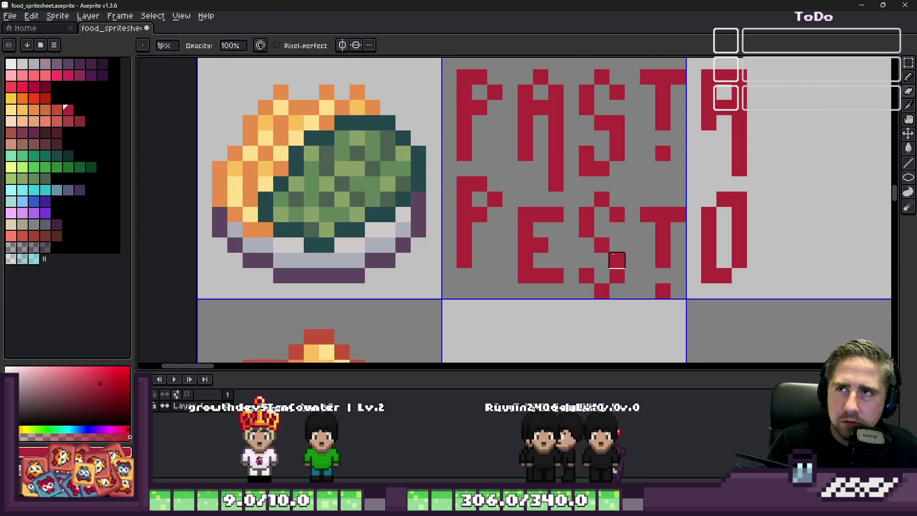
Move the T up and slightly left, then extend its stem two pixels down
key(m)
scroll(641, 237, up, 1)
drag(606, 143, 764, 301)
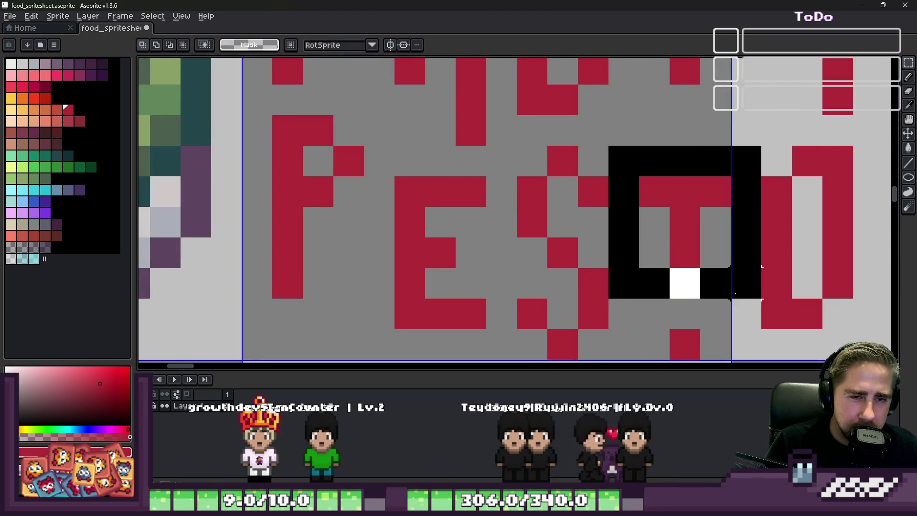
drag(676, 230, 670, 169)
key(ctrl+d)
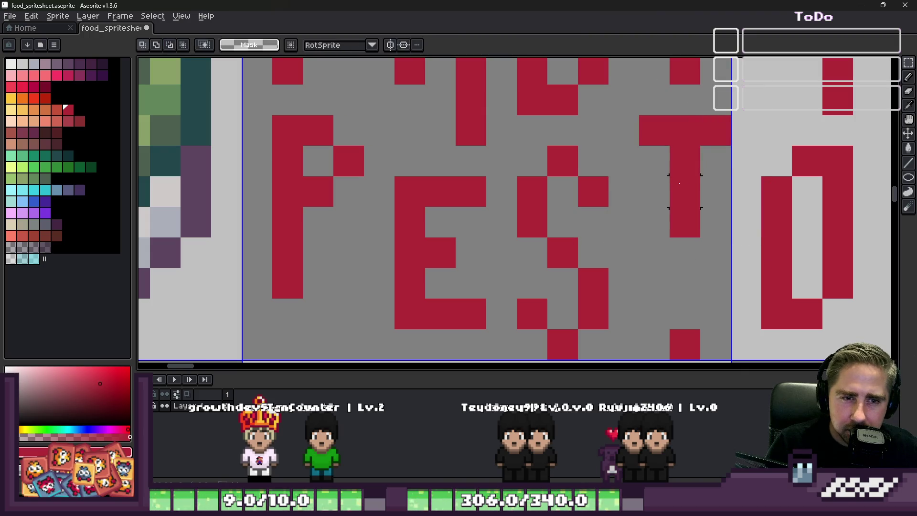
key(b)
drag(685, 249, 690, 275)
scroll(690, 275, down, 8)
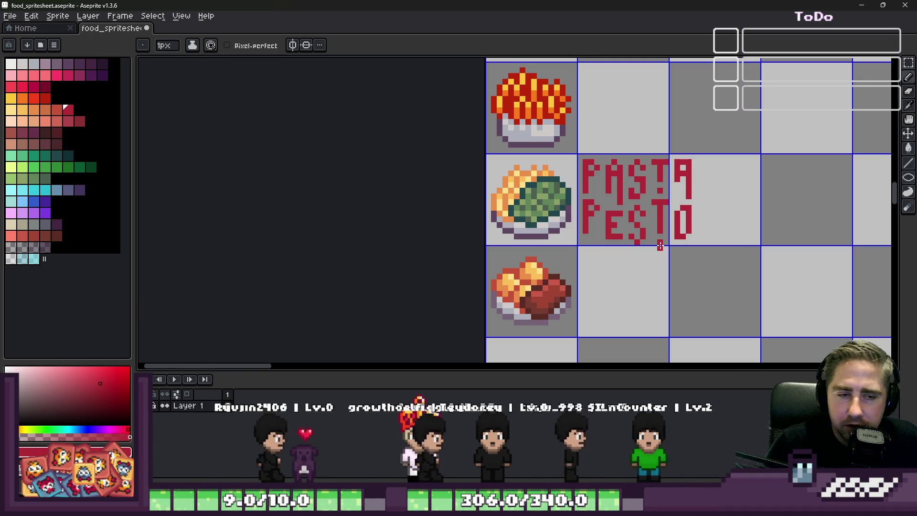
Box-select the O of PESTO with the rectangle marquee, then clear the selection
scroll(728, 264, up, 4)
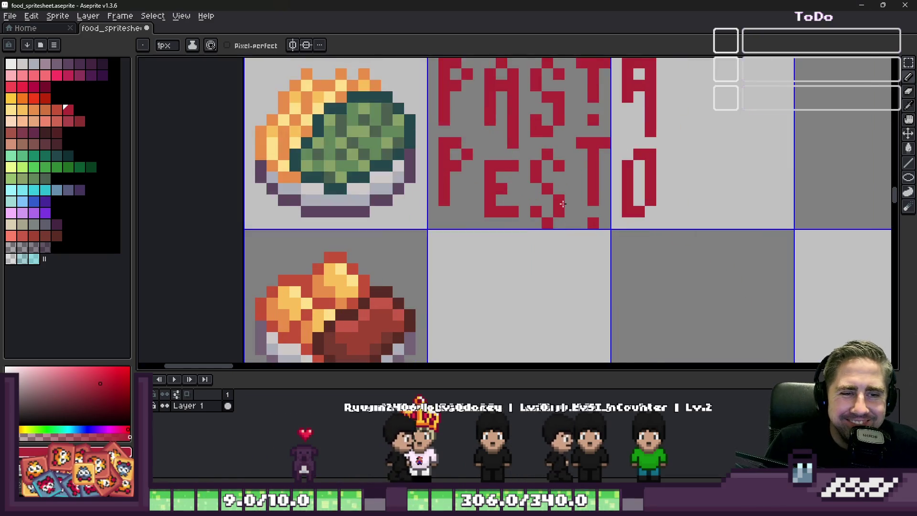
scroll(598, 240, down, 3)
scroll(526, 221, up, 2)
scroll(526, 215, down, 3)
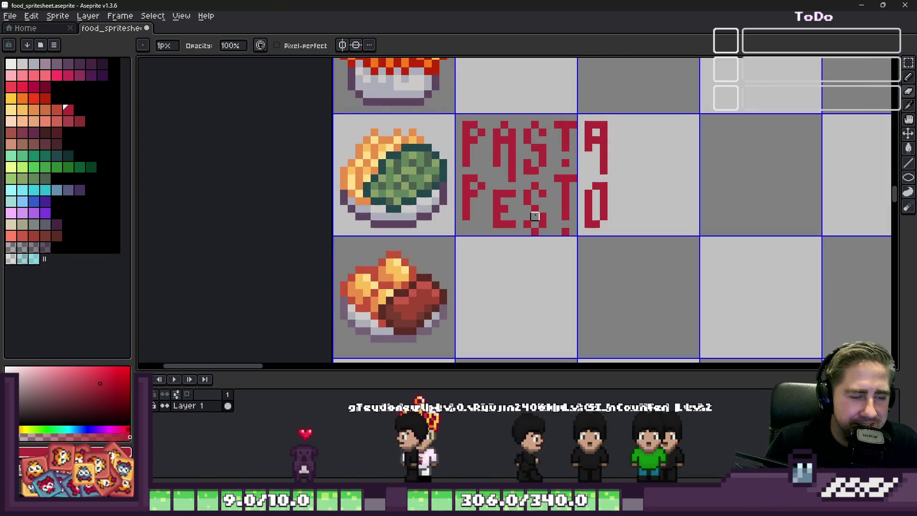
key(m)
scroll(533, 210, down, 2)
scroll(590, 189, up, 4)
scroll(589, 189, up, 2)
mouse_move(577, 169)
mouse_down()
mouse_move(669, 334)
mouse_move(652, 337)
mouse_move(654, 315)
mouse_up()
scroll(866, 253, down, 2)
key(ctrl+d)
Select the meat dish cell below PASTA PESTO and save food_spritesheet.aseprite
scroll(552, 141, down, 2)
scroll(552, 142, down, 1)
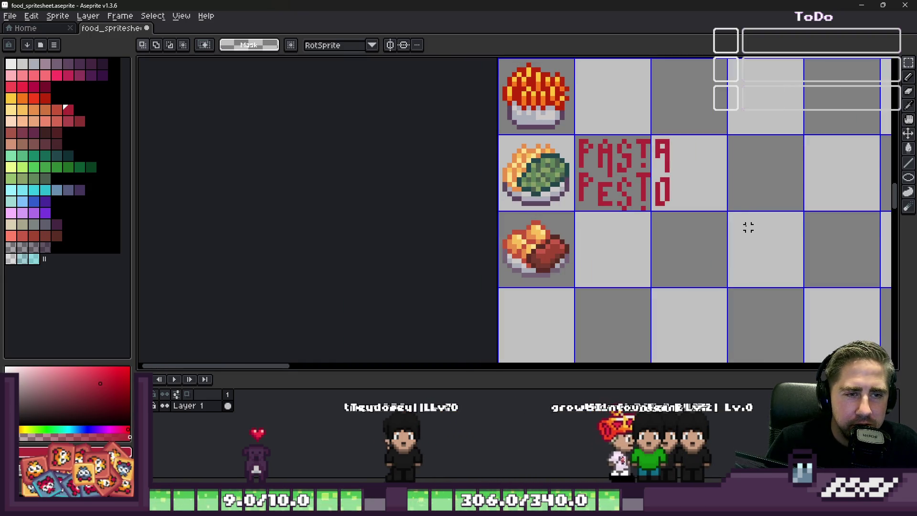
scroll(505, 214, down, 1)
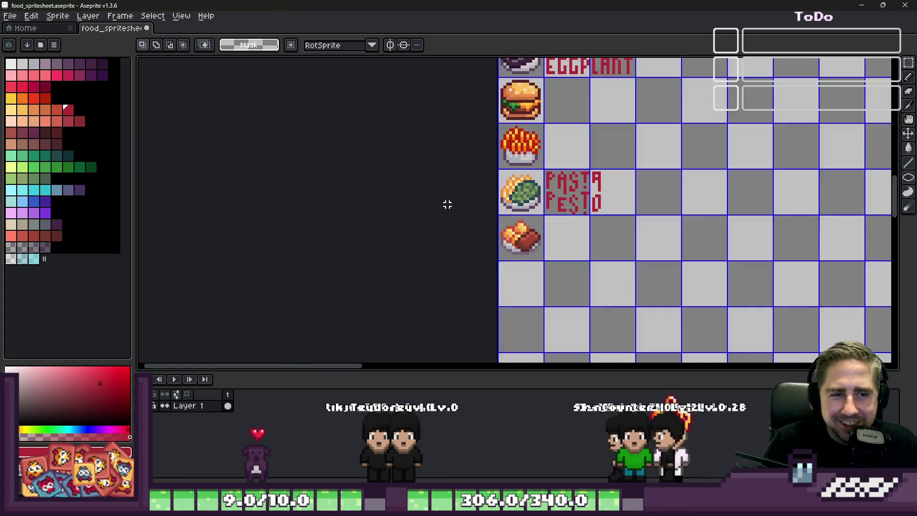
scroll(490, 248, up, 1)
drag(580, 178, 502, 256)
scroll(506, 262, up, 1)
key(ctrl+z)
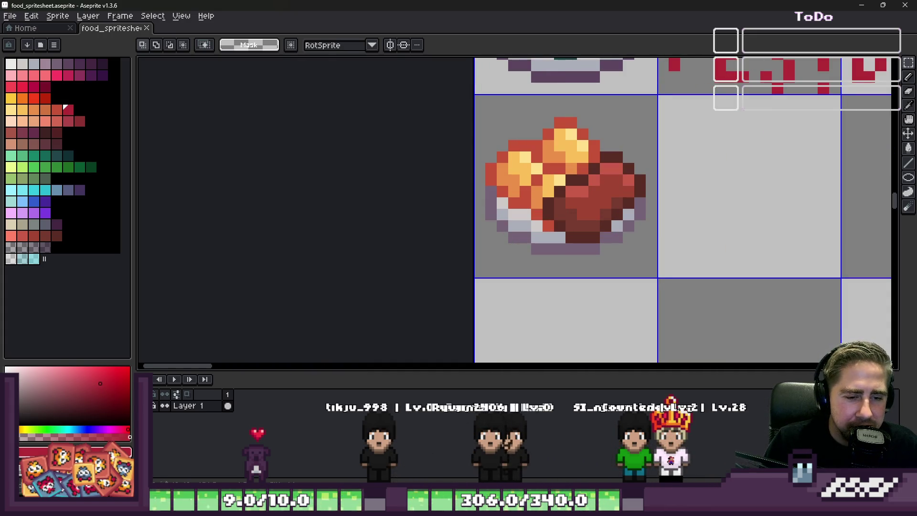
Remove Raspeballer from the Food Wheel
mouse_move(605, 507)
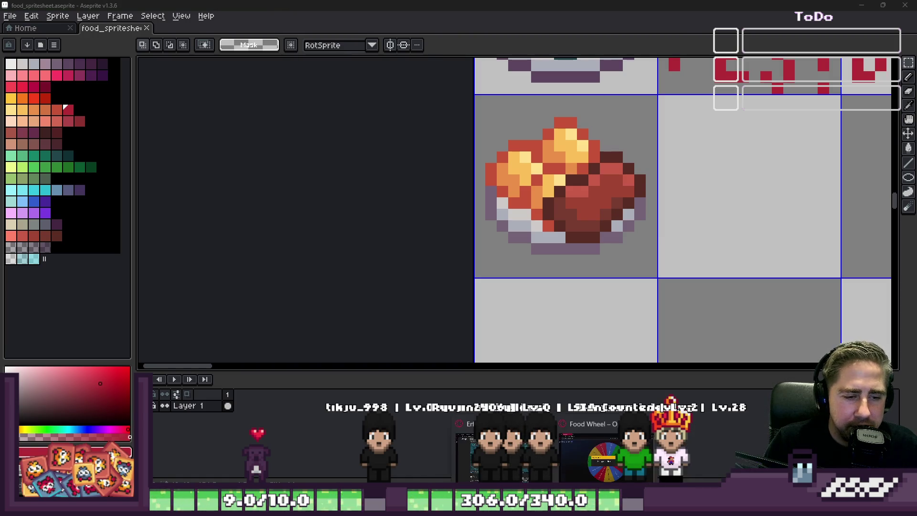
click(578, 464)
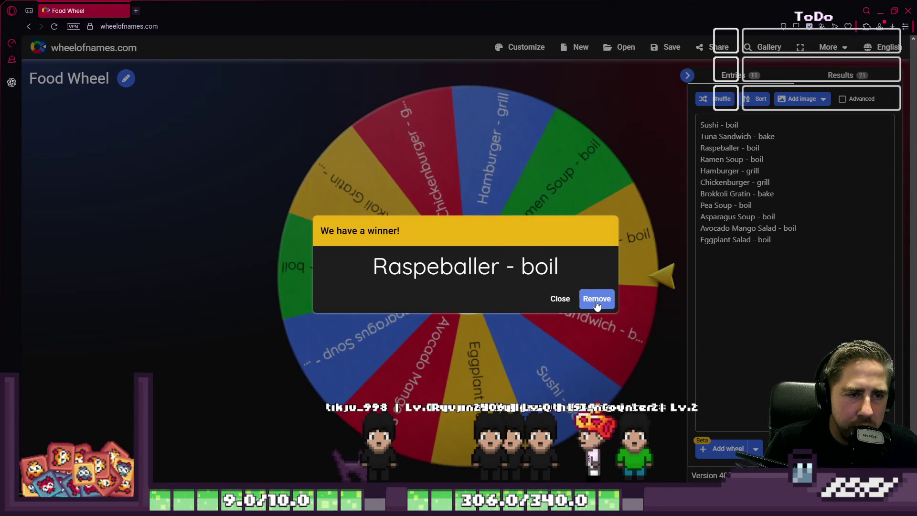
click(597, 299)
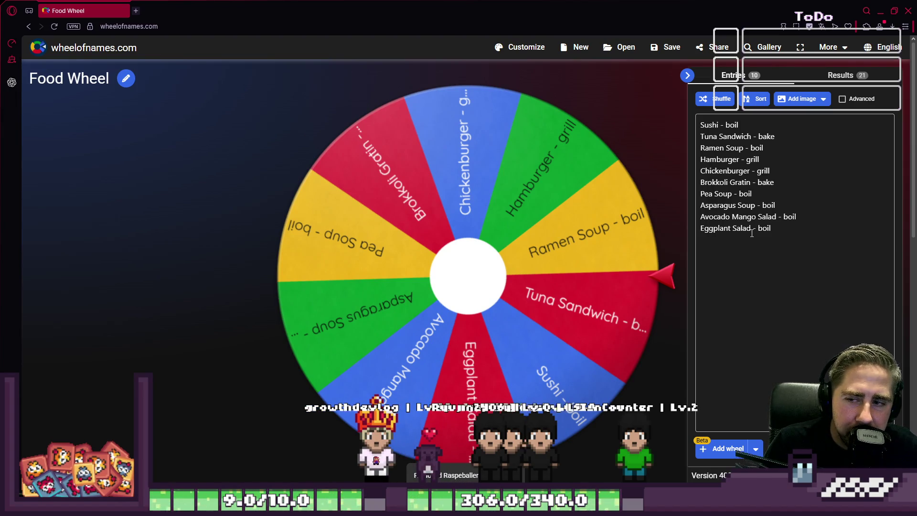
Sort the past results alphabetically, then spin the Food Wheel again from Entries
click(836, 80)
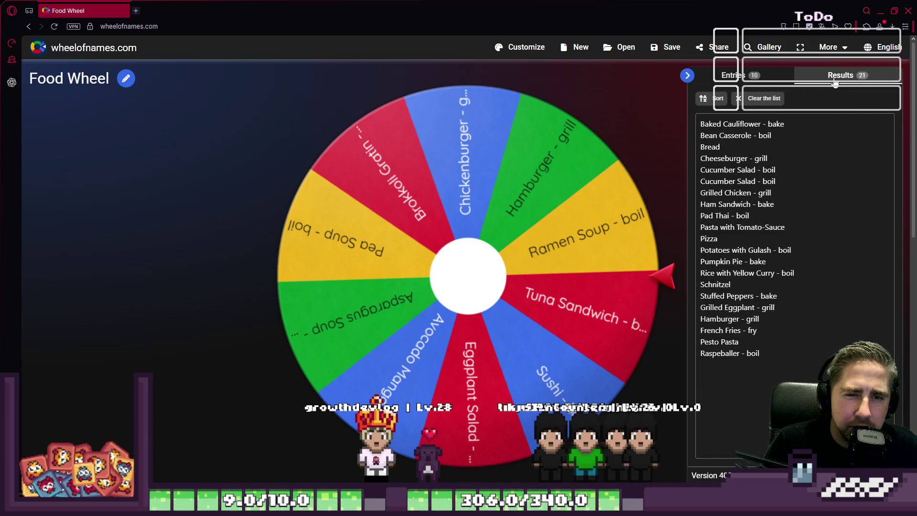
click(703, 102)
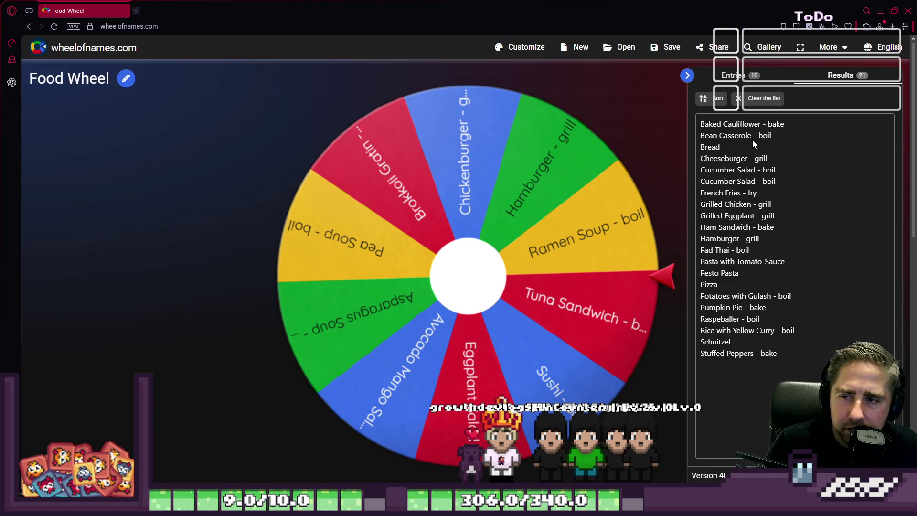
click(750, 71)
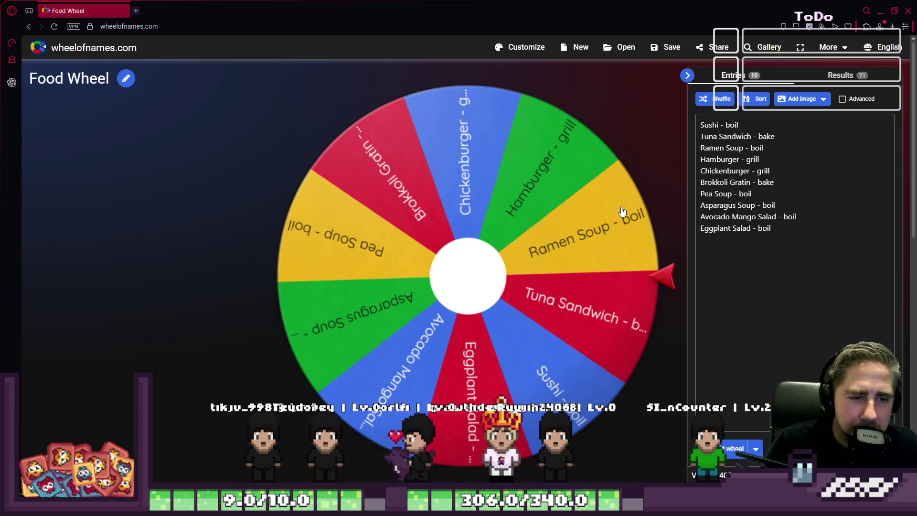
click(471, 251)
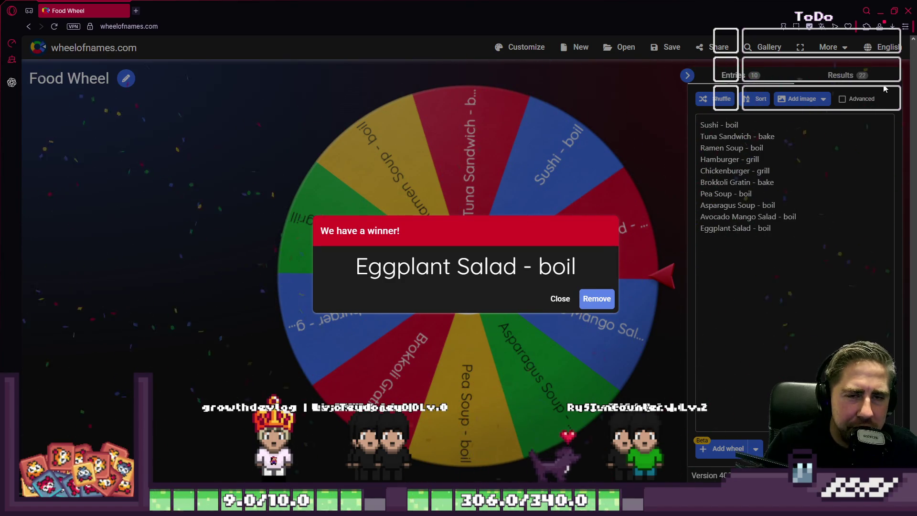
Glance at the desktop, then return to the Eggplant Salad - boil winner result
click(886, 12)
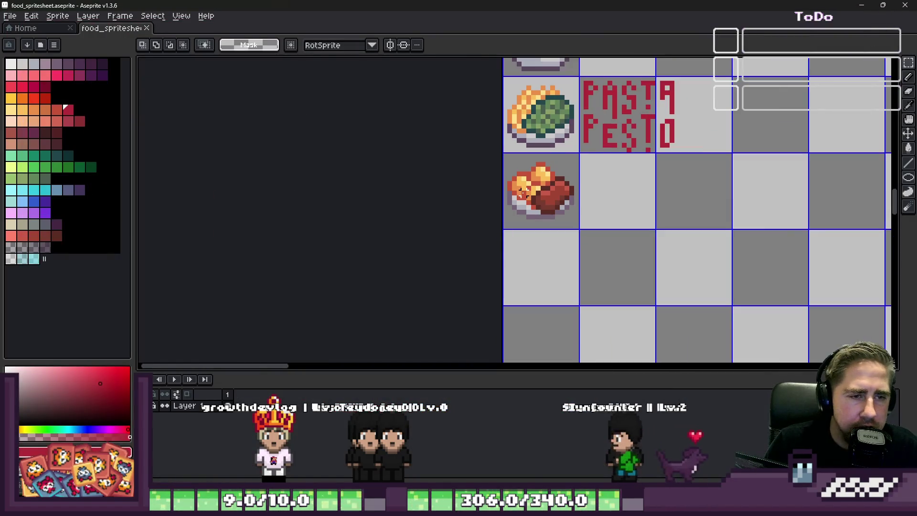
key(super+d)
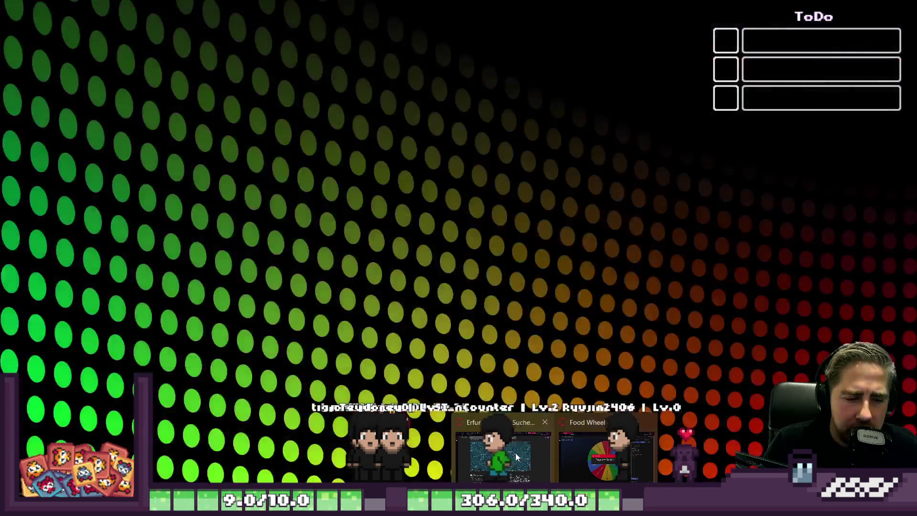
key(super+d)
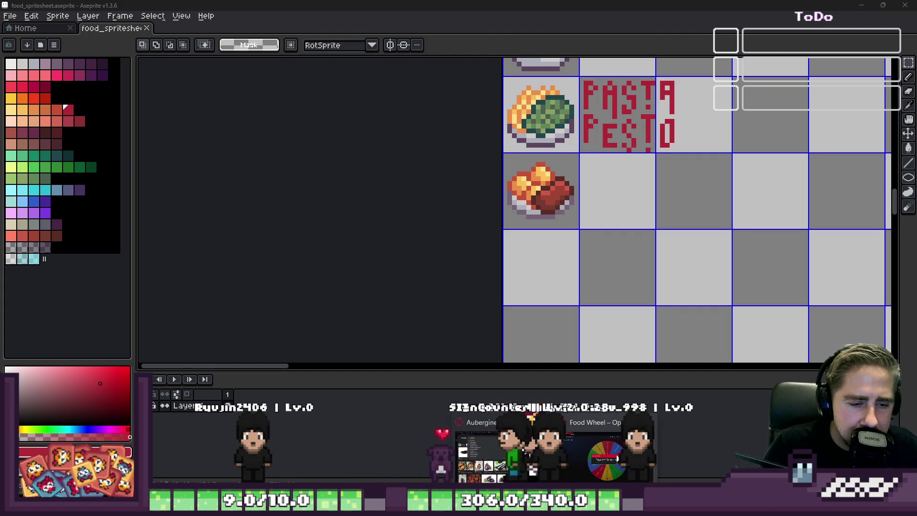
click(617, 458)
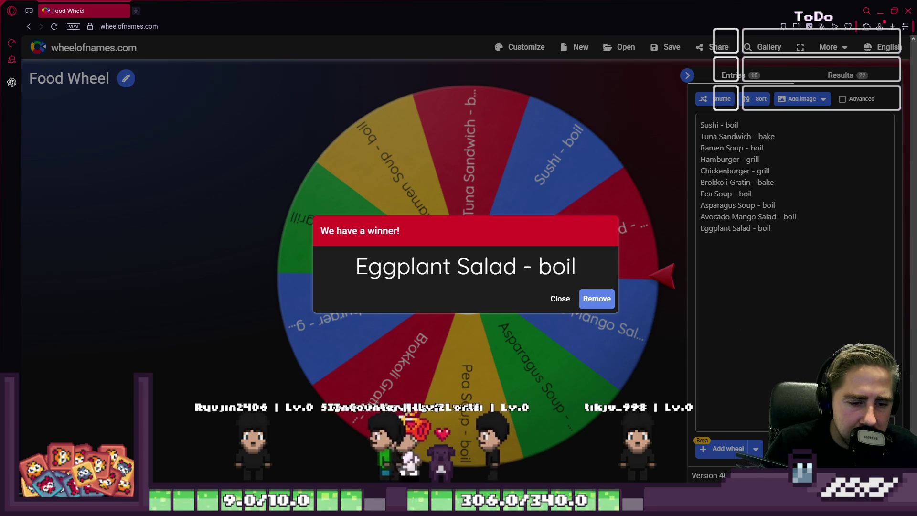
Open the Add Dishes to Elaras Restaurant task details and scroll to the Eggplant Salad recipe
mouse_move(607, 507)
click(583, 449)
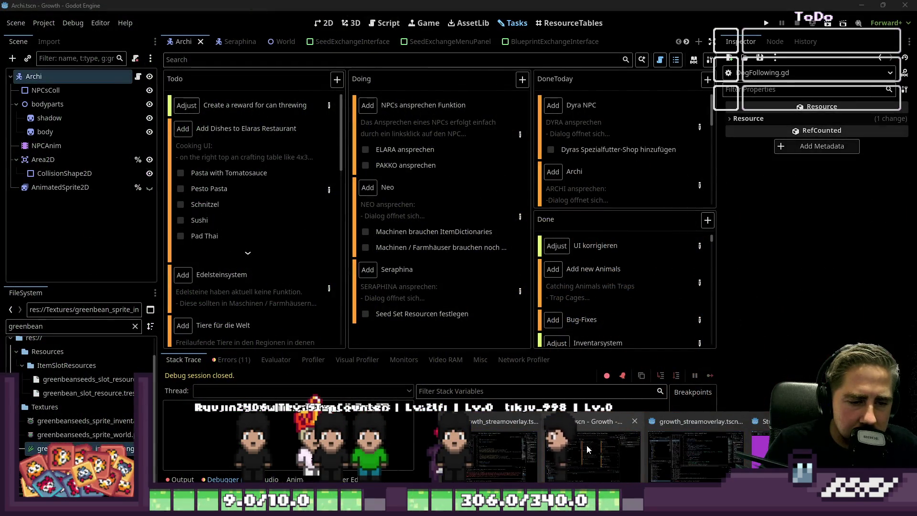
click(330, 191)
scroll(380, 243, down, 8)
scroll(380, 243, down, 6)
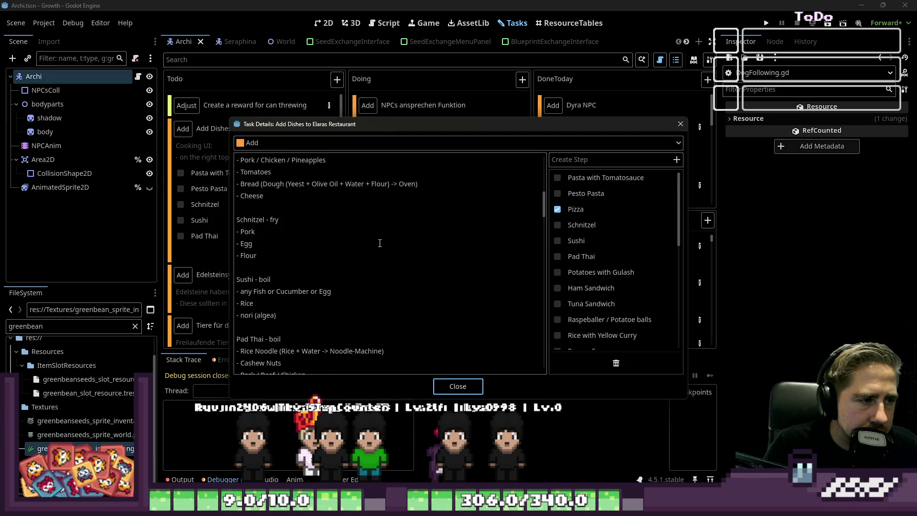
scroll(380, 243, down, 10)
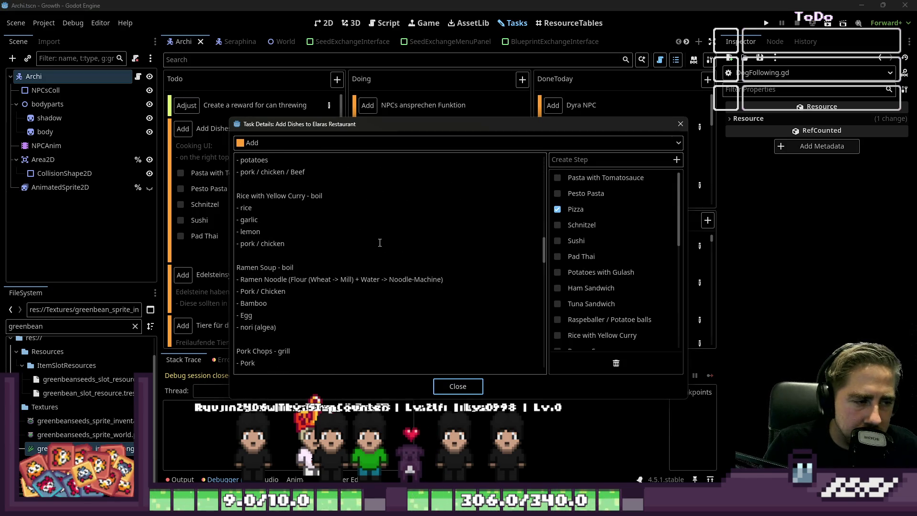
scroll(380, 243, down, 10)
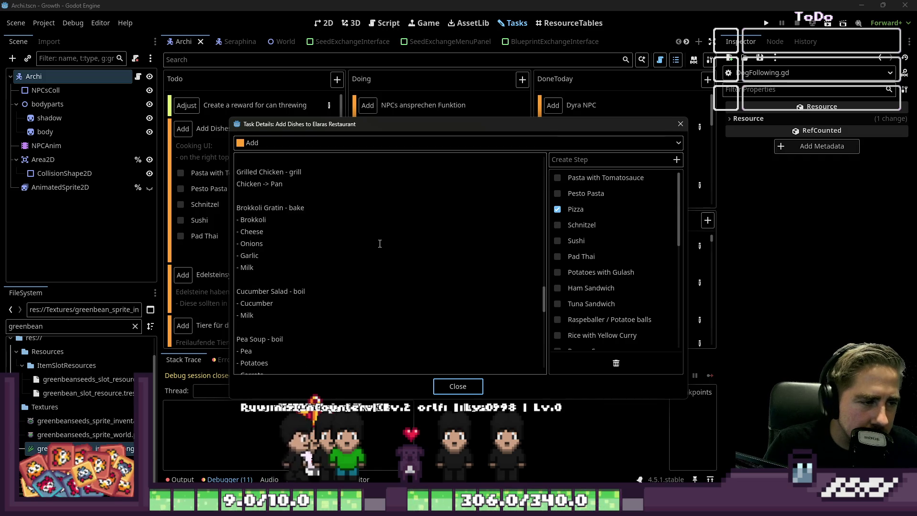
scroll(384, 250, down, 8)
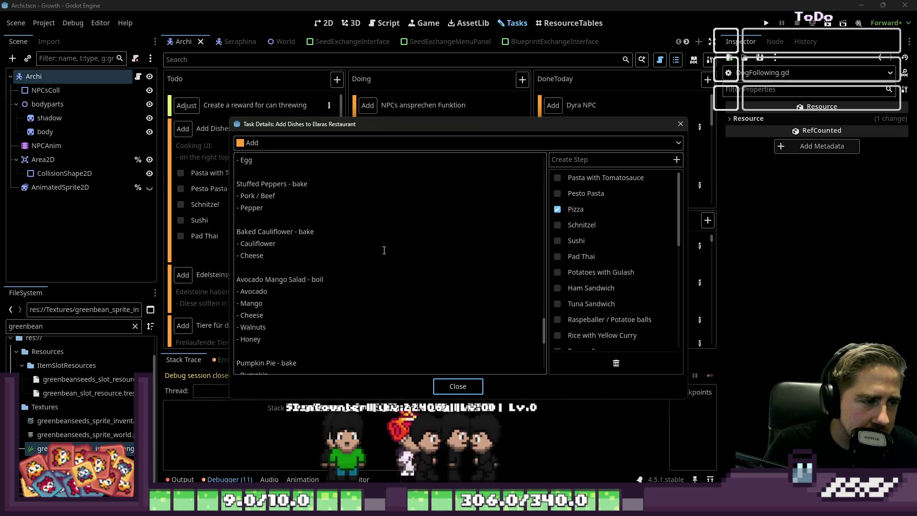
scroll(384, 251, up, 20)
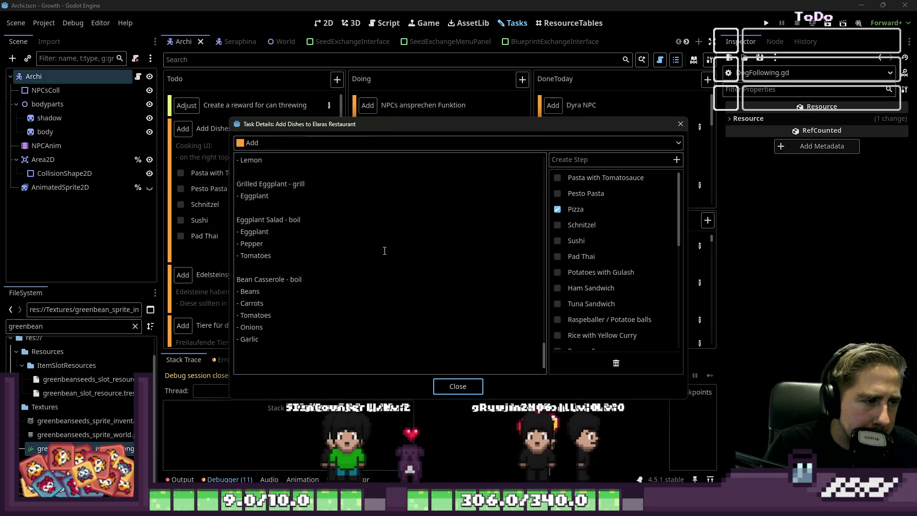
scroll(385, 250, up, 10)
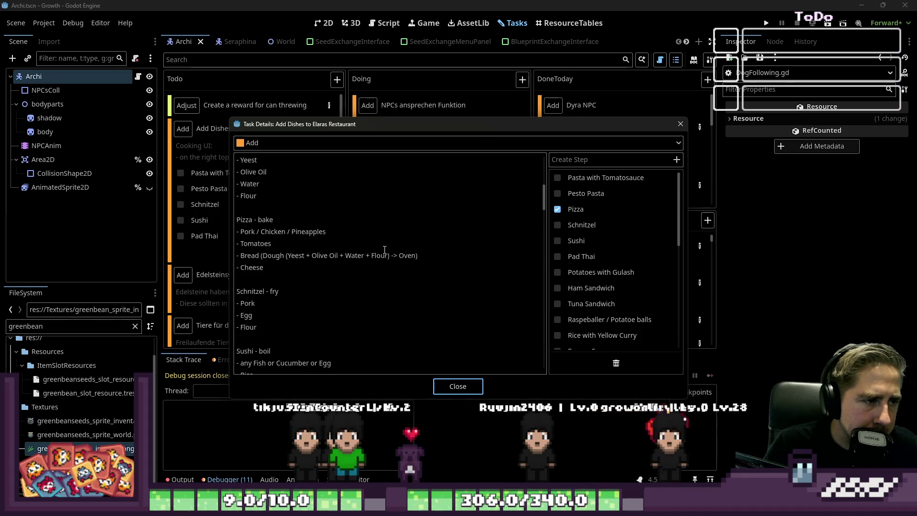
scroll(384, 250, down, 5)
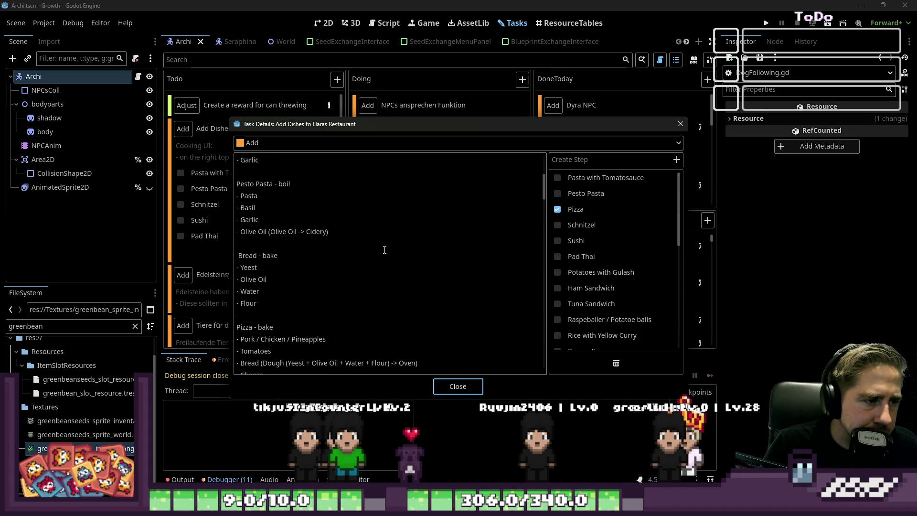
scroll(384, 250, down, 10)
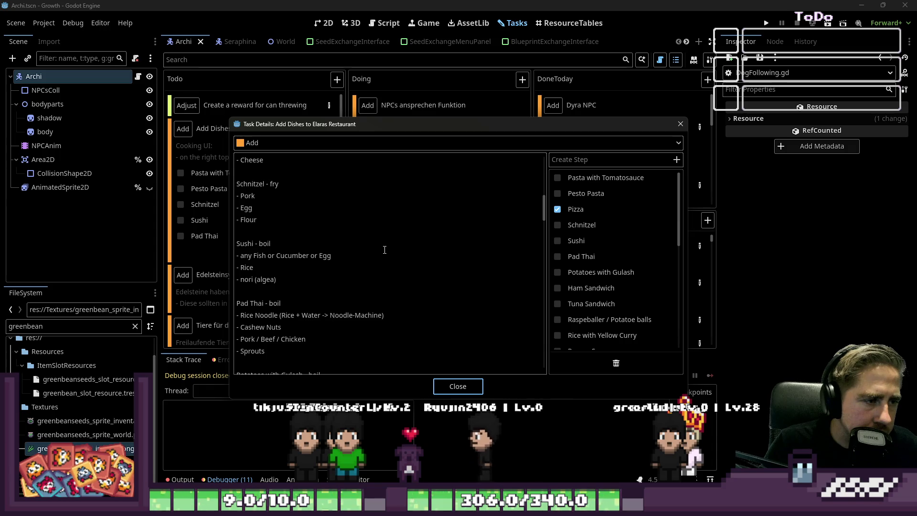
scroll(384, 250, down, 8)
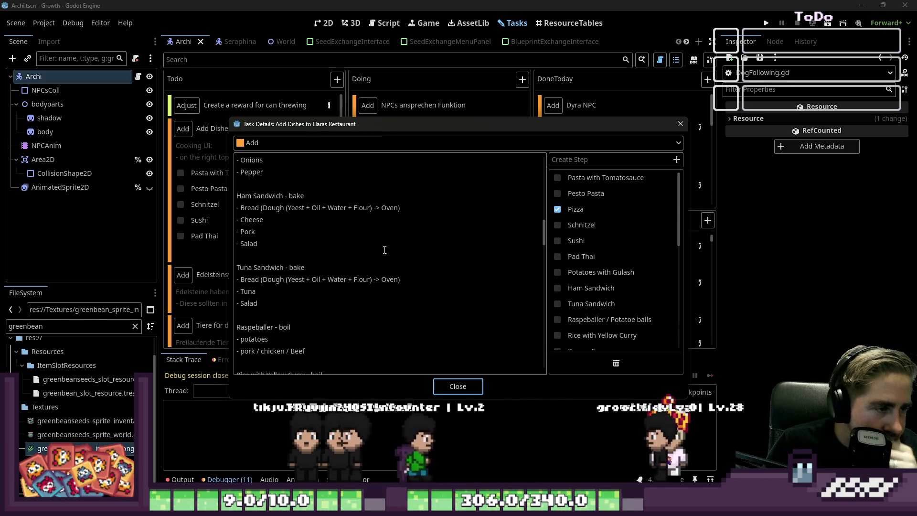
scroll(380, 230, down, 8)
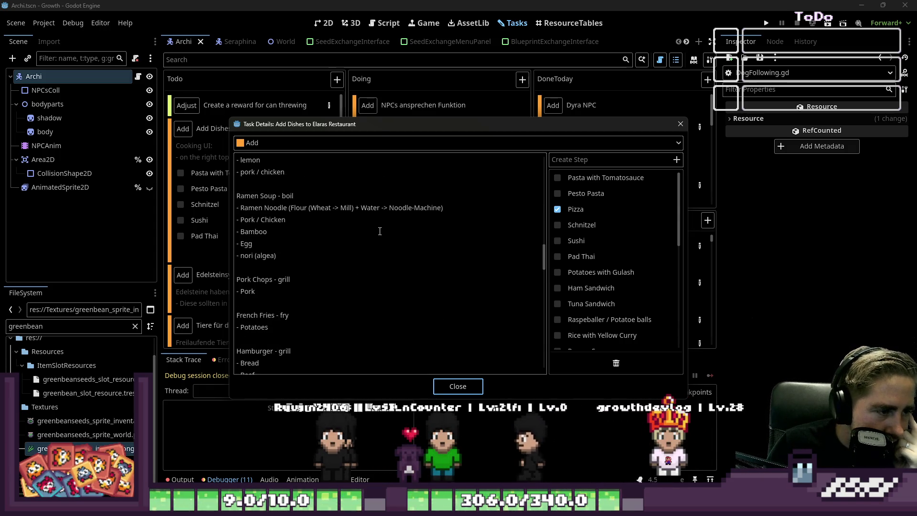
scroll(380, 232, down, 8)
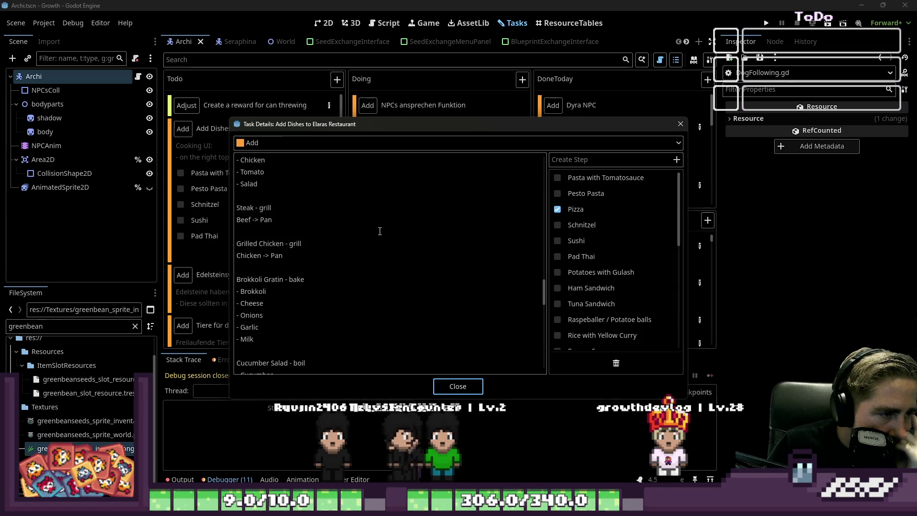
scroll(380, 232, down, 6)
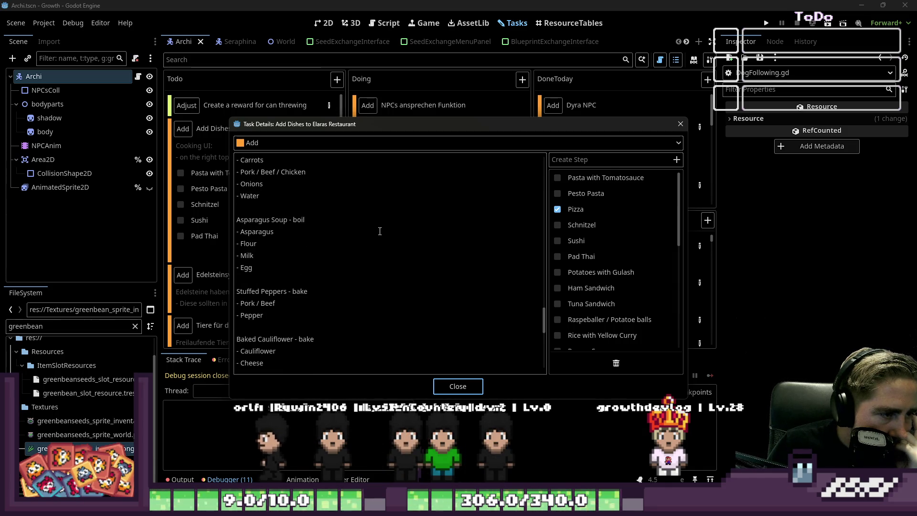
scroll(379, 231, down, 6)
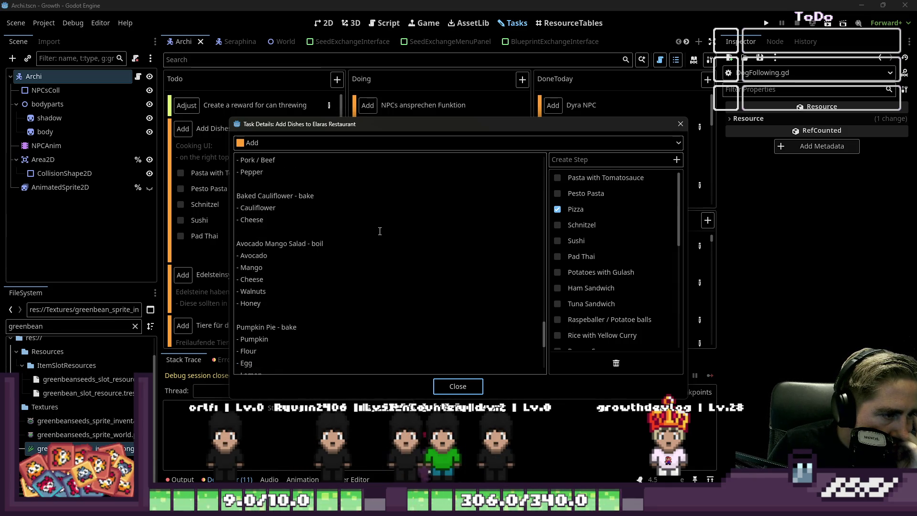
scroll(380, 231, down, 3)
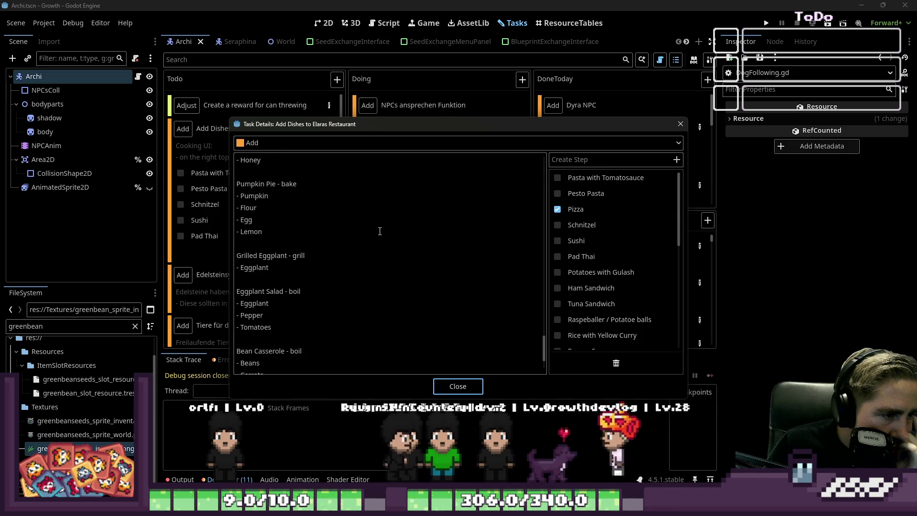
Highlight the Eggplant Salad recipe lines, then close the task details
drag(316, 329, 236, 292)
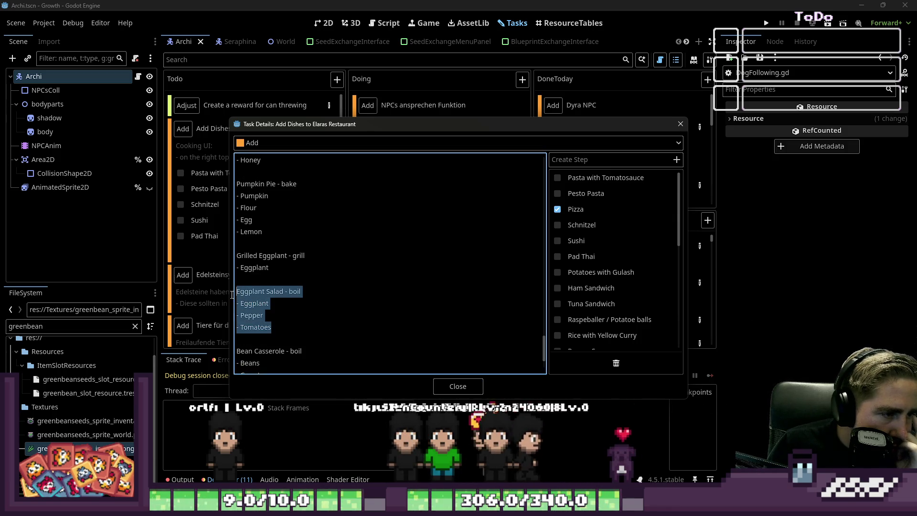
click(264, 317)
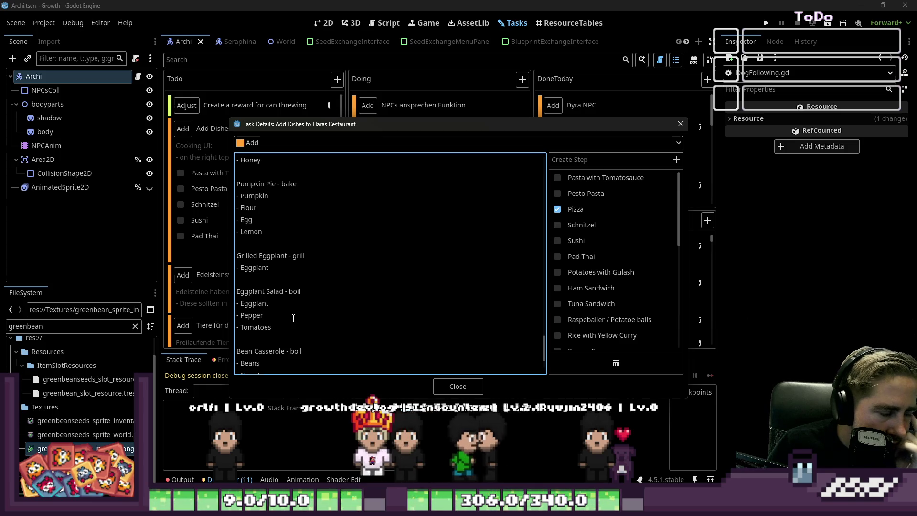
click(681, 124)
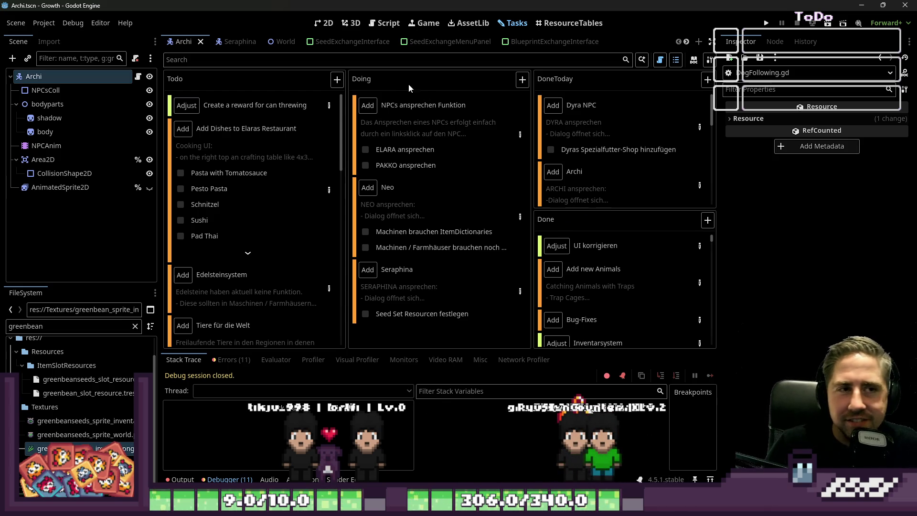
Show DogFollowing.gd in the script editor and place the caret on lines 24 and 21
click(384, 23)
scroll(430, 191, down, 3)
click(423, 200)
click(428, 211)
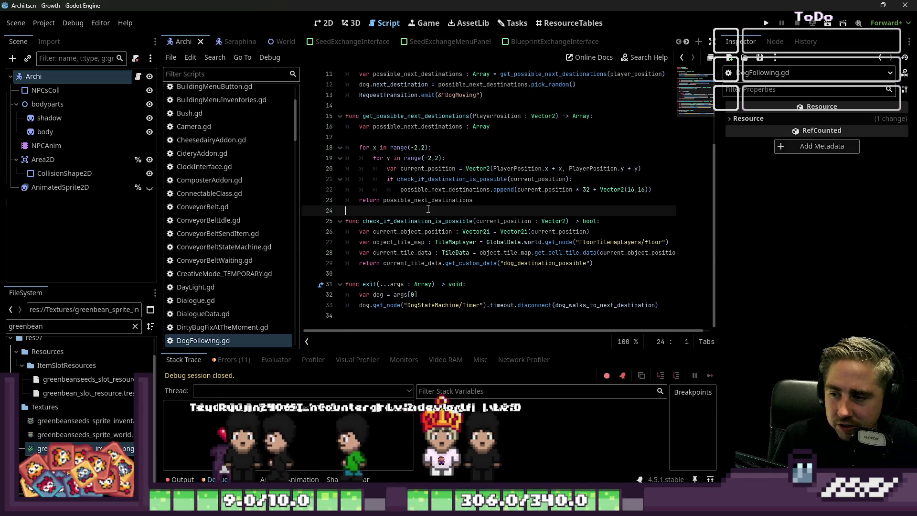
click(417, 181)
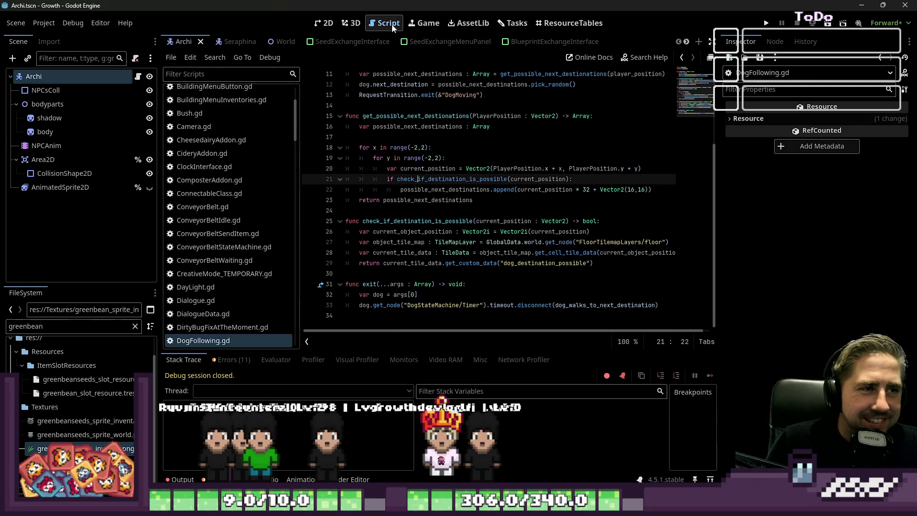
Bring food_spritesheet.aseprite forward and zoom around to locate the Gurken Salat bowl sprite
mouse_move(424, 506)
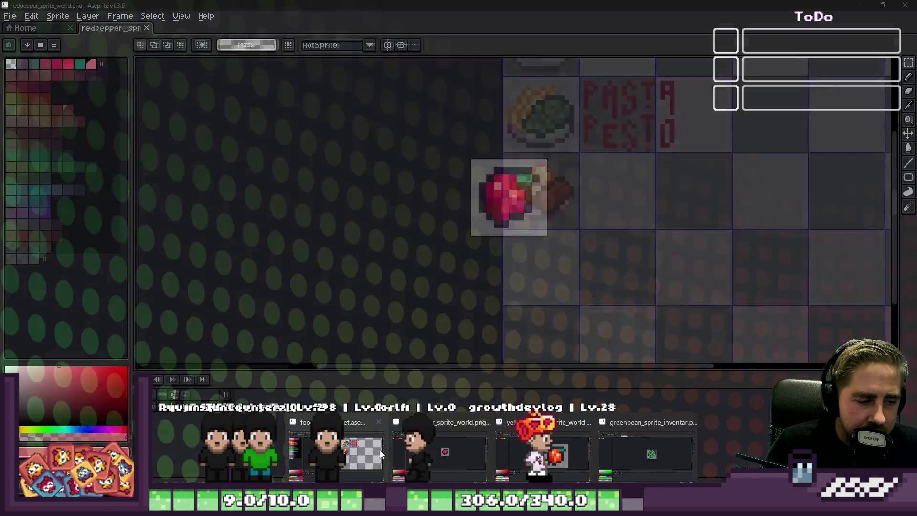
click(381, 453)
scroll(645, 253, up, 2)
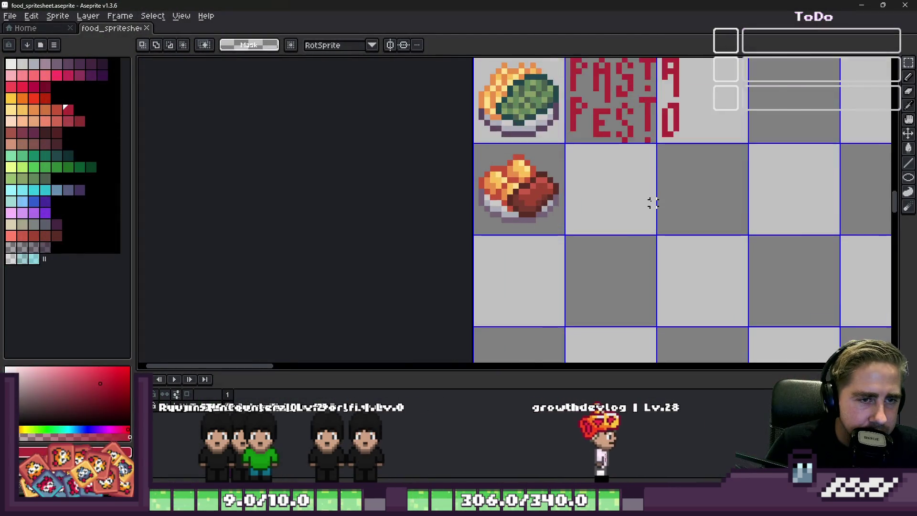
scroll(592, 299, down, 6)
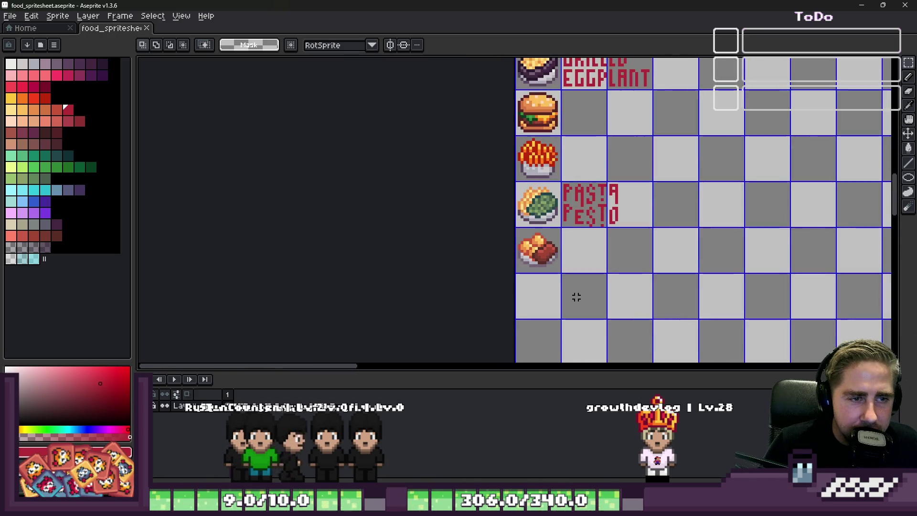
scroll(534, 99, up, 3)
scroll(424, 264, down, 4)
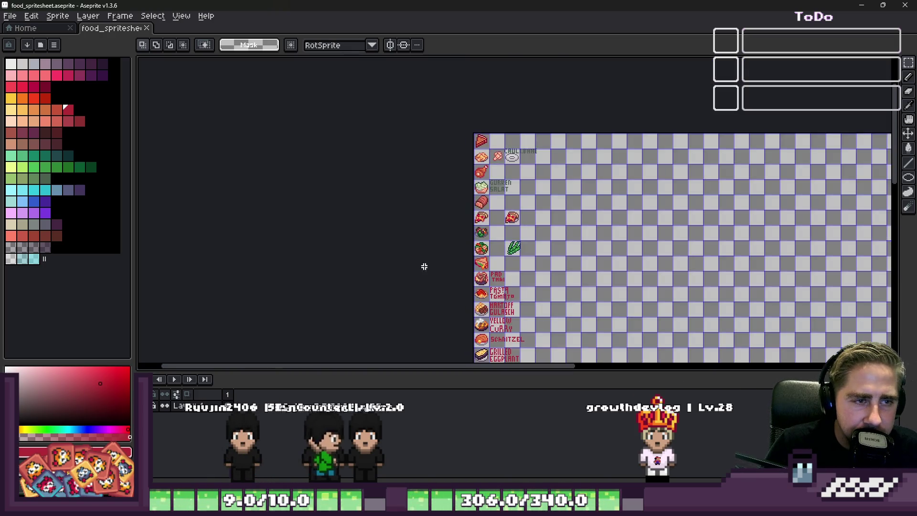
scroll(459, 206, up, 4)
scroll(500, 90, up, 2)
scroll(500, 89, up, 2)
scroll(520, 158, down, 6)
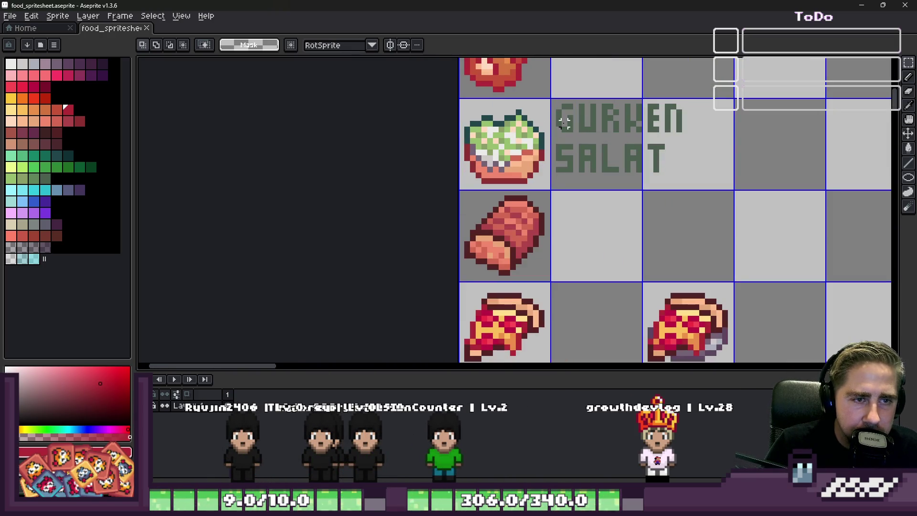
scroll(520, 157, up, 6)
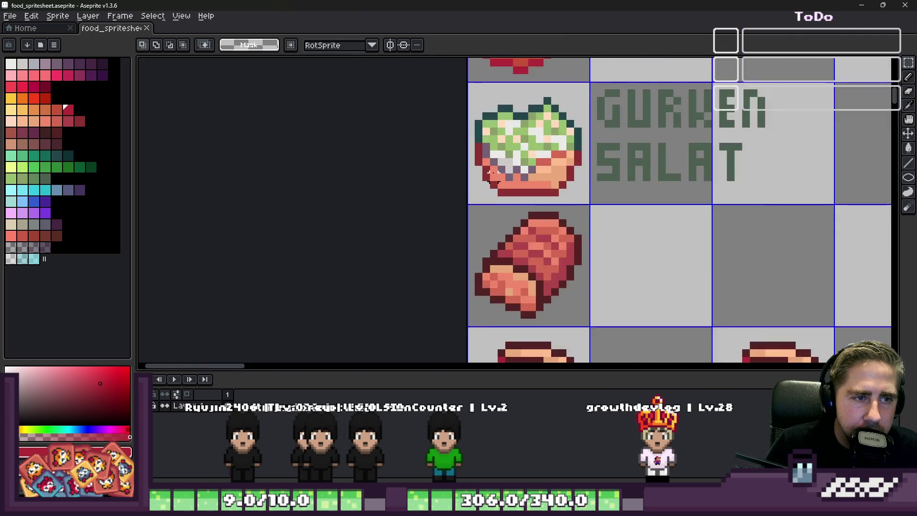
scroll(682, 215, down, 7)
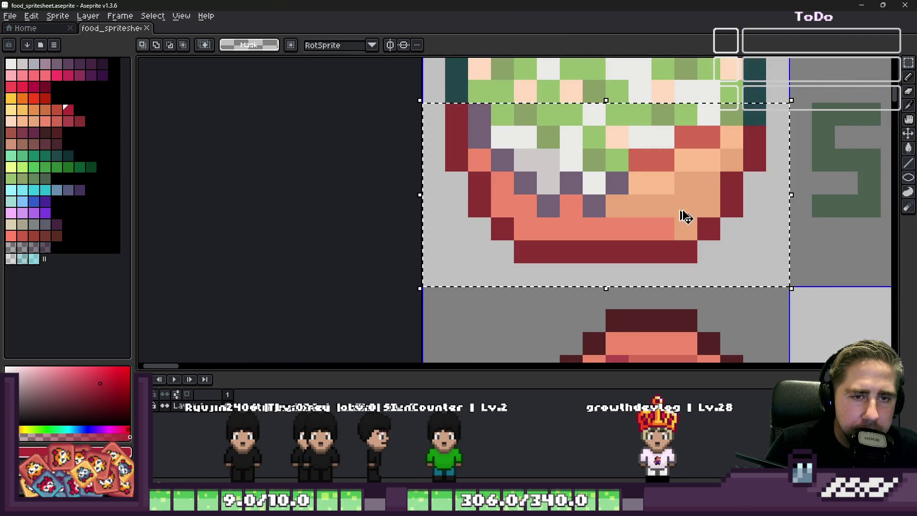
scroll(580, 148, down, 2)
scroll(566, 237, up, 8)
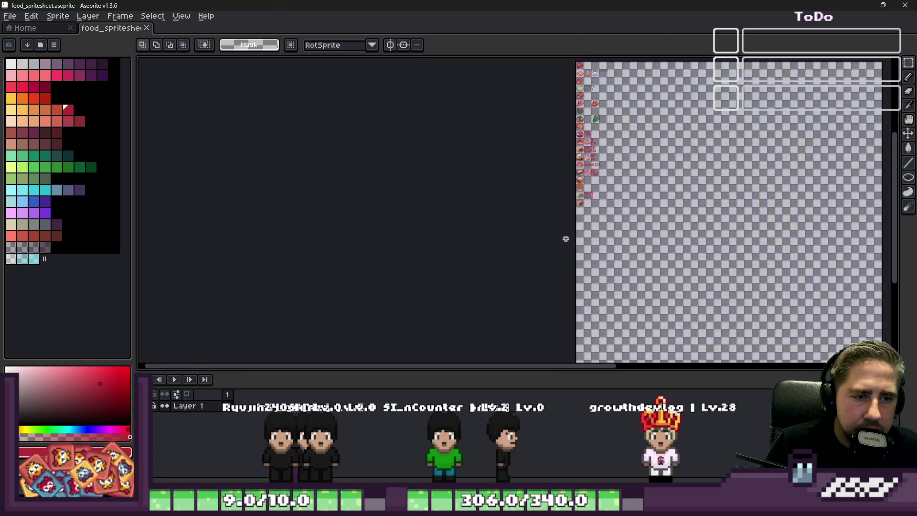
Nudge the copied salad bowl down one pixel and commit it in place
scroll(518, 198, down, 4)
click(518, 199)
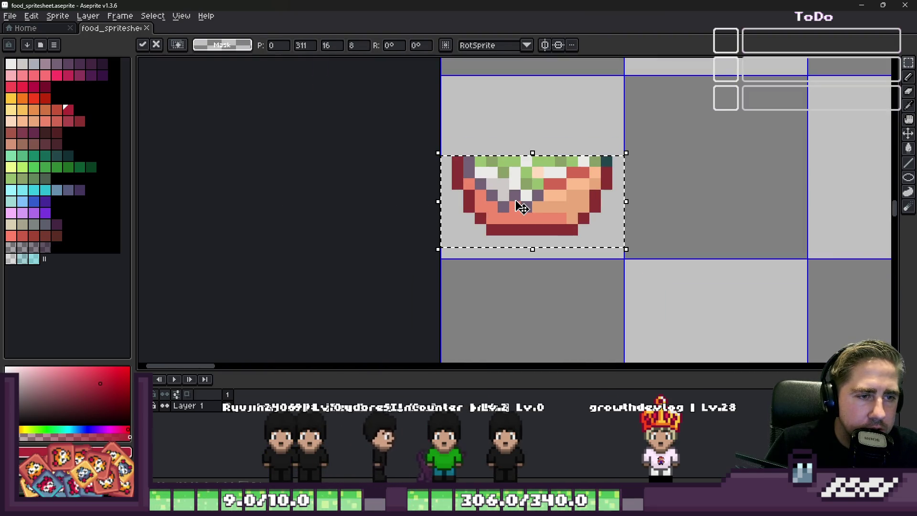
drag(516, 201, 518, 217)
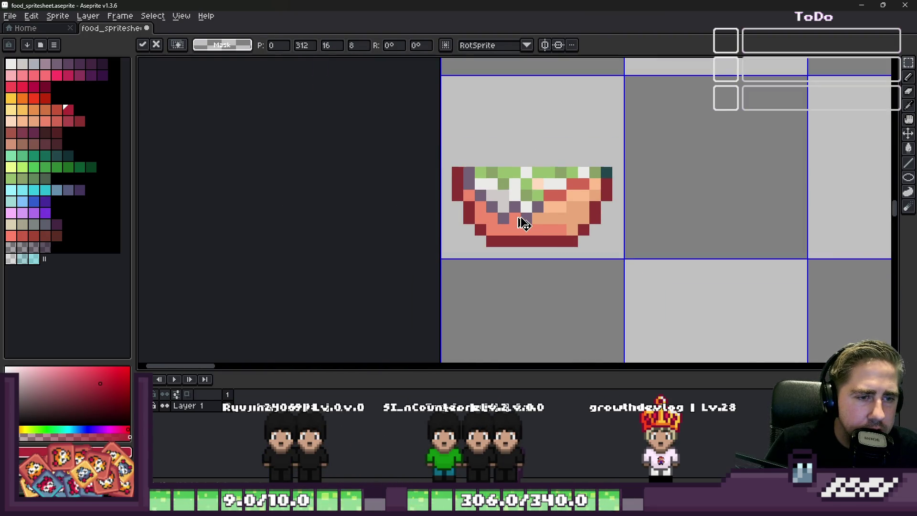
scroll(524, 223, up, 2)
key(i)
Paint the bowl's top-left and diagonal filling pixels in salmon sampled from the bowl
click(485, 247)
key(b)
mouse_move(429, 155)
mouse_down()
mouse_move(520, 200)
mouse_move(544, 224)
mouse_up()
click(635, 270)
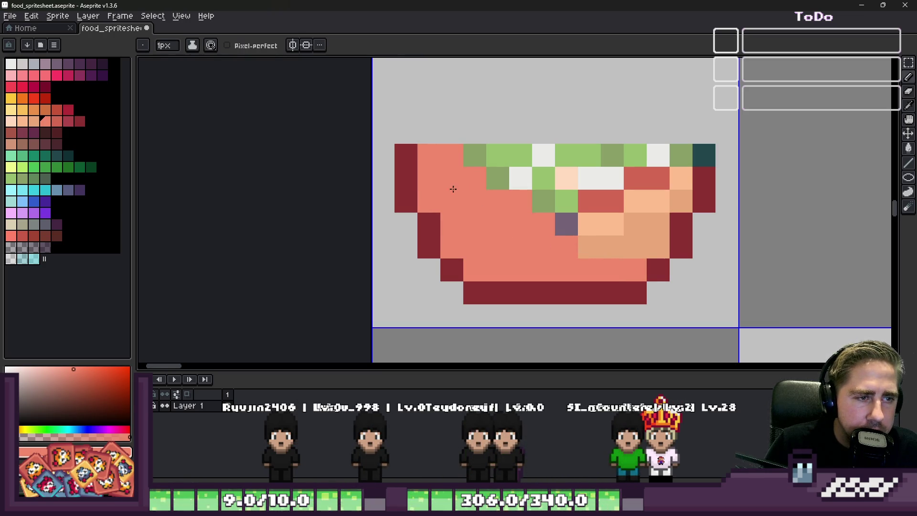
Cover the remaining green and white filling with two sampled peach tones
key(i)
click(600, 221)
key(b)
drag(477, 155, 539, 214)
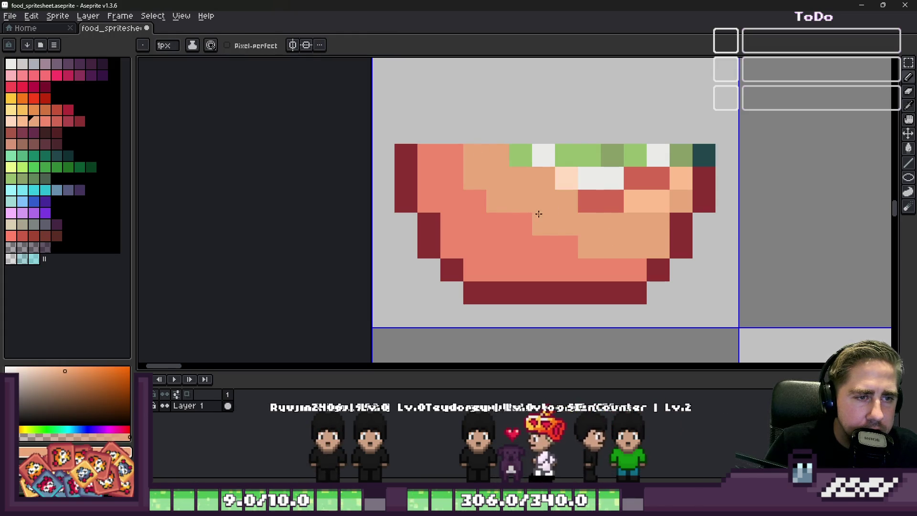
mouse_move(602, 201)
mouse_down()
mouse_move(566, 177)
mouse_move(659, 177)
mouse_move(651, 153)
mouse_up()
key(i)
click(667, 186)
key(b)
alt+click(564, 191)
mouse_move(594, 176)
mouse_down()
mouse_move(648, 190)
mouse_move(626, 180)
mouse_up()
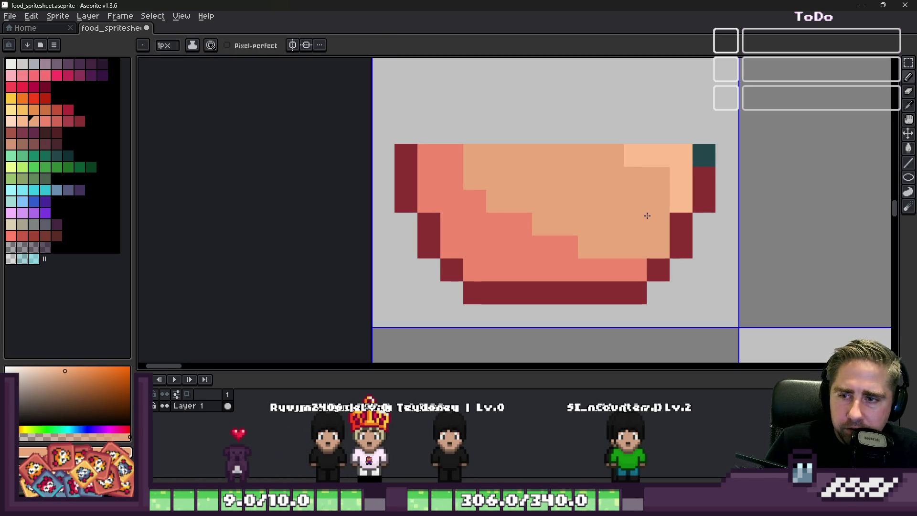
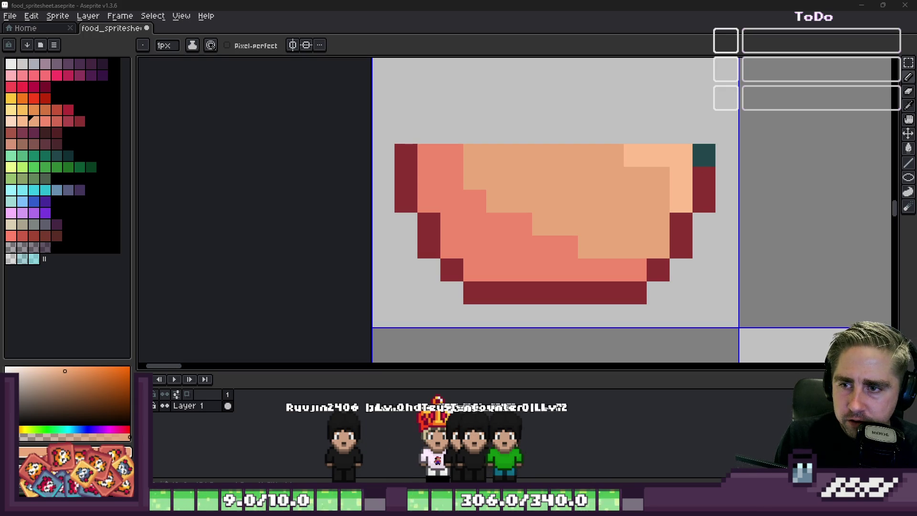
Undo the stray peach corner pixel and recolour the teal rim pixel dark red
click(401, 152)
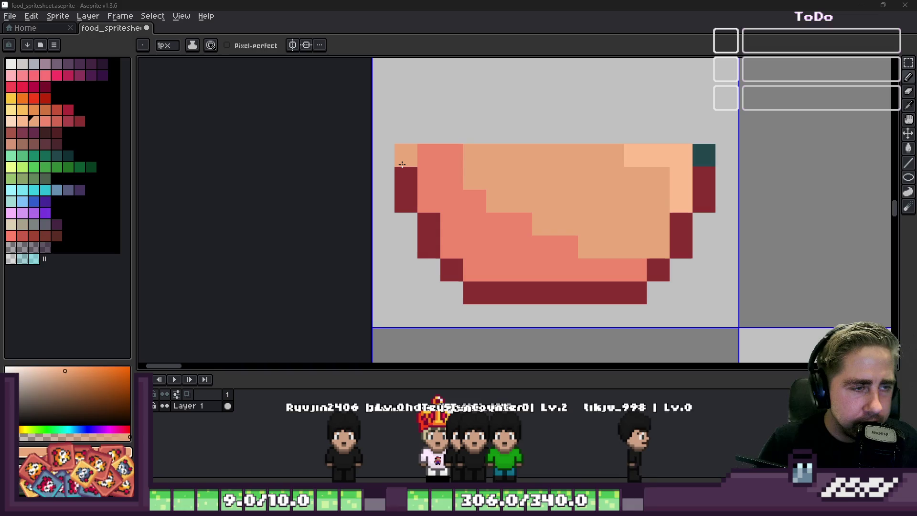
key(ctrl+z)
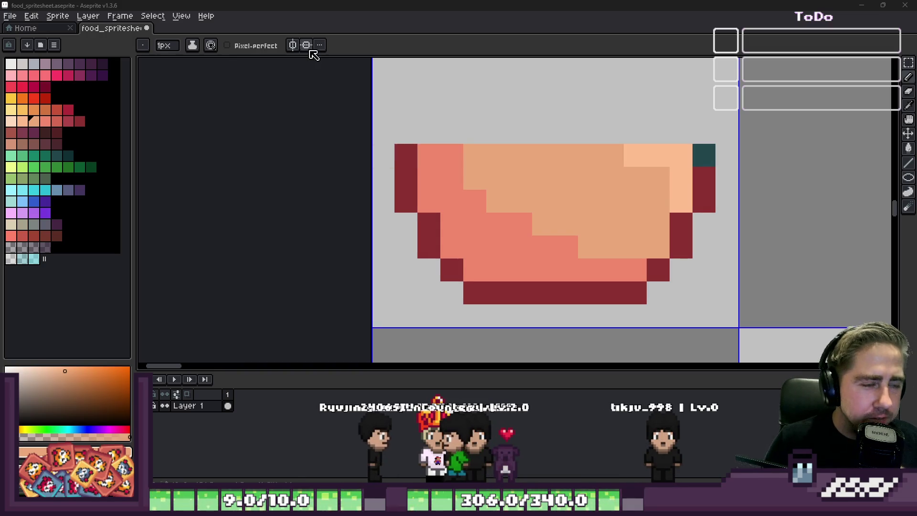
click(683, 200)
alt+click(706, 181)
click(704, 155)
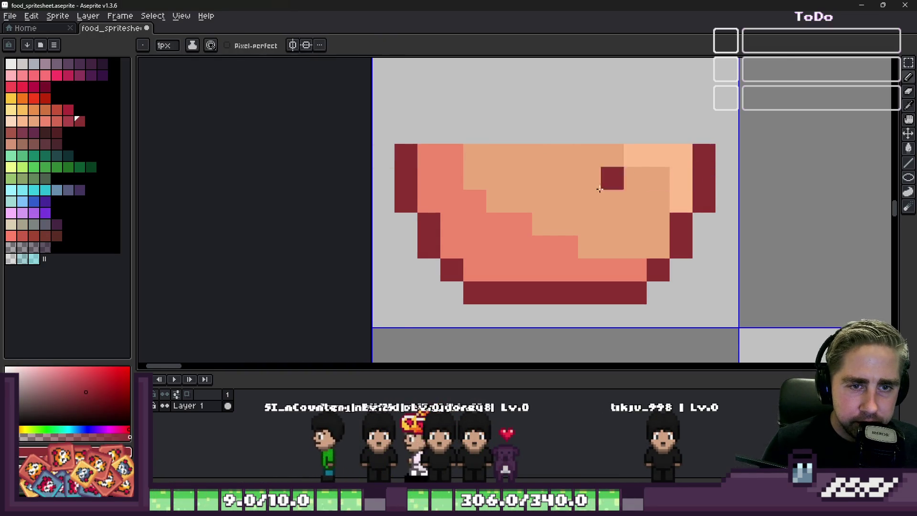
scroll(611, 182, down, 3)
scroll(537, 206, up, 3)
Extend the light peach highlight along the bowl's top inner row
key(ctrl+z)
scroll(537, 206, up, 2)
alt+click(645, 186)
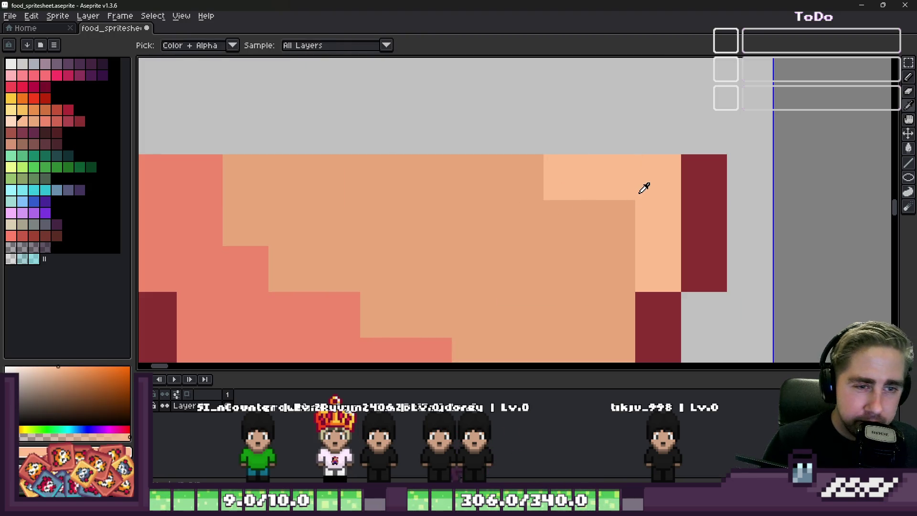
drag(581, 191, 334, 171)
scroll(590, 203, down, 4)
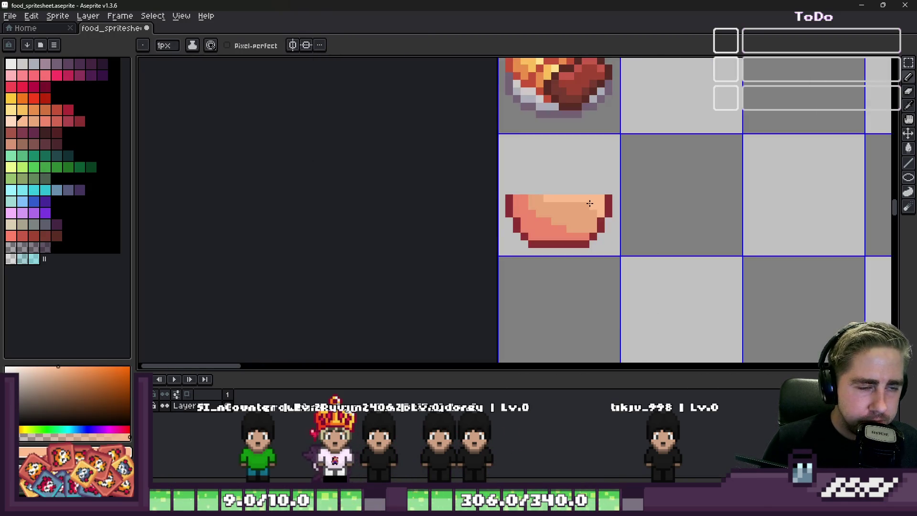
scroll(532, 208, up, 3)
Extend the tan shading on the bowl's upper-left inside
alt+click(561, 217)
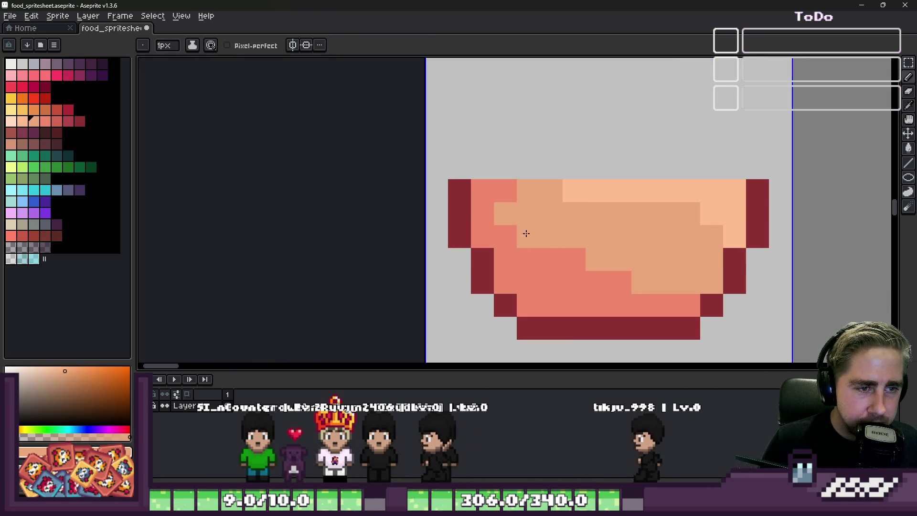
click(506, 189)
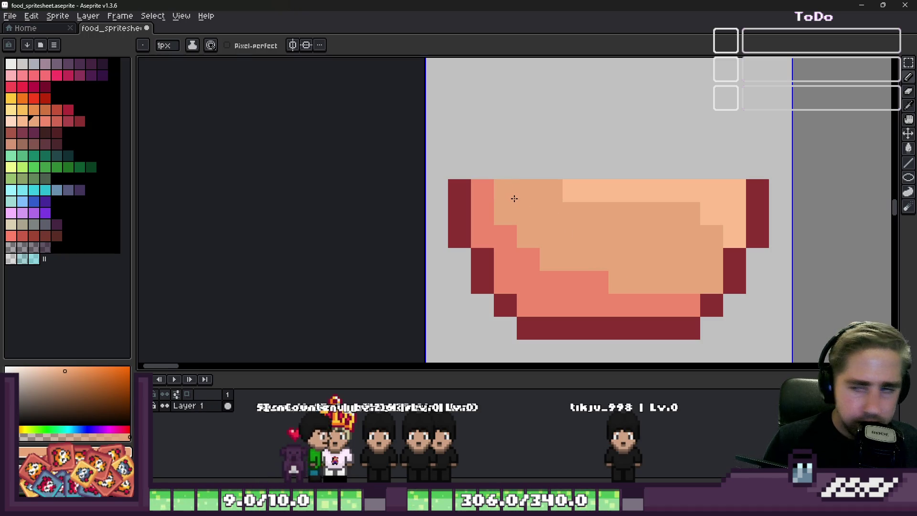
click(482, 191)
scroll(483, 194, down, 2)
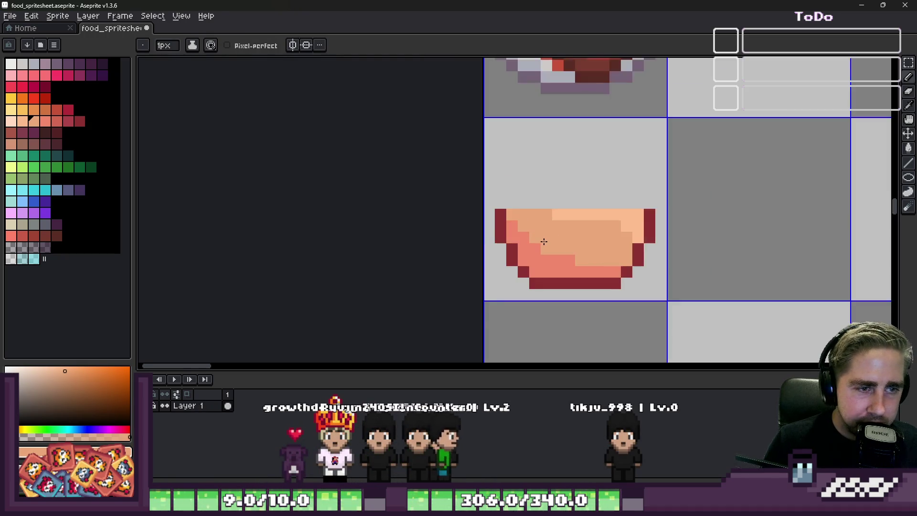
scroll(528, 252, up, 3)
Repaint five tan interior pixels salmon, then reselect the tan colour
alt+click(543, 263)
click(641, 294)
click(673, 289)
click(520, 229)
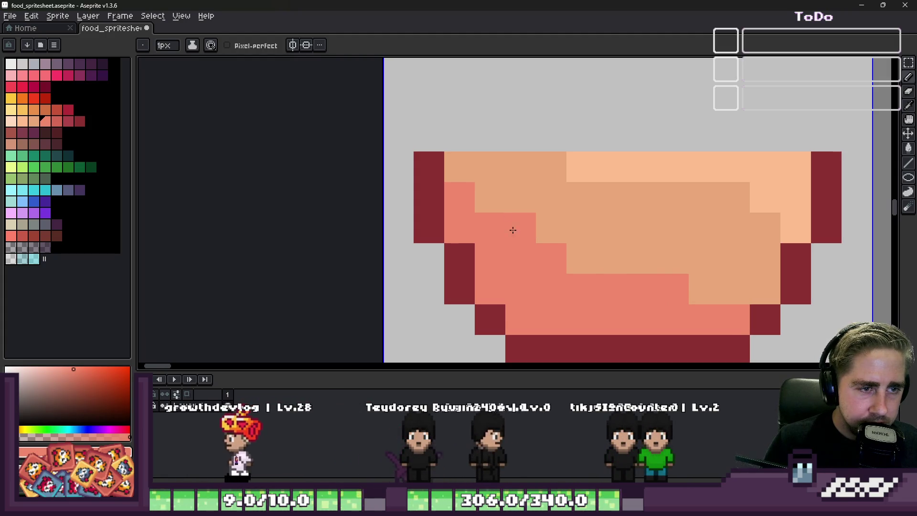
click(584, 258)
click(604, 259)
scroll(605, 260, down, 4)
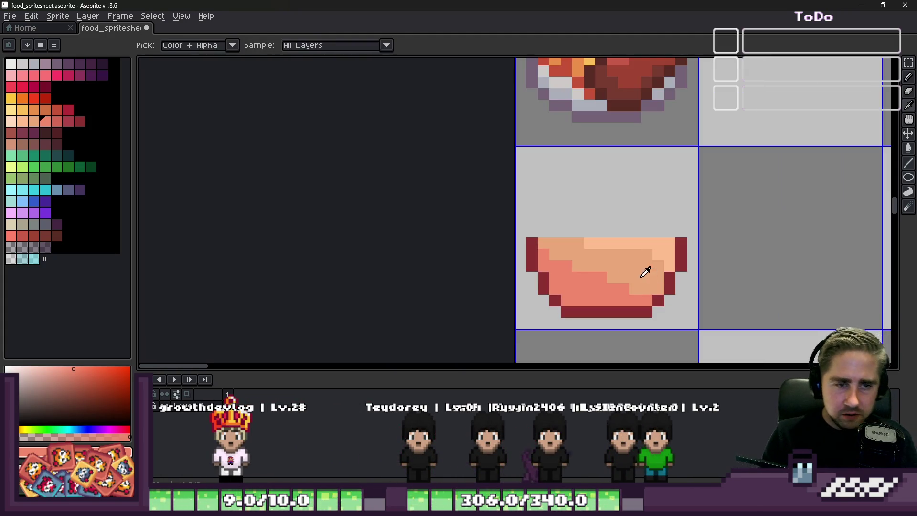
alt+click(607, 278)
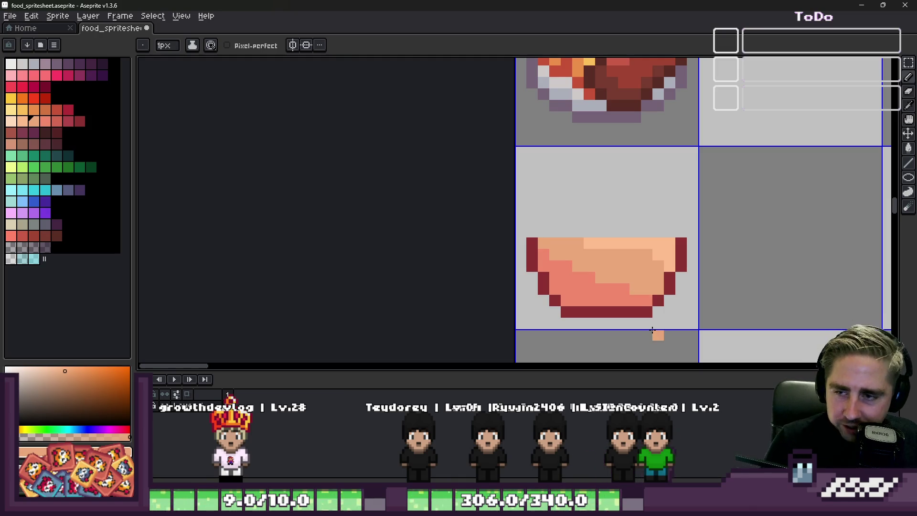
scroll(491, 162, down, 1)
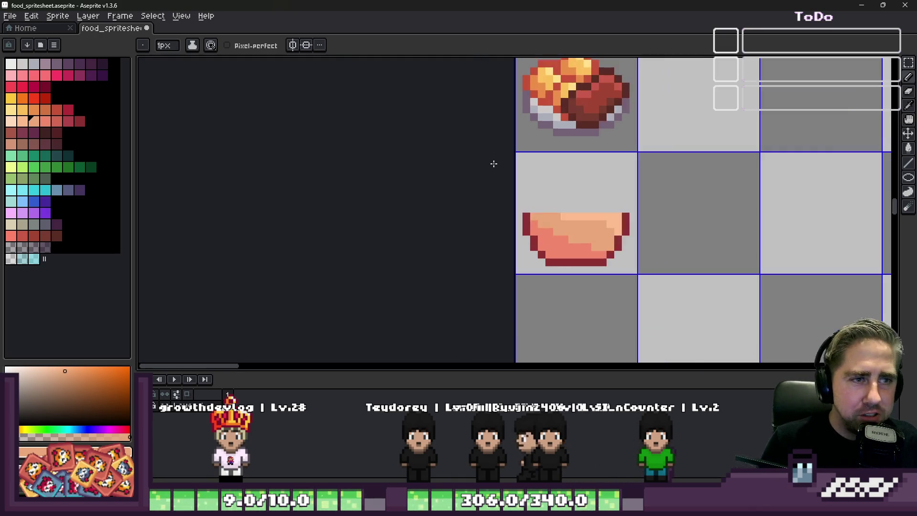
scroll(491, 162, up, 4)
scroll(577, 231, down, 6)
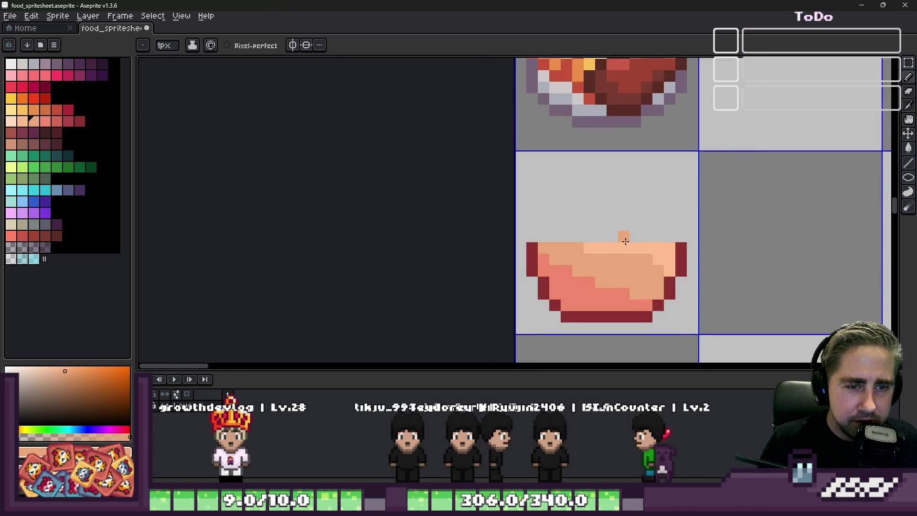
scroll(571, 253, up, 4)
scroll(550, 201, down, 8)
scroll(528, 143, up, 2)
scroll(529, 144, up, 1)
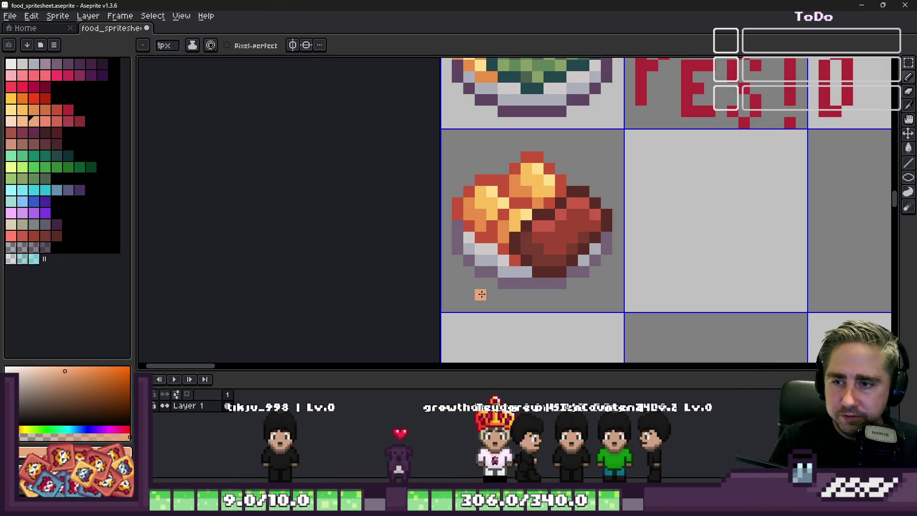
Eyedrop the dark red shades from the meat chunks in the filled bowl
scroll(578, 251, up, 3)
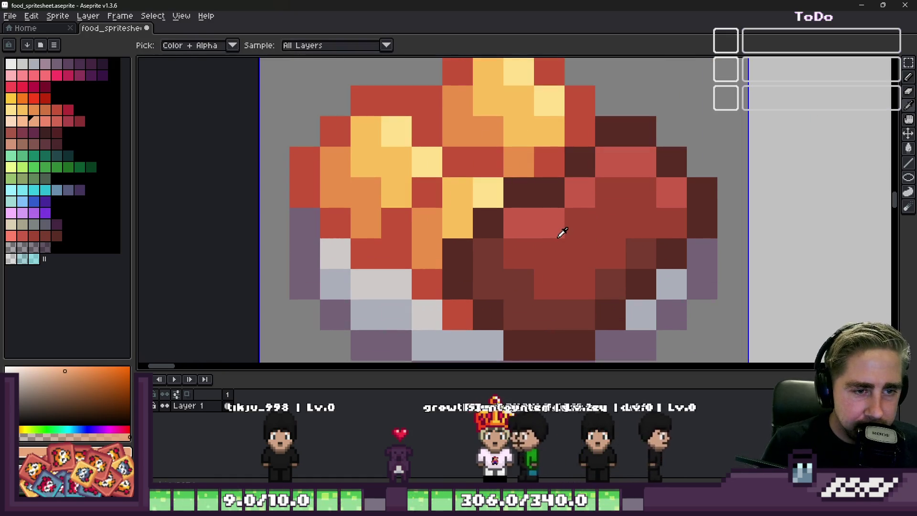
alt+click(563, 231)
scroll(601, 230, down, 3)
scroll(575, 204, up, 3)
alt+click(575, 204)
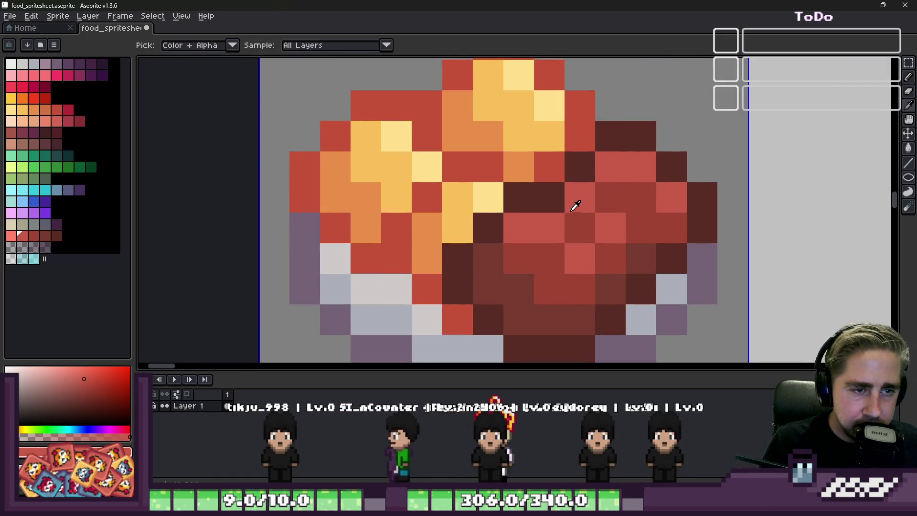
click(597, 221)
Switch through the Move, Pencil and Rectangular Marquee tools
key(v)
scroll(621, 210, down, 3)
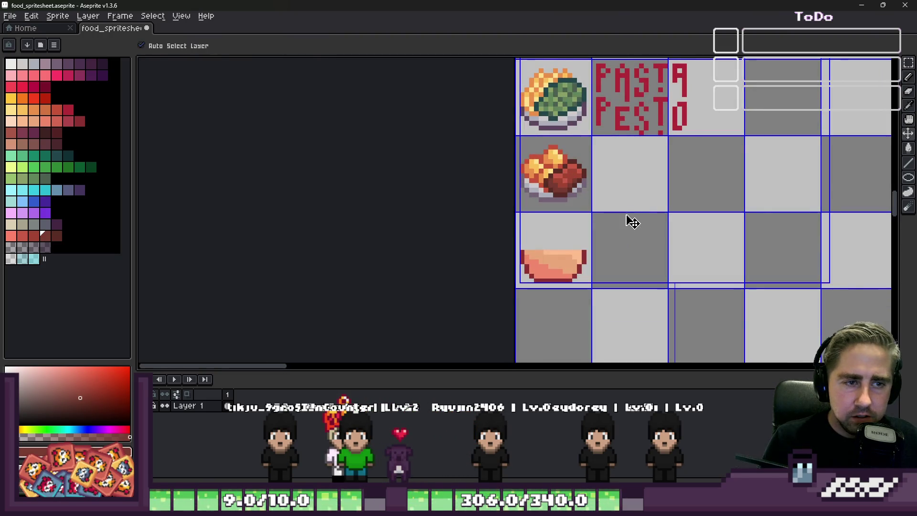
key(b)
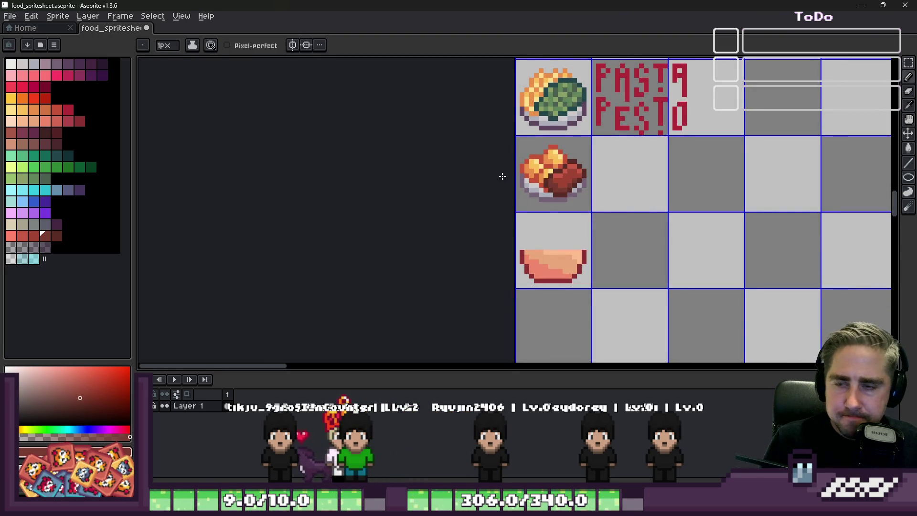
scroll(539, 261, up, 1)
scroll(540, 260, down, 1)
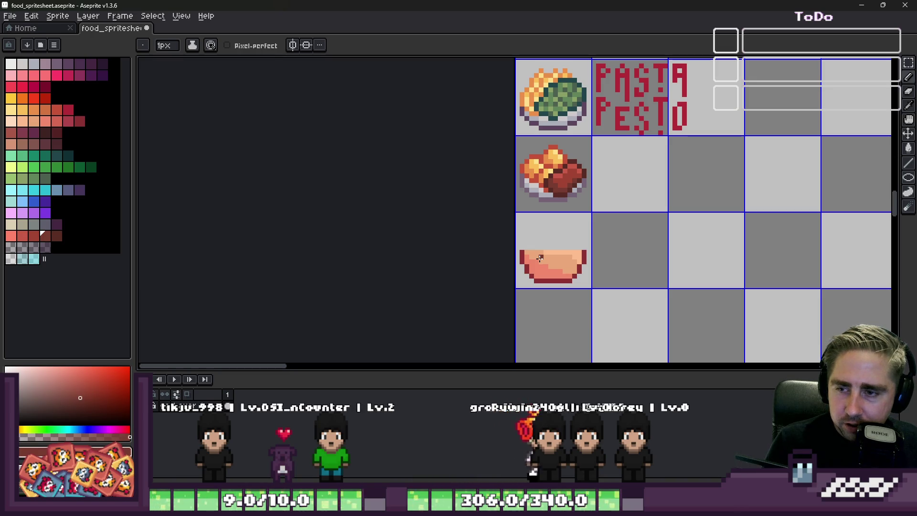
key(m)
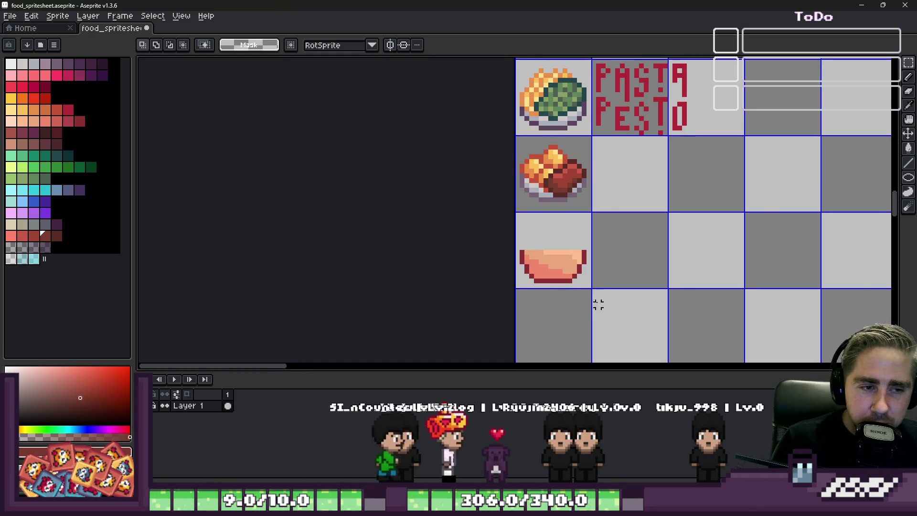
Marquee-select a 7×7 part of the Grilled Eggplant sprite
scroll(598, 305, down, 4)
scroll(525, 115, up, 2)
scroll(525, 115, down, 3)
scroll(523, 163, up, 3)
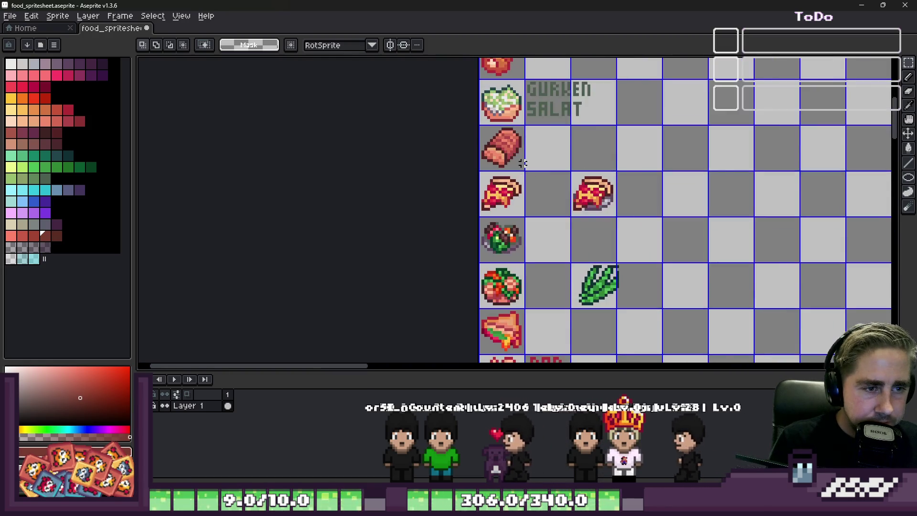
scroll(524, 163, down, 2)
scroll(477, 313, up, 4)
scroll(508, 236, down, 3)
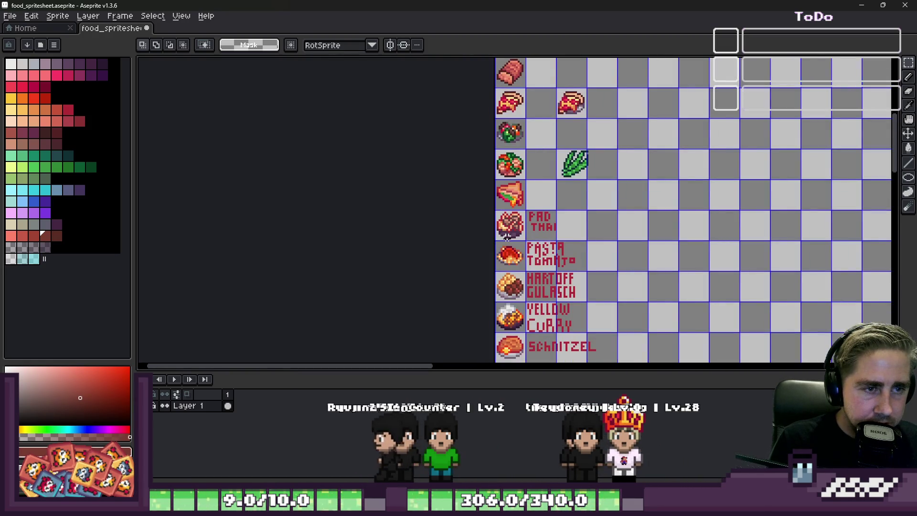
scroll(510, 246, up, 2)
scroll(497, 268, down, 4)
scroll(476, 304, up, 4)
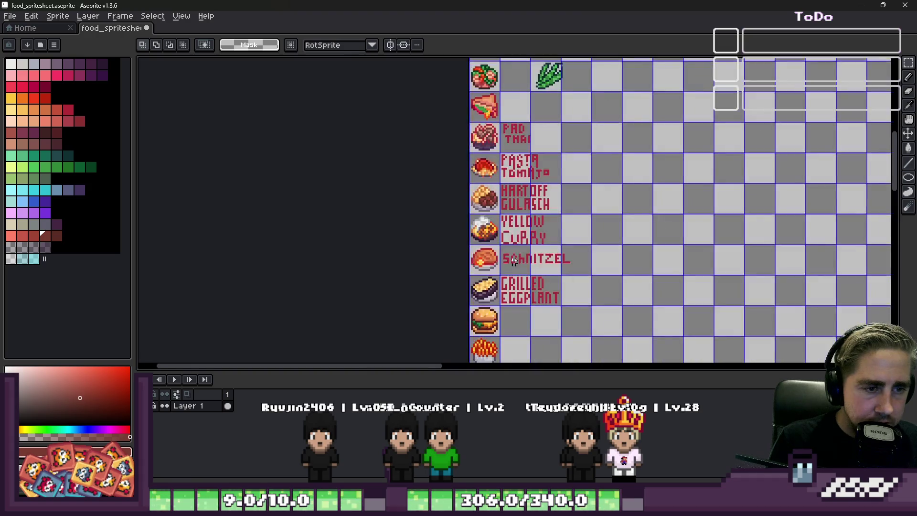
scroll(476, 304, up, 3)
drag(446, 180, 614, 348)
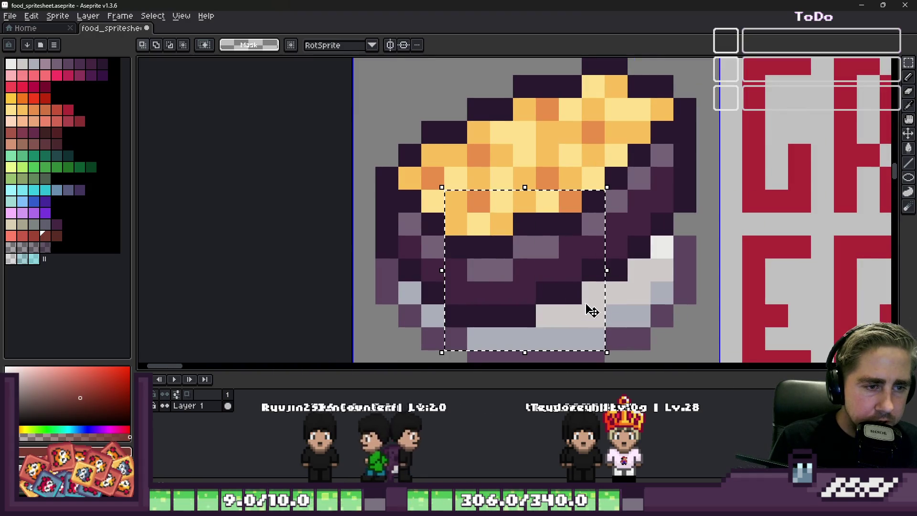
Paste the eggplant piece and place it in the empty cell beside the bowl
scroll(520, 152, down, 2)
scroll(572, 199, down, 4)
scroll(497, 263, up, 4)
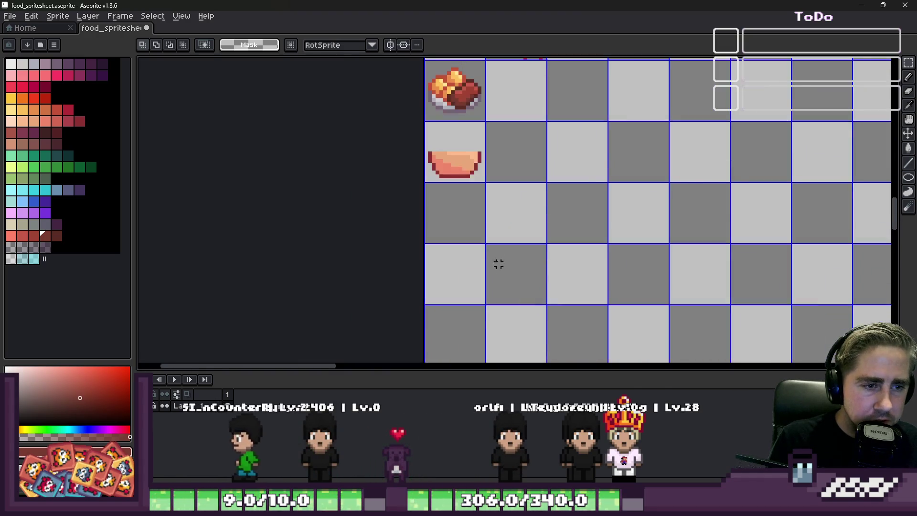
key(ctrl+v)
scroll(483, 141, up, 2)
mouse_move(416, 282)
mouse_down()
mouse_move(563, 195)
mouse_move(594, 132)
mouse_move(649, 240)
mouse_up()
drag(688, 210, 698, 230)
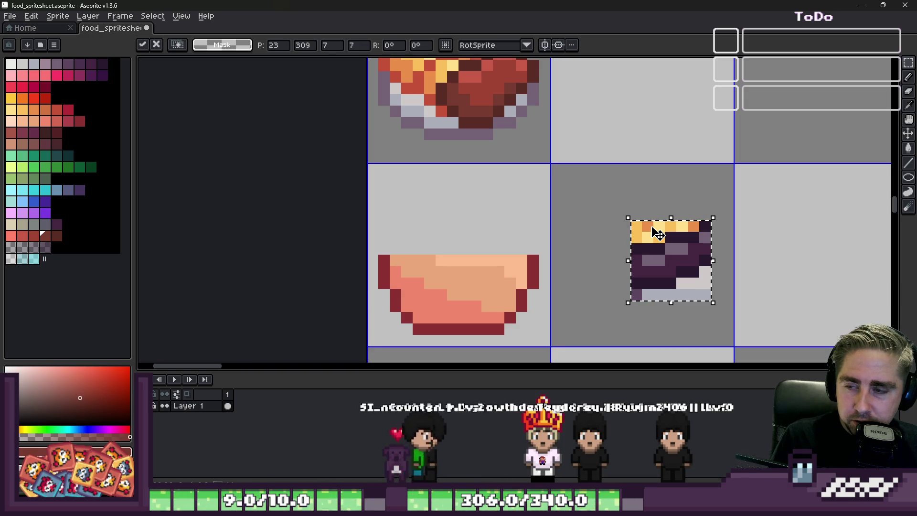
Deselect the pasted piece and take the dark purple from the eggplant copy
scroll(671, 230, down, 1)
key(ctrl+d)
scroll(671, 230, up, 2)
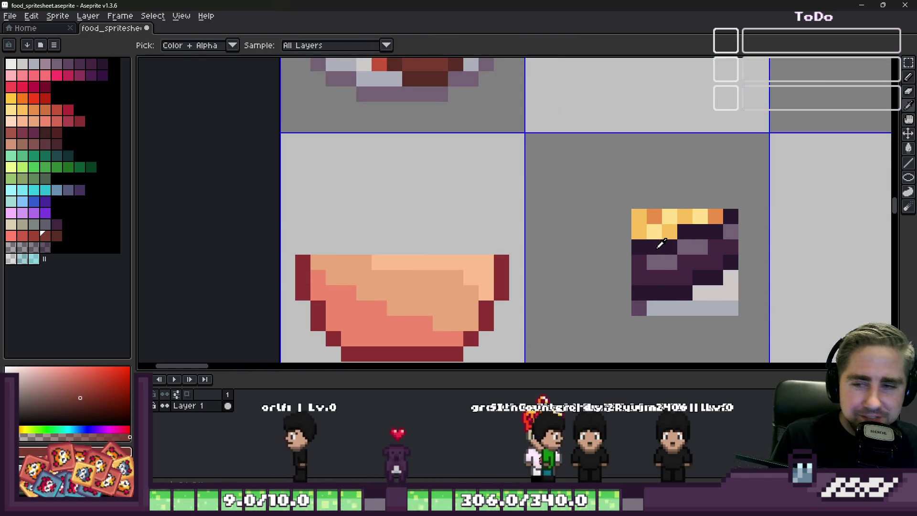
alt+click(663, 244)
scroll(549, 225, down, 2)
scroll(514, 227, up, 3)
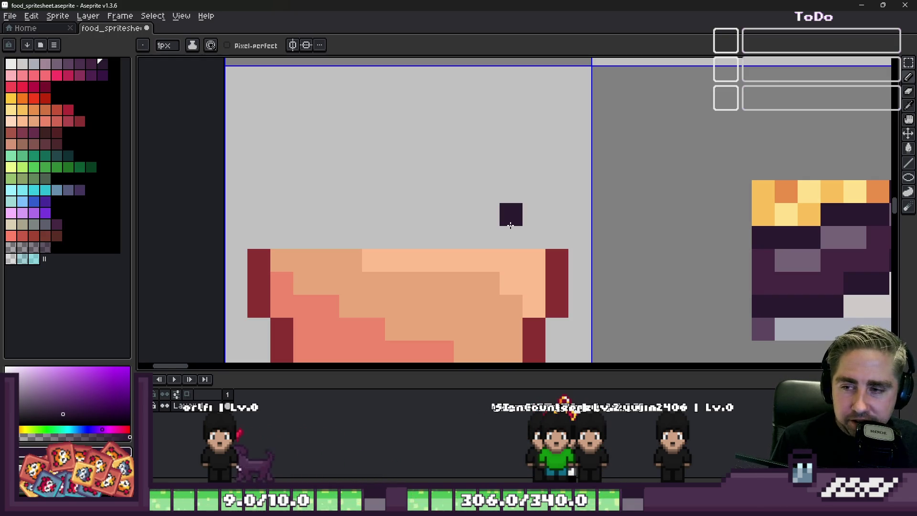
scroll(742, 238, down, 1)
alt+click(742, 238)
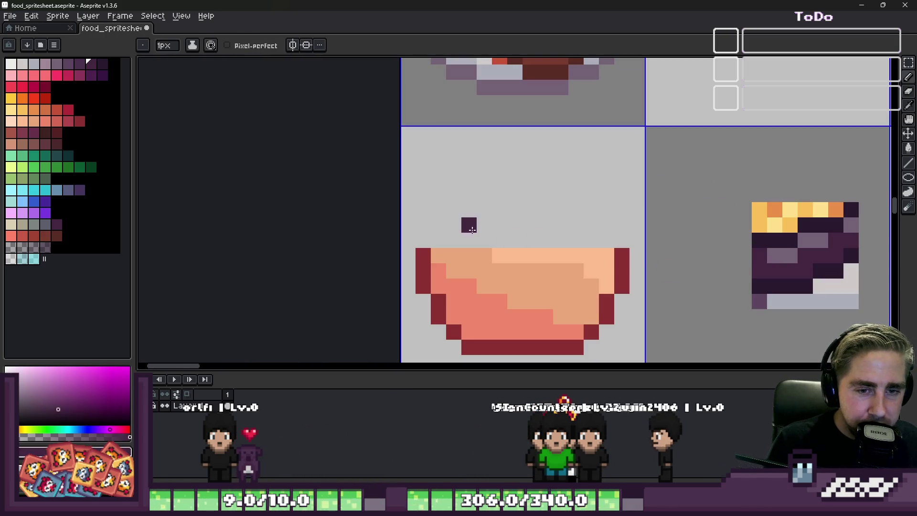
scroll(537, 241, up, 1)
scroll(571, 256, down, 1)
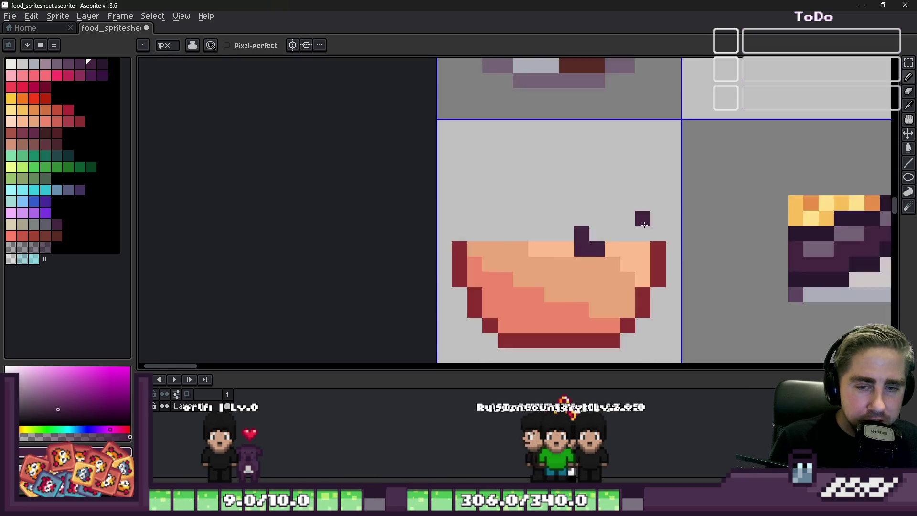
scroll(726, 253, up, 1)
Paint a light purple highlight and dark purple pixels on the food chunk
alt+click(813, 246)
click(486, 221)
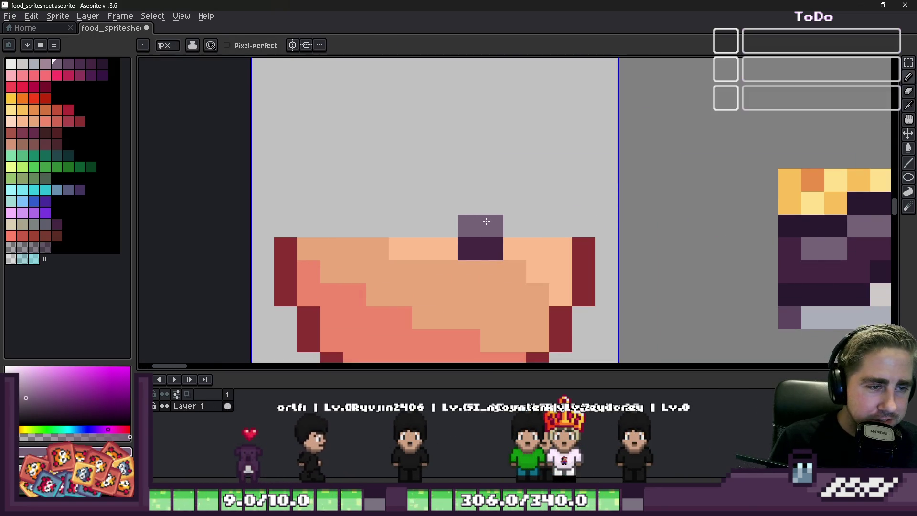
alt+click(481, 242)
click(472, 228)
click(515, 249)
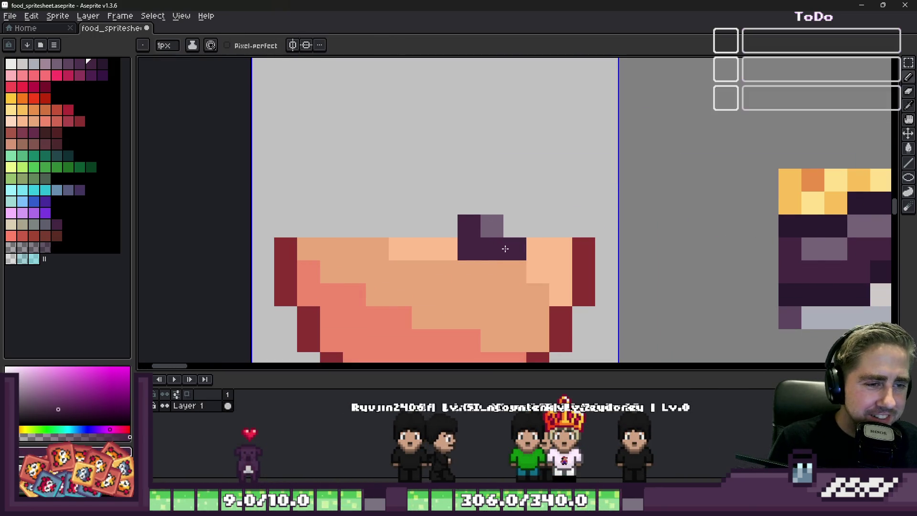
alt+click(858, 204)
click(522, 223)
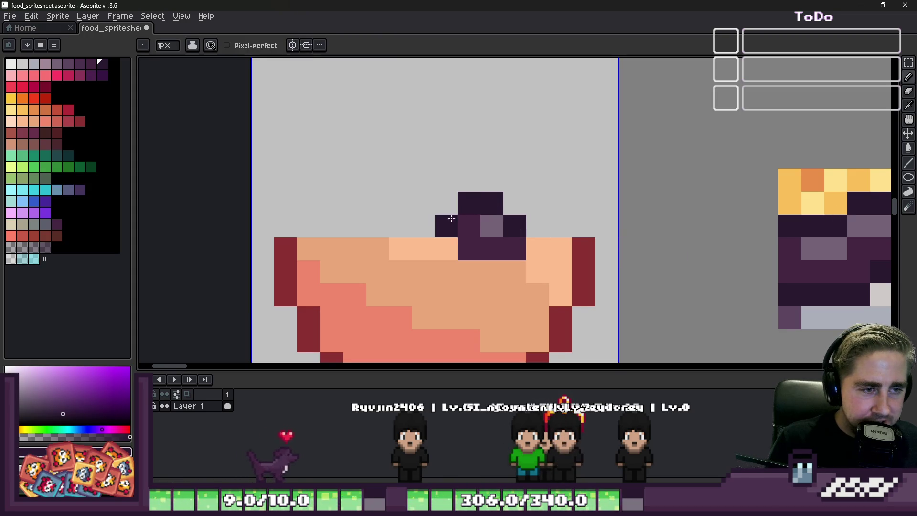
scroll(550, 179, down, 3)
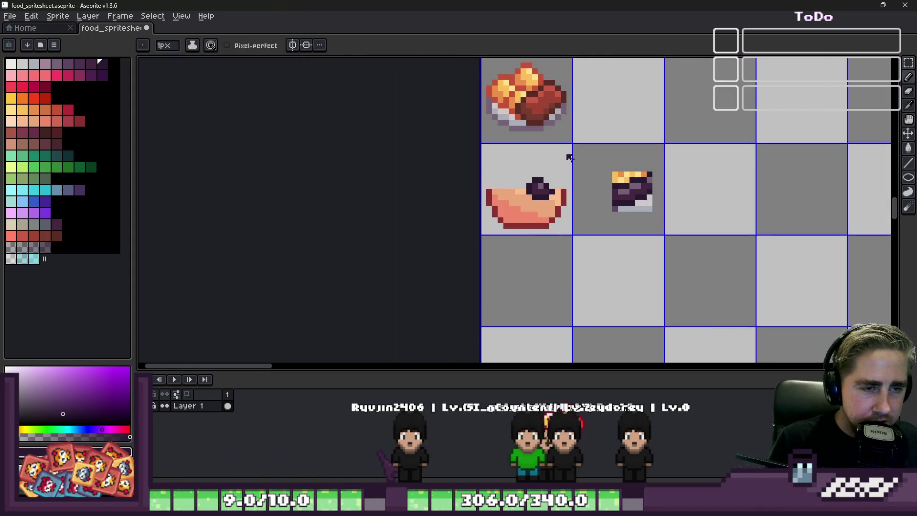
scroll(570, 158, up, 2)
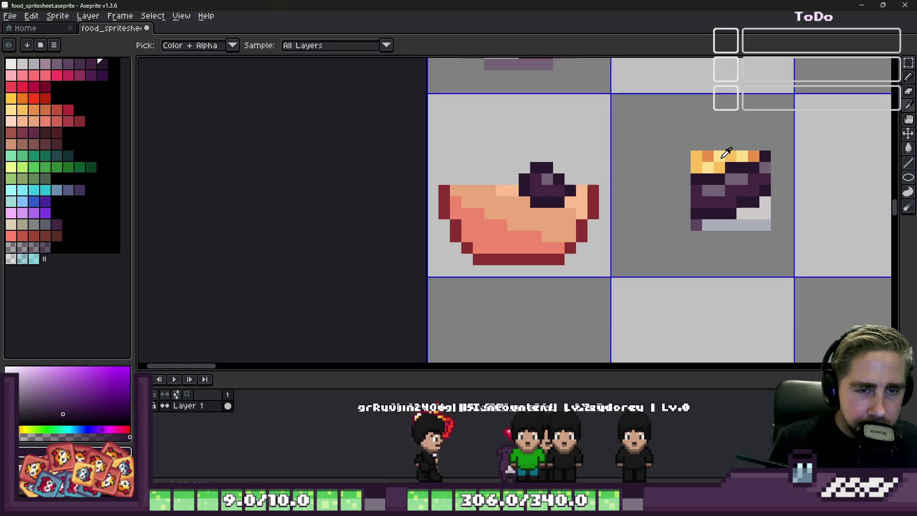
Add three orange highlight pixels on the chunk's upper left
alt+click(725, 153)
scroll(482, 159, up, 1)
scroll(482, 159, up, 1)
click(539, 170)
click(524, 186)
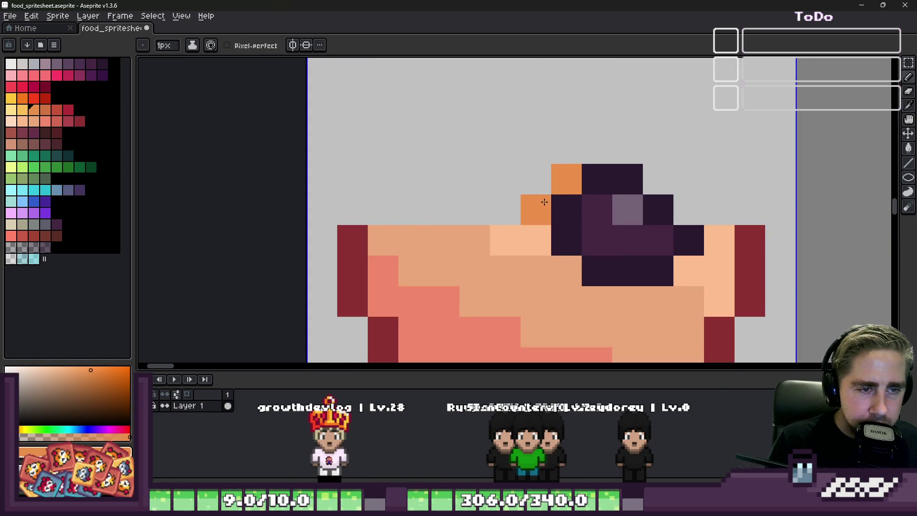
click(524, 201)
scroll(537, 240, down, 1)
Try a yellow pixel, then paint orange over the chunk's upper left and top
alt+click(859, 180)
scroll(555, 193, up, 1)
click(608, 201)
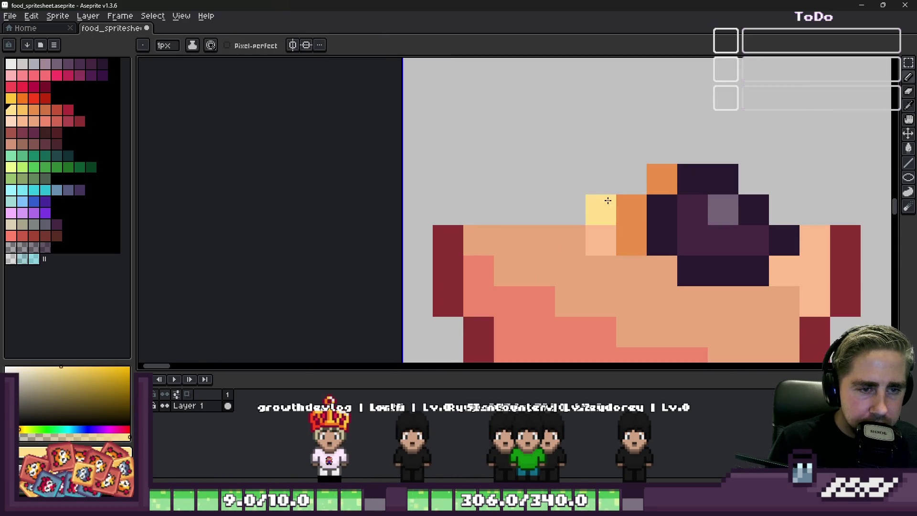
click(693, 179)
alt+click(630, 206)
drag(662, 177, 662, 244)
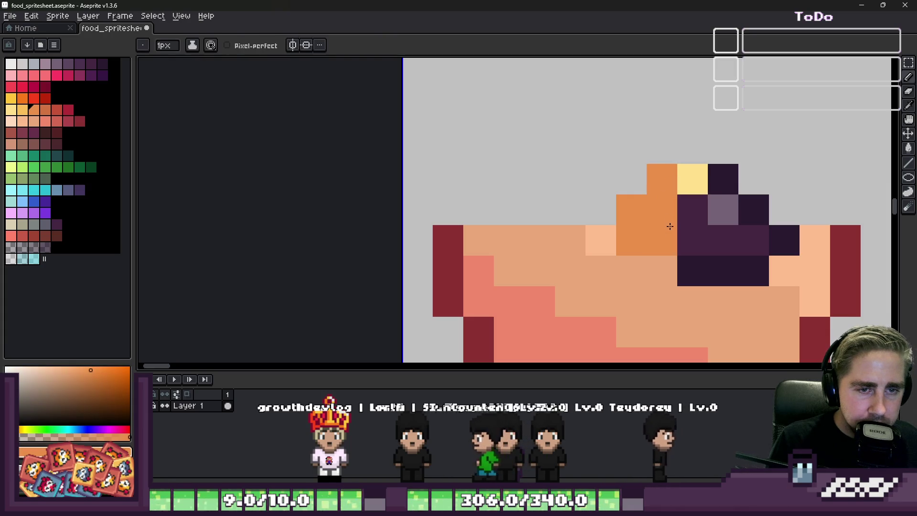
click(693, 179)
Add a dark pixel above the chunk and a yellow highlight down its left side
alt+click(715, 171)
scroll(624, 160, down, 1)
click(639, 157)
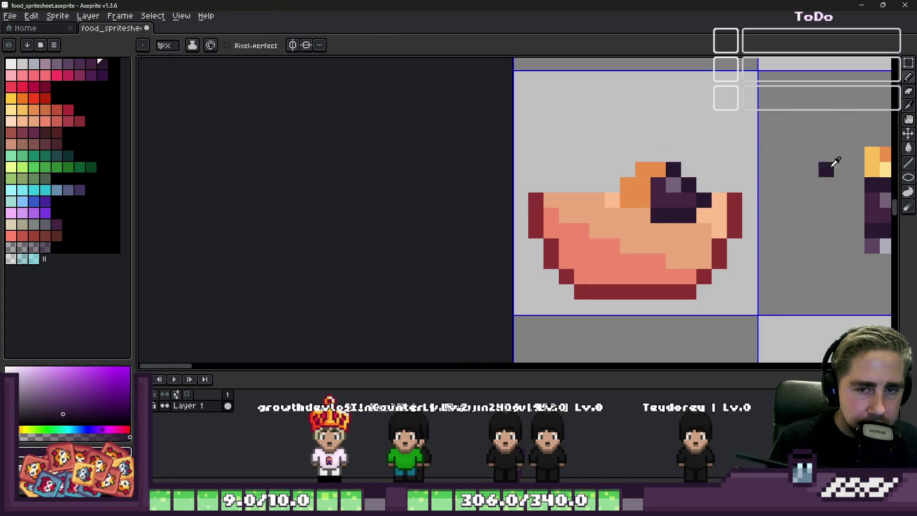
alt+click(872, 164)
drag(643, 169, 644, 192)
click(659, 185)
scroll(617, 225, up, 1)
Paint a dark diagonal edge on the chunk, undoing extras, and add orange top highlights
alt+click(615, 231)
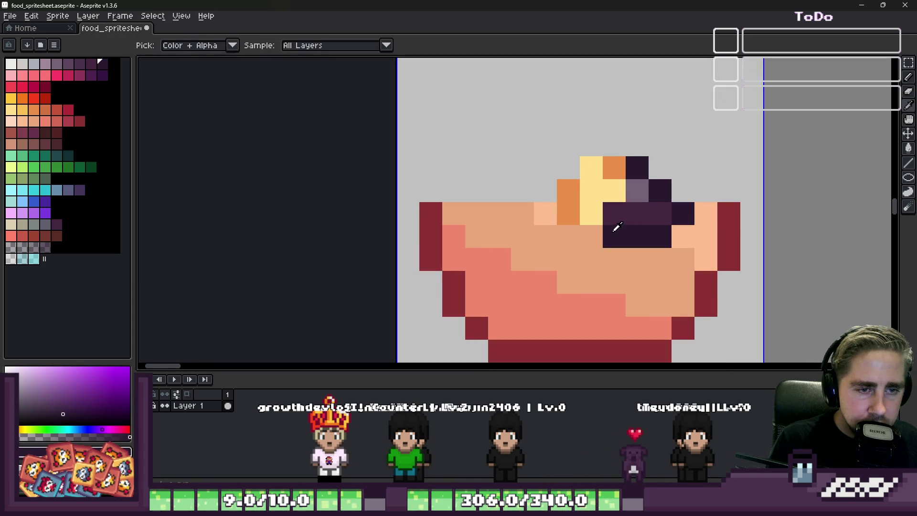
drag(660, 215, 652, 254)
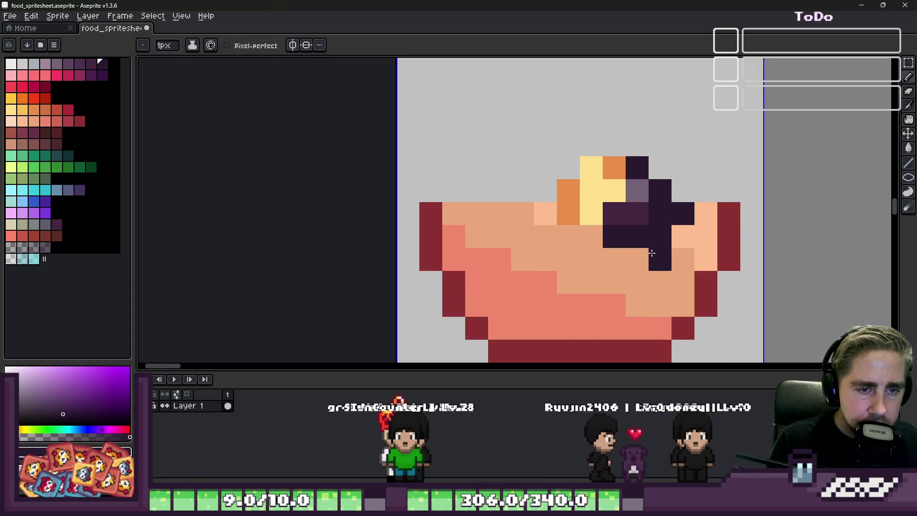
key(ctrl+z)
alt+click(676, 228)
mouse_move(603, 238)
mouse_down()
mouse_move(547, 276)
mouse_move(495, 230)
mouse_move(529, 183)
mouse_up()
alt+click(563, 251)
key(ctrl+z)
alt+click(512, 228)
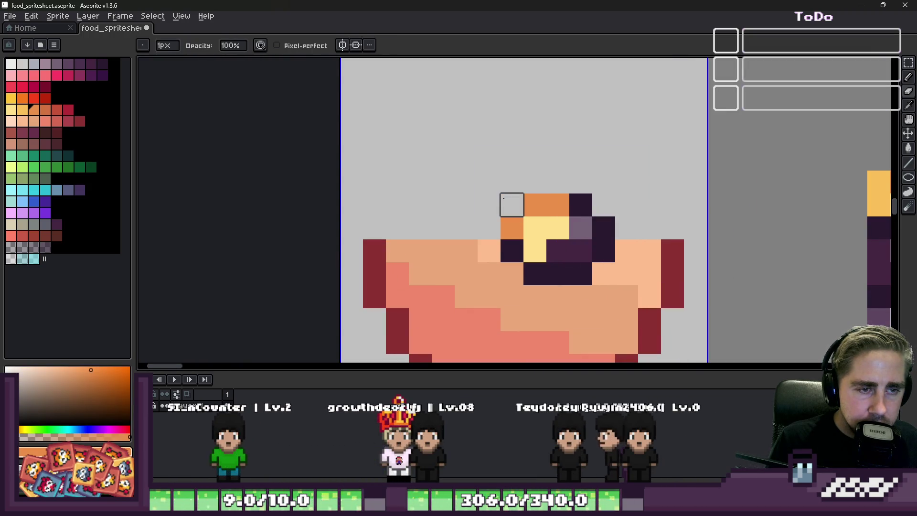
Add a dark pixel to the chunk's outline
scroll(529, 183, down, 5)
scroll(526, 187, up, 1)
scroll(526, 187, up, 3)
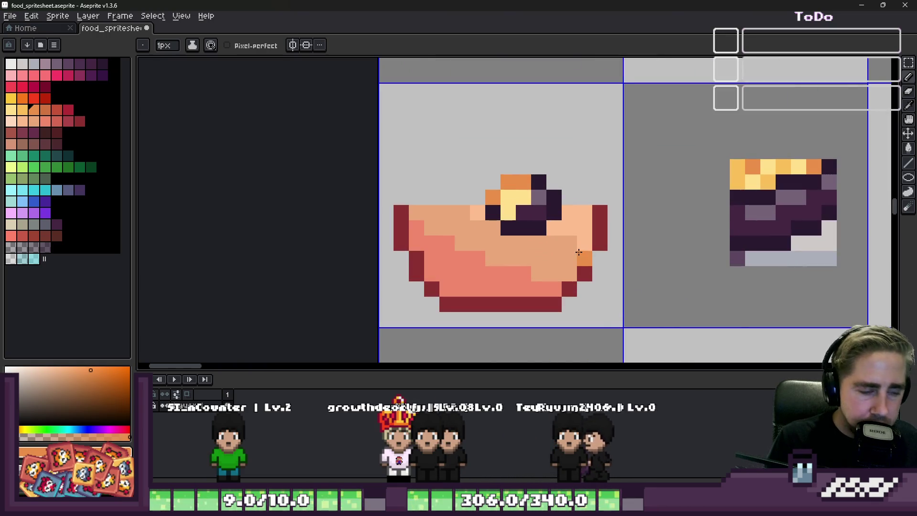
key(m)
scroll(504, 181, up, 1)
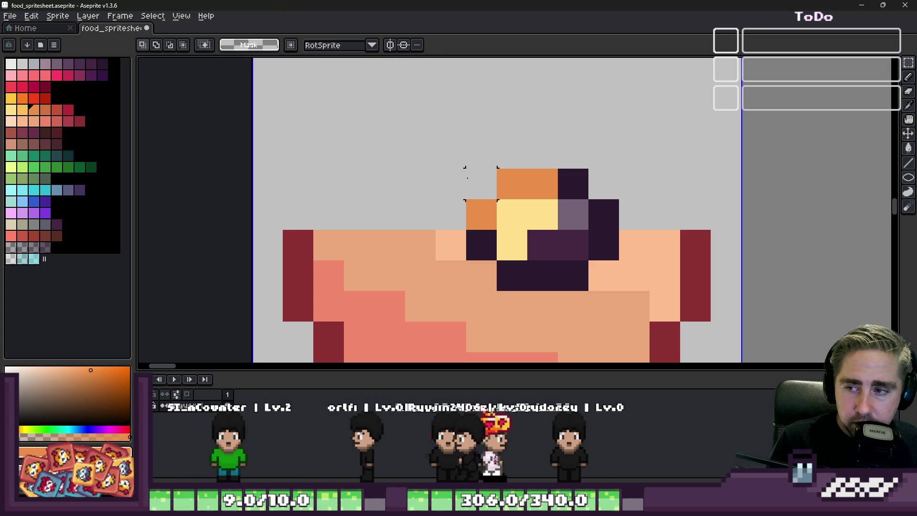
scroll(495, 170, down, 1)
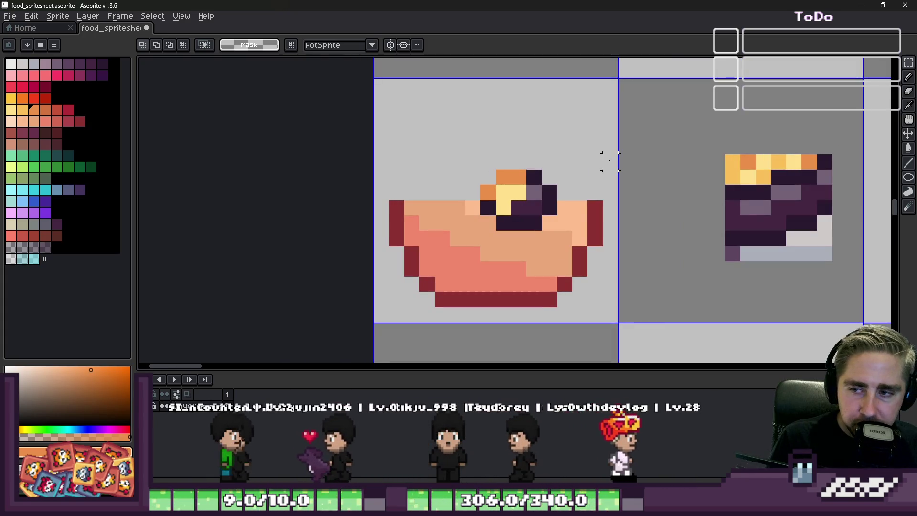
scroll(611, 161, up, 1)
alt+click(434, 266)
With the pencil, outline a new chunk in dark purple left of the existing one, fixing a stray pixel
scroll(723, 198, down, 1)
scroll(524, 192, up, 1)
key(b)
click(524, 191)
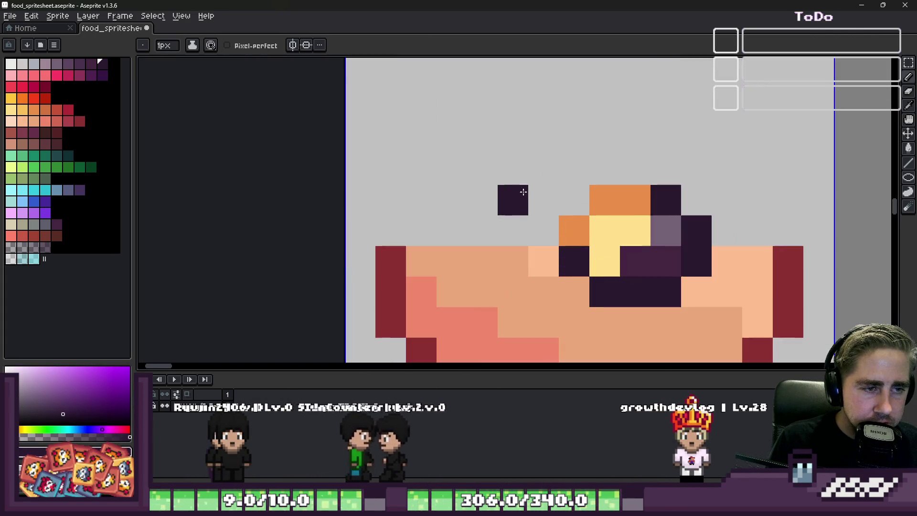
mouse_move(507, 198)
mouse_down()
mouse_move(502, 235)
mouse_move(471, 260)
mouse_move(437, 239)
mouse_up()
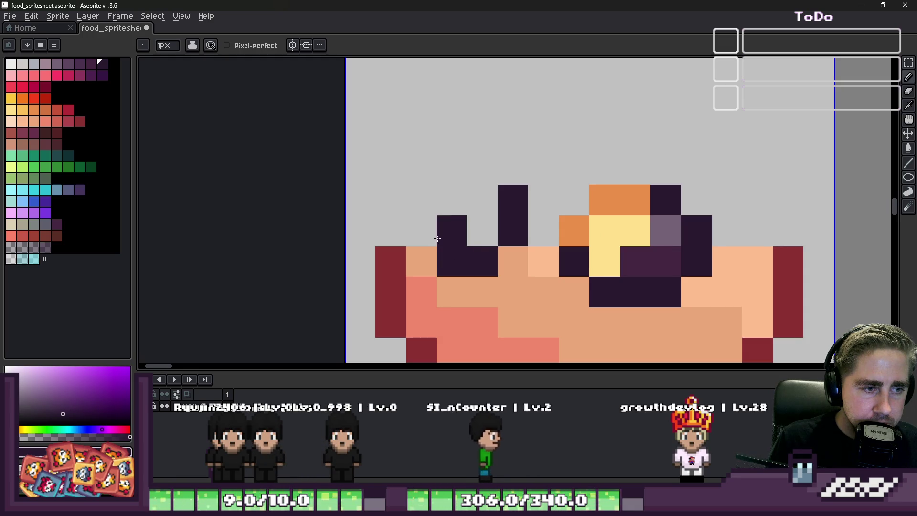
key(ctrl+z)
click(423, 206)
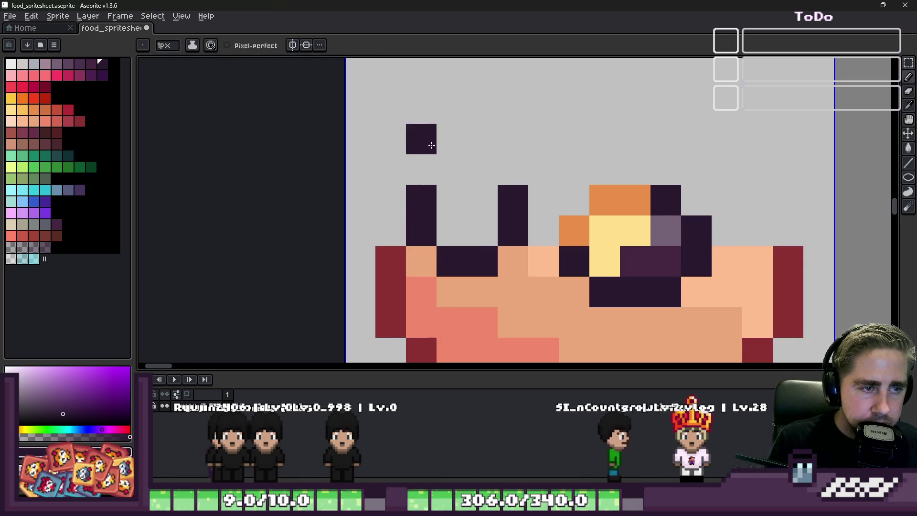
click(428, 165)
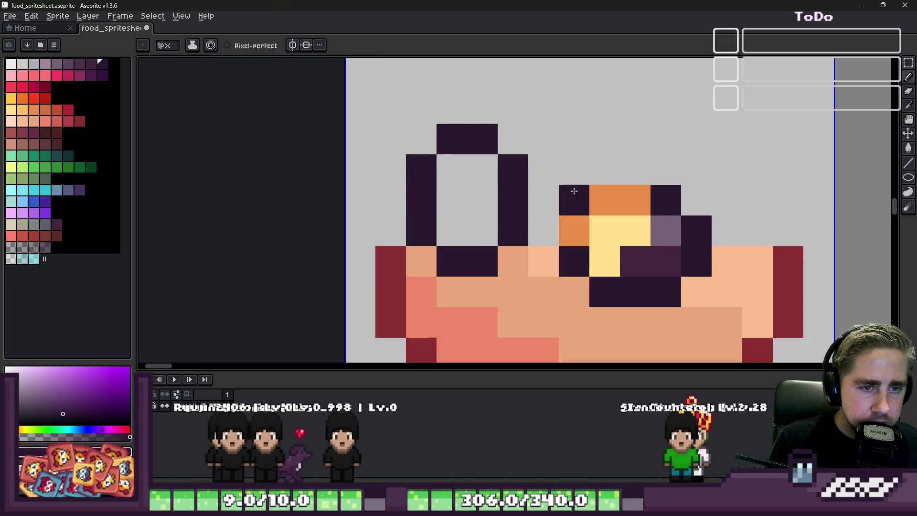
Paint the new chunk's top and upper edge orange with a light yellow highlight beneath
alt+click(597, 196)
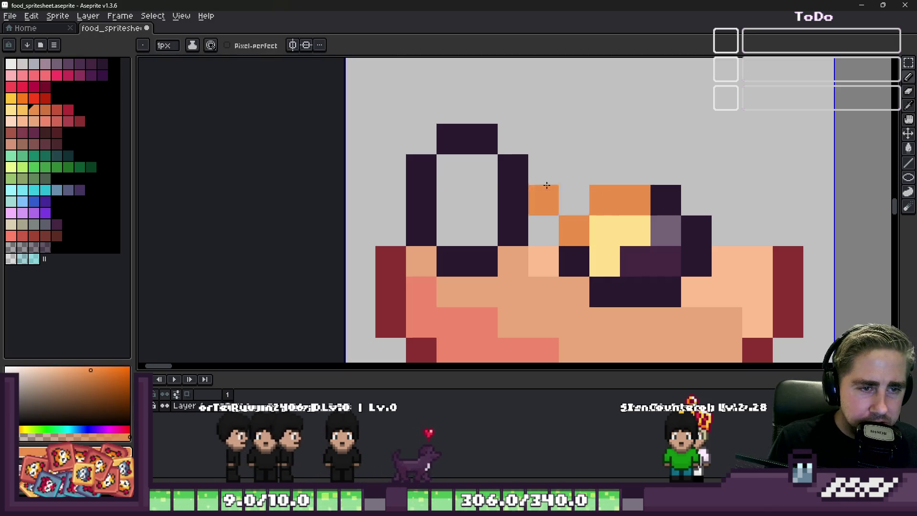
click(514, 169)
drag(446, 136, 472, 128)
click(423, 170)
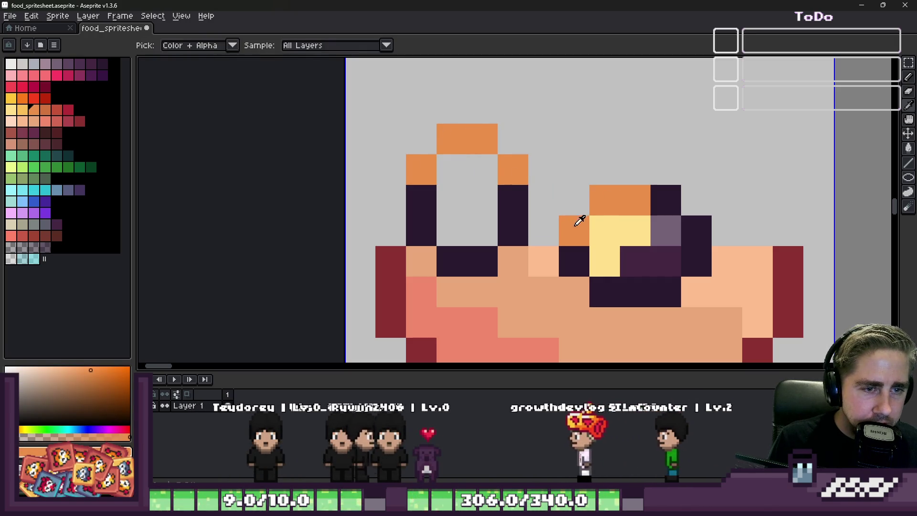
alt+click(600, 230)
drag(452, 170, 485, 175)
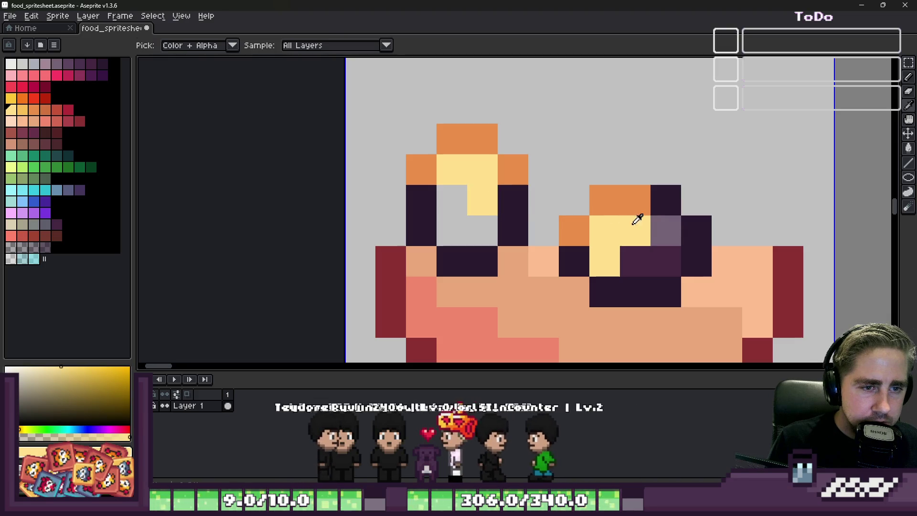
Fill the chunk's interior dark purple, adding a yellow pixel and grey-purple shading
alt+click(666, 249)
click(471, 206)
mouse_move(465, 209)
mouse_down()
mouse_move(475, 223)
mouse_move(460, 223)
mouse_up()
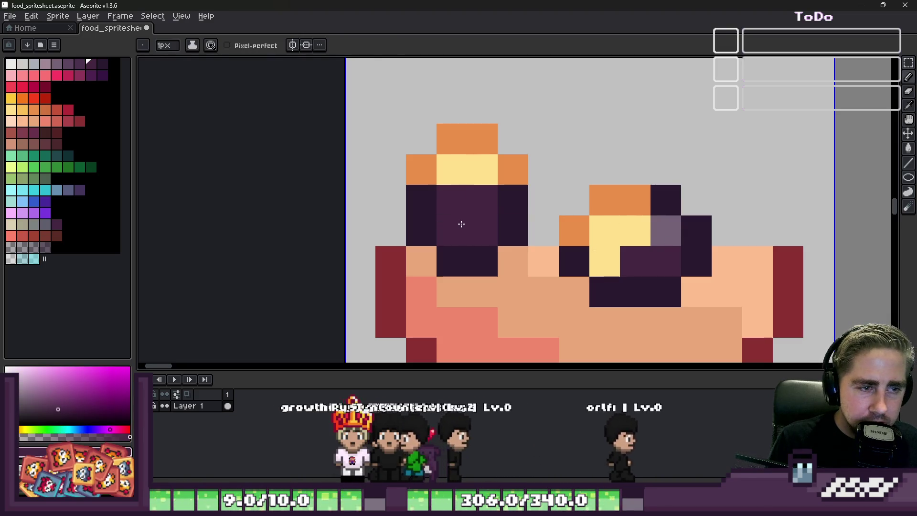
alt+click(475, 176)
click(488, 191)
alt+click(666, 231)
click(483, 230)
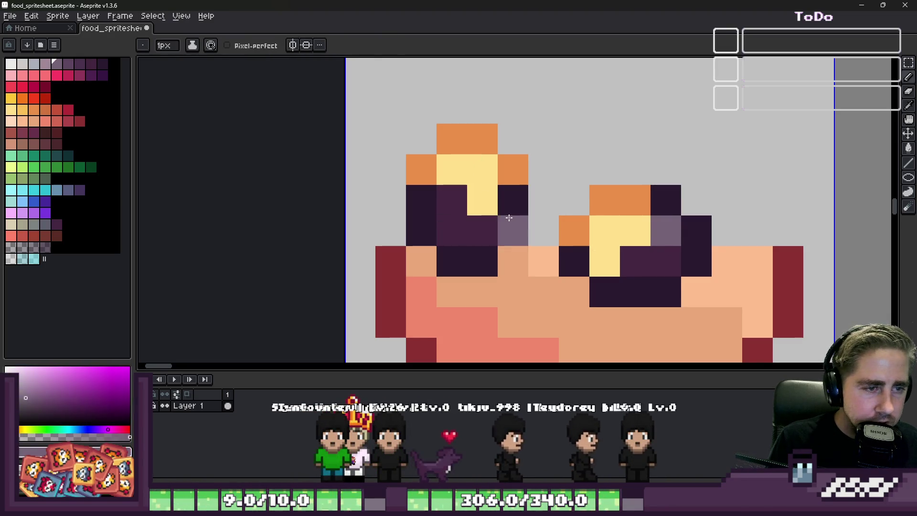
scroll(522, 206, down, 4)
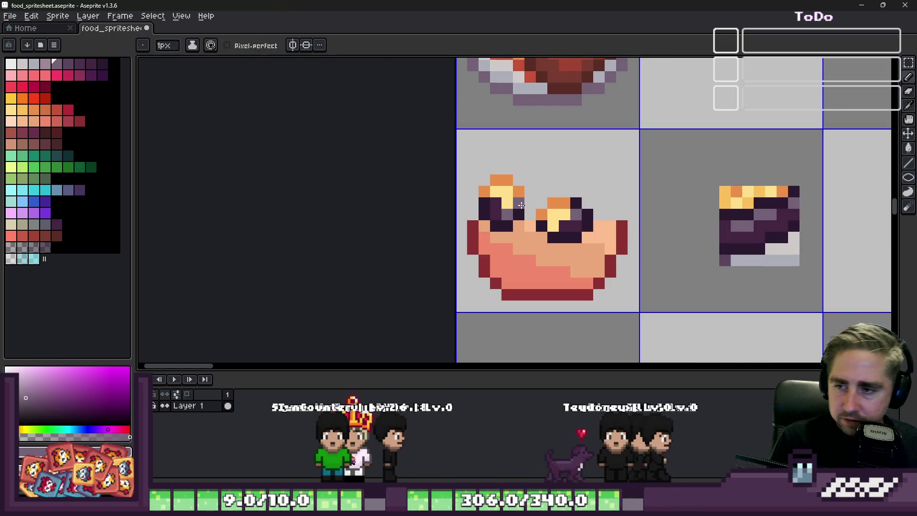
Marquee-select the new left chunk and try moving it down-right onto the other chunk
scroll(473, 193, up, 4)
key(m)
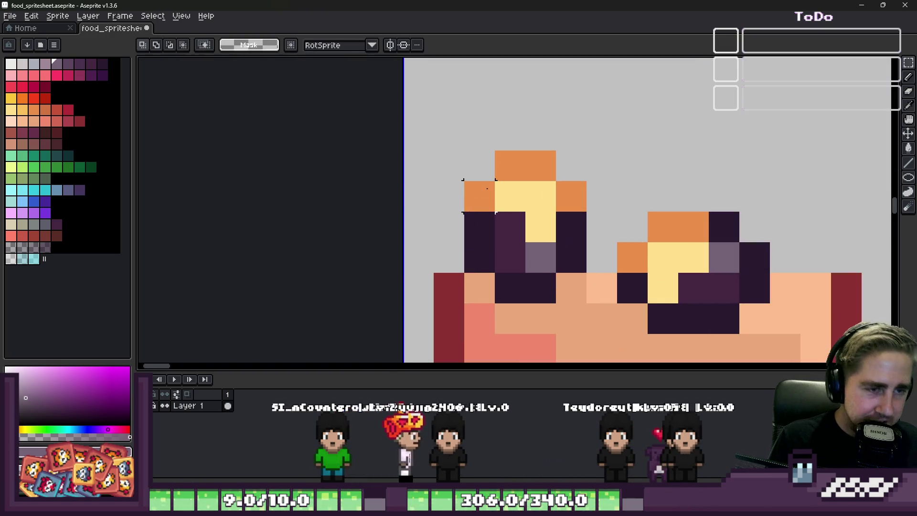
drag(463, 150, 587, 272)
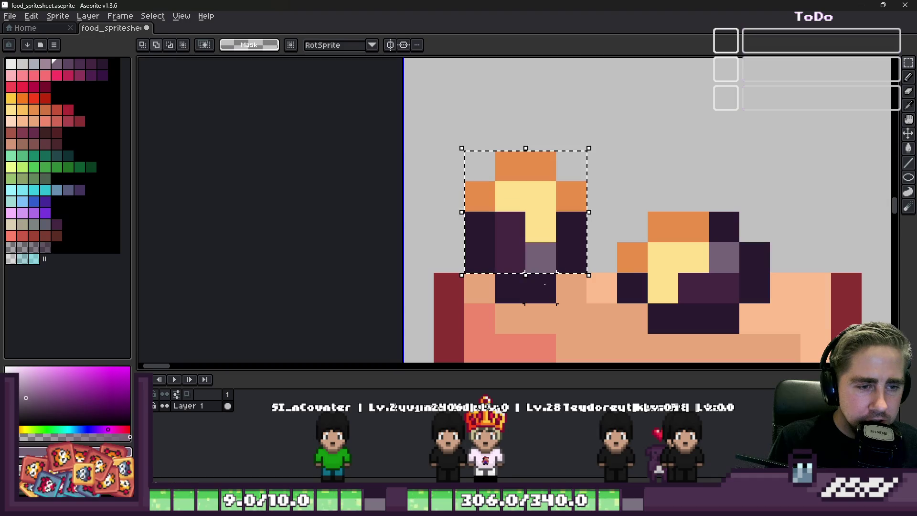
mouse_move(511, 196)
mouse_down()
mouse_move(567, 252)
mouse_move(580, 301)
mouse_move(609, 287)
mouse_up()
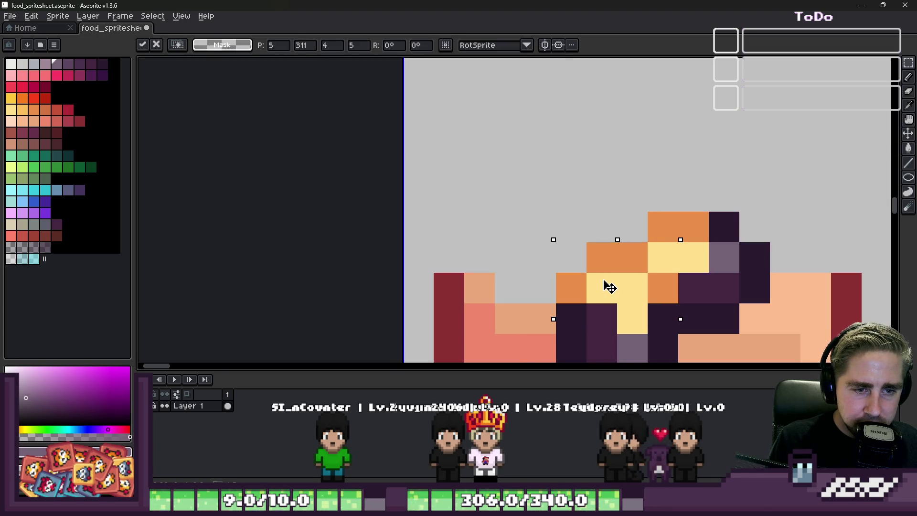
key(Return)
Drag the chunk into the empty cell to the right and commit the move
scroll(531, 198, down, 6)
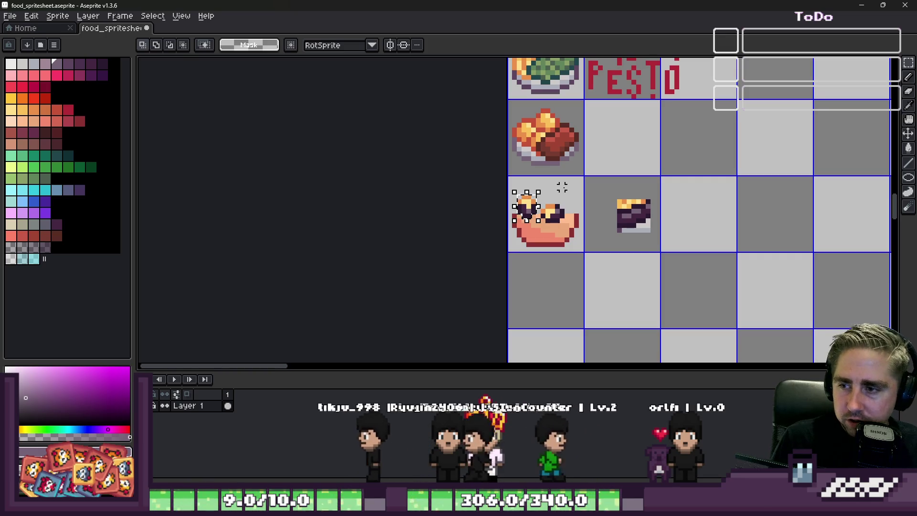
scroll(576, 232, up, 2)
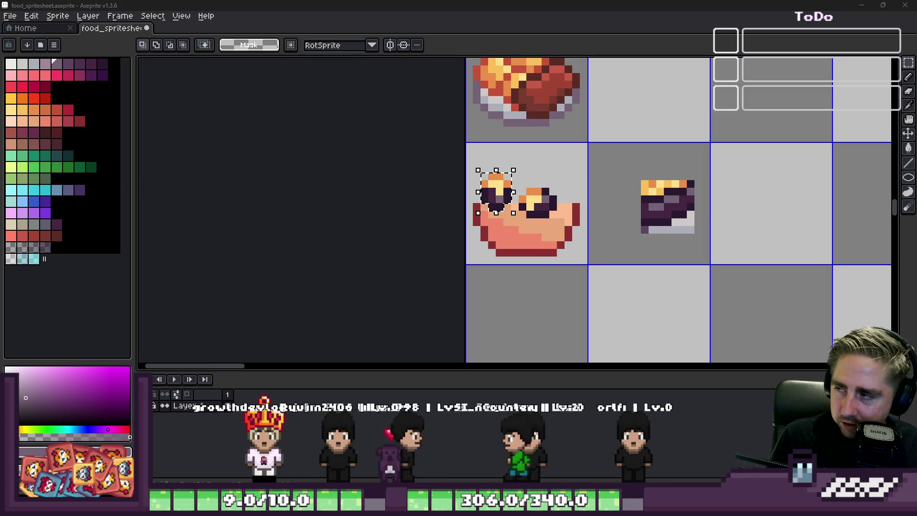
scroll(499, 168, up, 3)
mouse_move(505, 221)
mouse_down()
mouse_move(590, 171)
mouse_move(710, 175)
mouse_move(727, 239)
mouse_up()
key(Return)
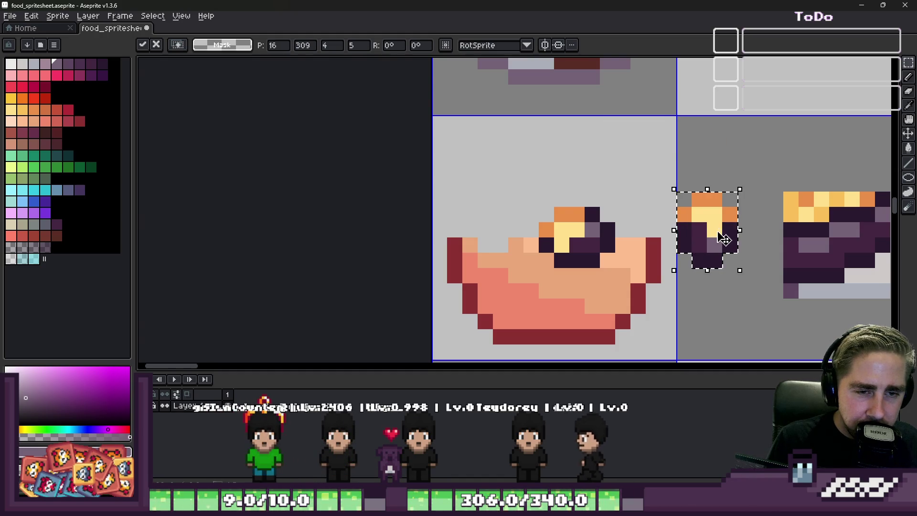
key(ctrl+d)
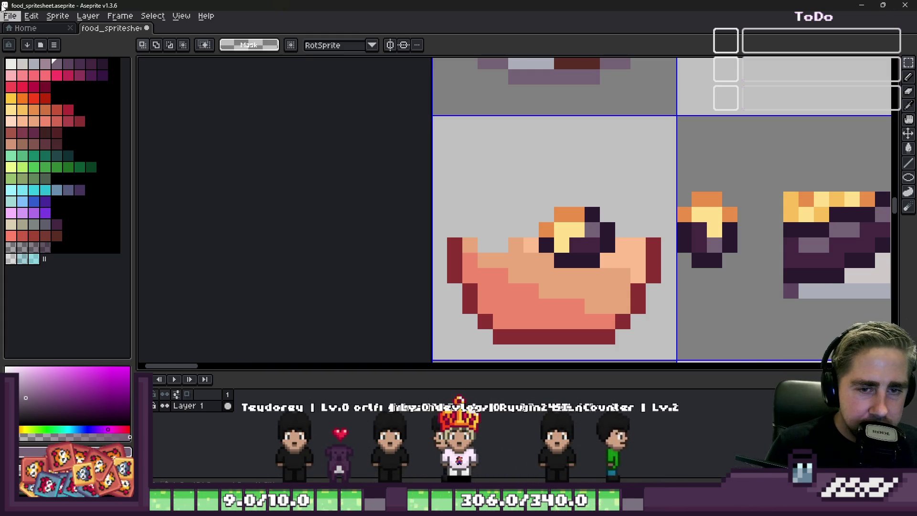
scroll(669, 239, down, 2)
scroll(699, 240, up, 2)
With the pencil, place a dark purple outline pixel above the rim and paint the top edge orange
key(b)
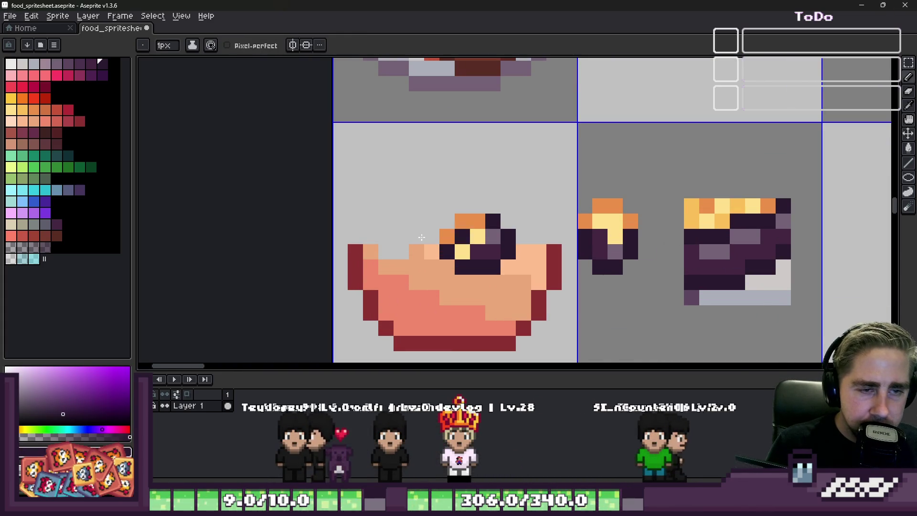
scroll(401, 213, up, 2)
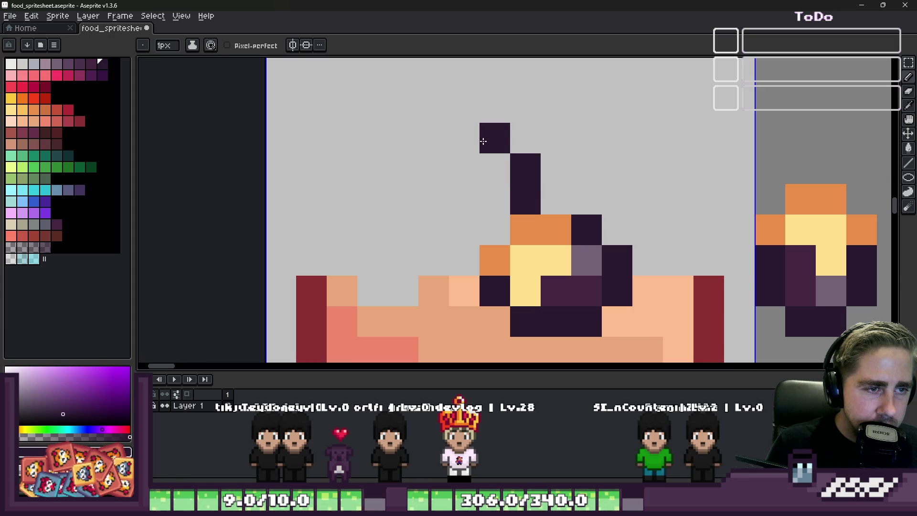
click(464, 261)
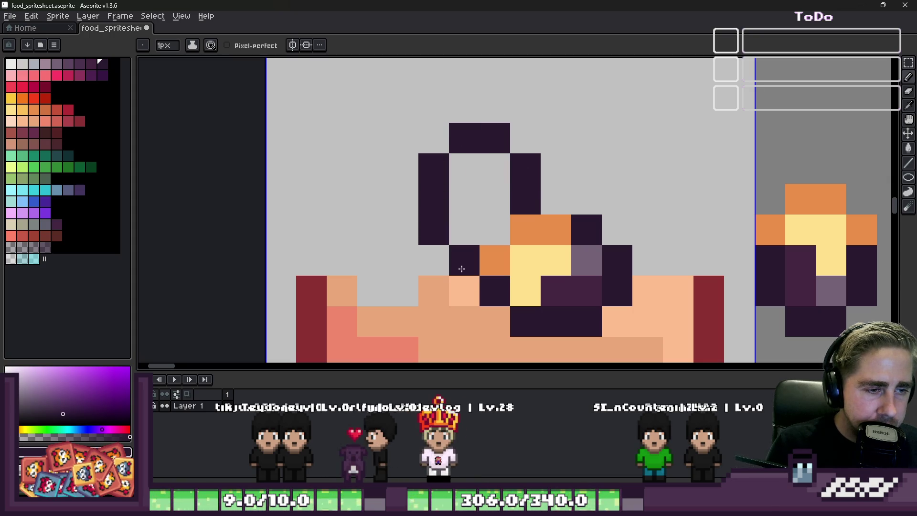
alt+click(517, 225)
click(526, 199)
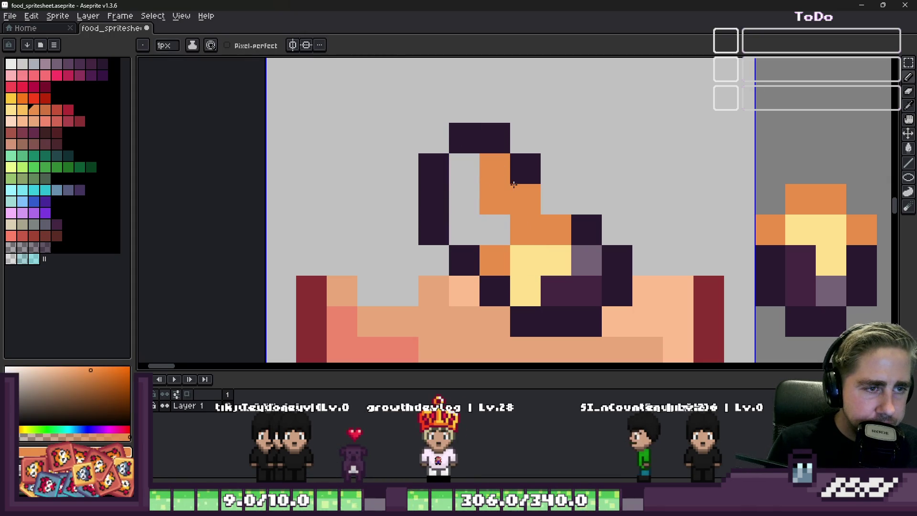
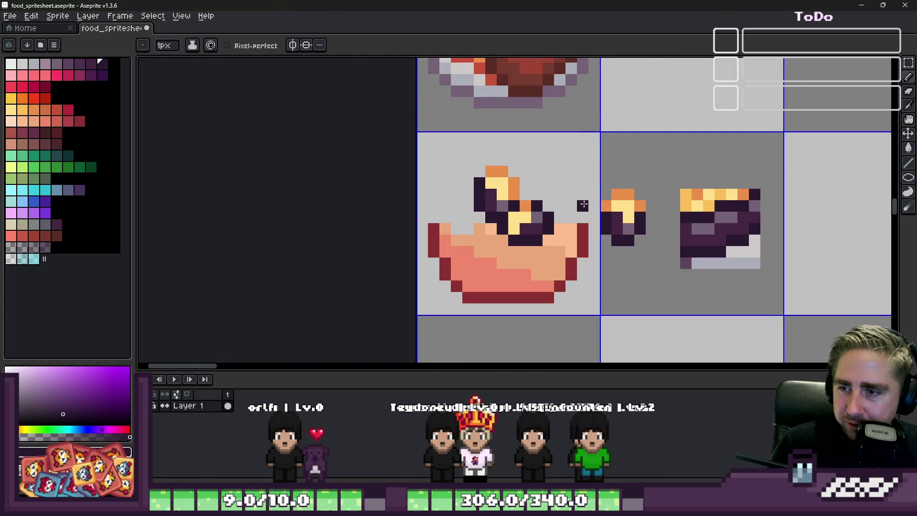
Outline a second ring-shaped pastry piece in dark purple on the bowl's right, erasing a stray pixel
scroll(607, 215, up, 2)
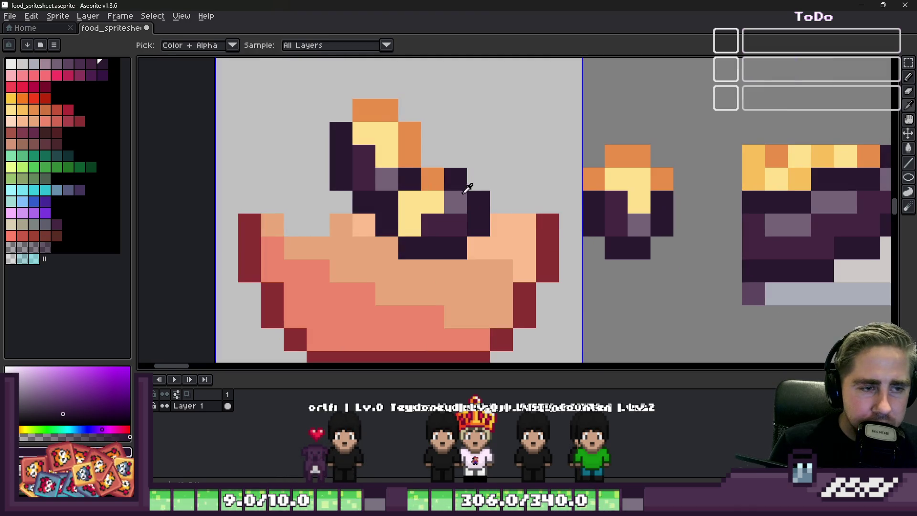
click(454, 153)
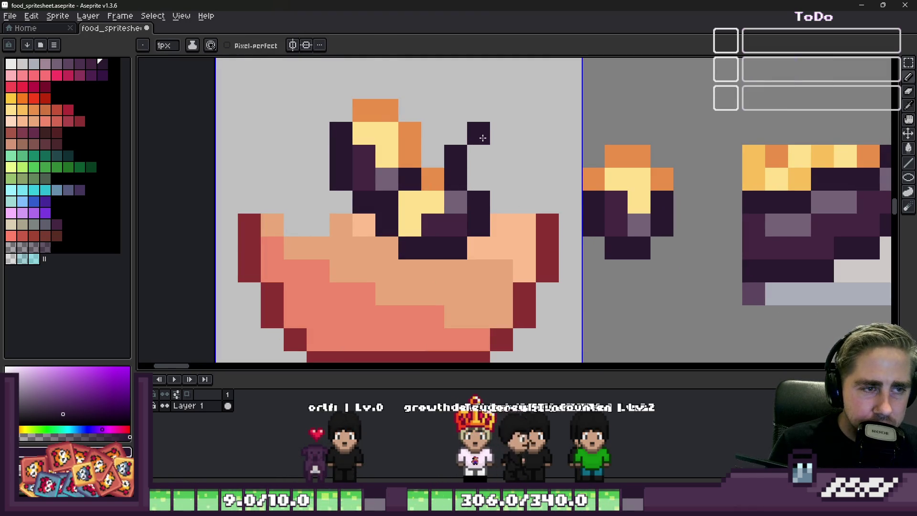
right_click(510, 201)
click(525, 202)
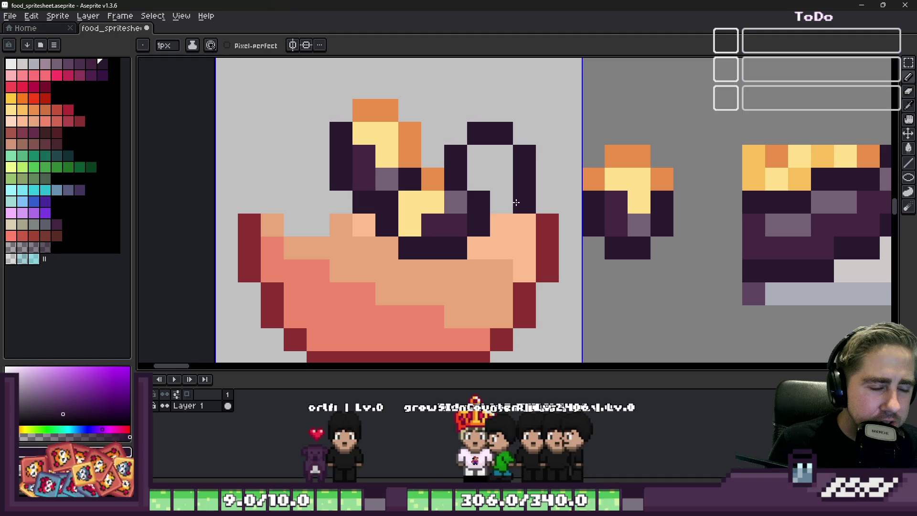
Paint the new piece's top orange, using orange sampled from the existing pastry
alt+click(637, 152)
click(520, 170)
key(ctrl+z)
click(525, 156)
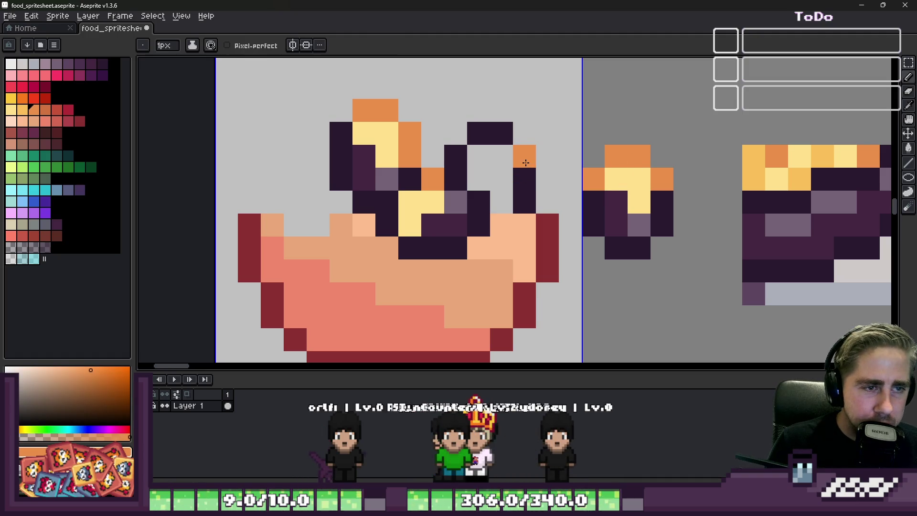
click(502, 133)
click(478, 133)
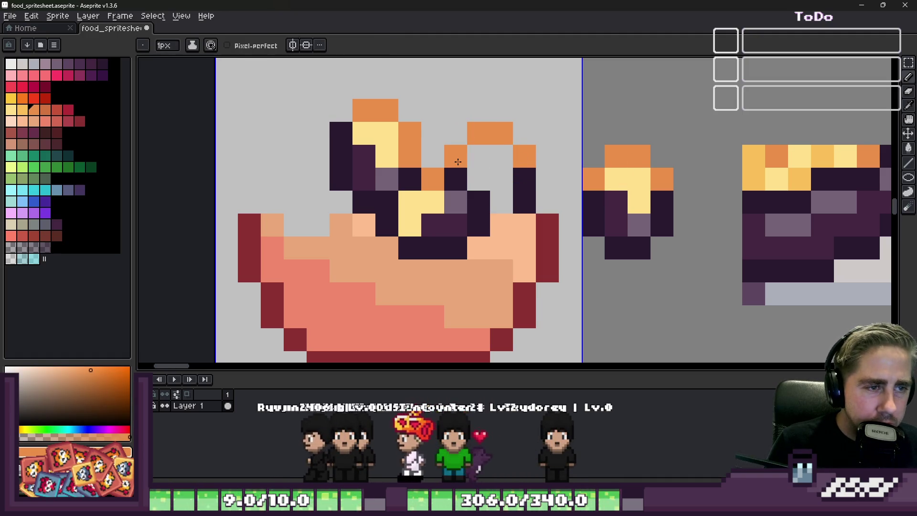
Fill the new piece's centre with pale yellow and shade its inner corner mauve
alt+click(626, 181)
click(455, 151)
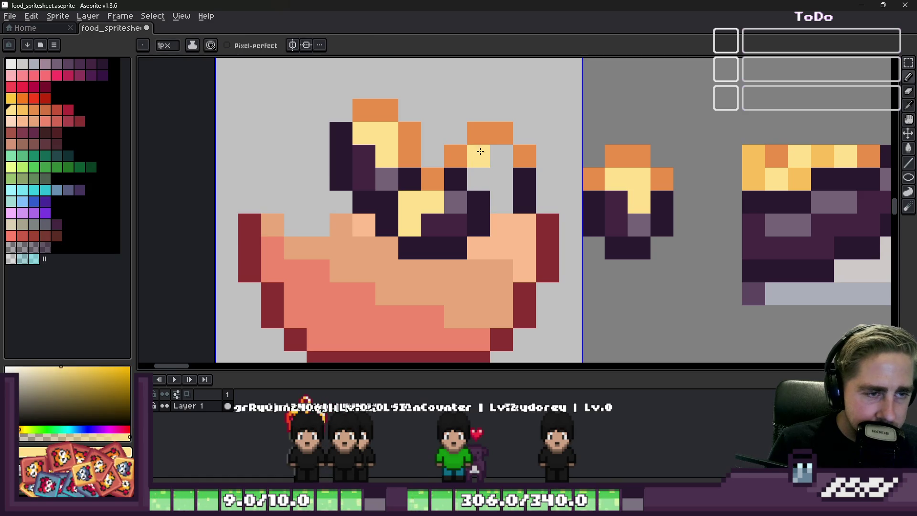
alt+click(639, 225)
click(537, 180)
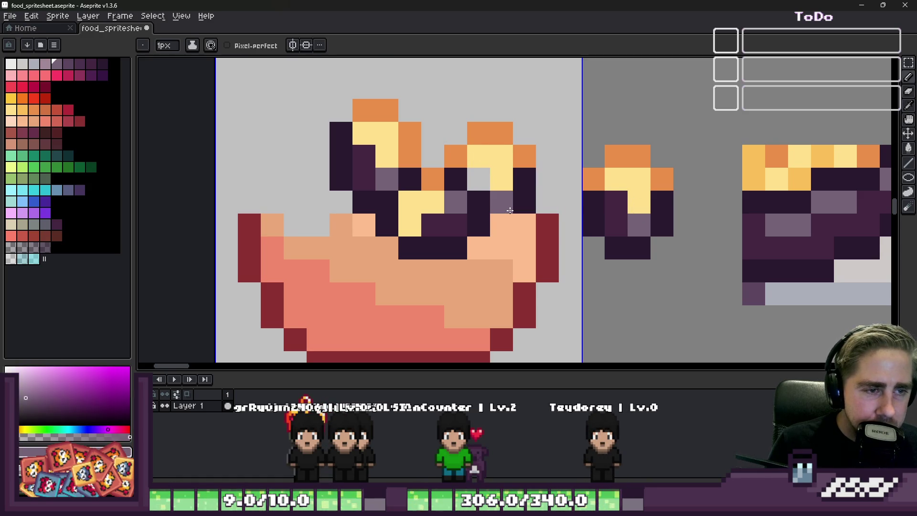
Sample the dark purple and the bowl rim's dark red from the sprite for outlining
alt+click(606, 204)
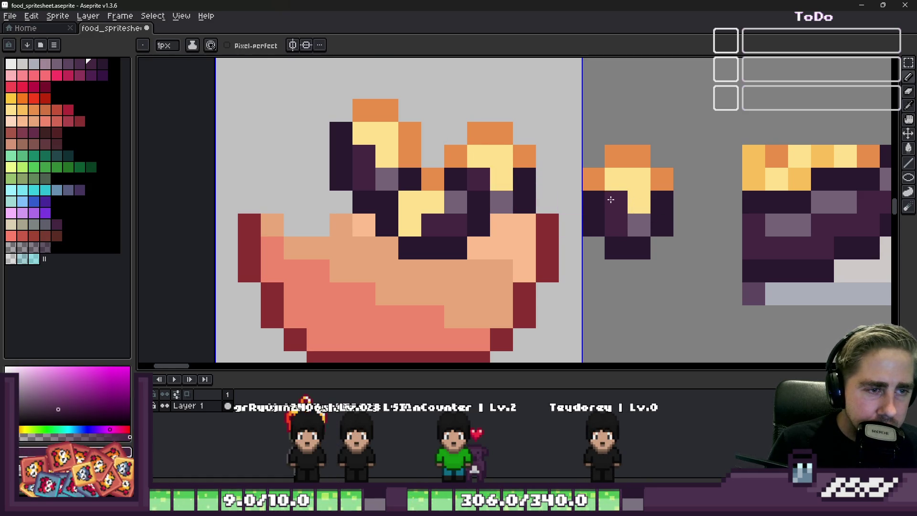
scroll(611, 199, down, 5)
scroll(555, 208, up, 4)
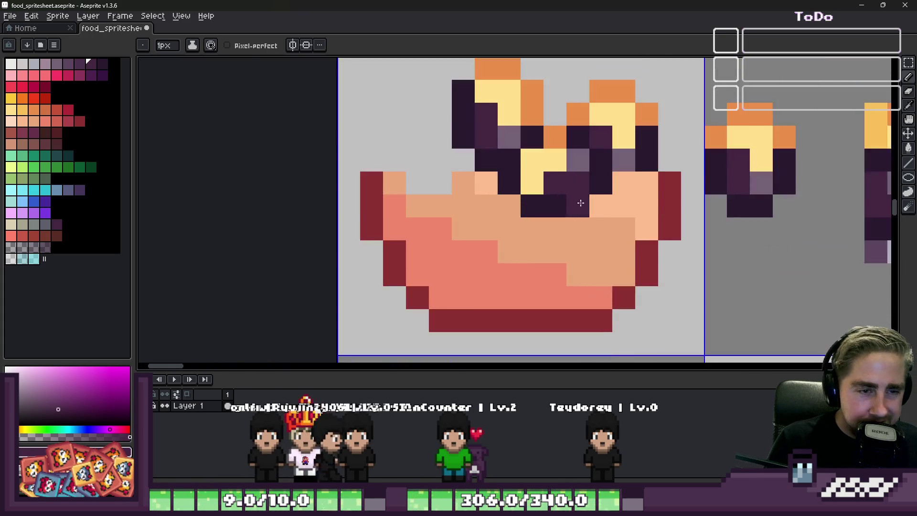
alt+click(679, 172)
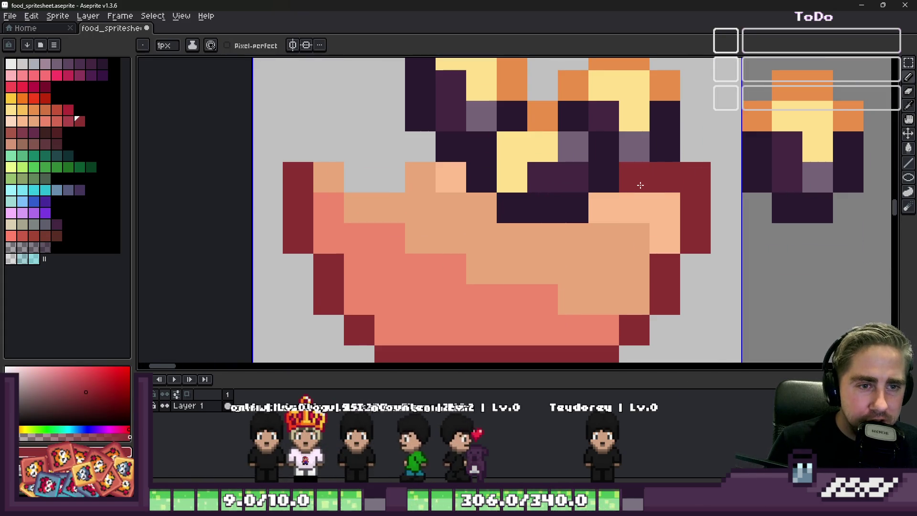
scroll(639, 184, down, 2)
alt+click(722, 173)
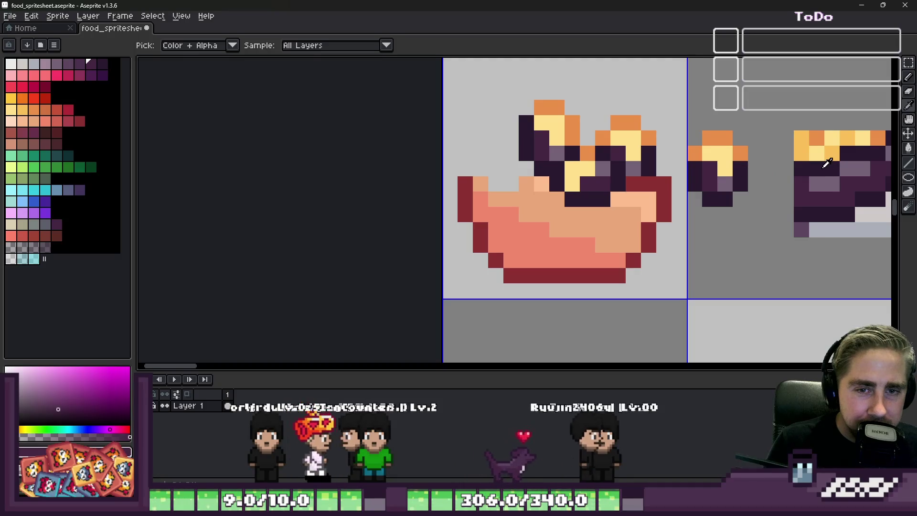
scroll(499, 143, up, 2)
Draw a dark purple outline for a third piece on the bowl's left, repainting stray pixels peach
drag(516, 140, 499, 144)
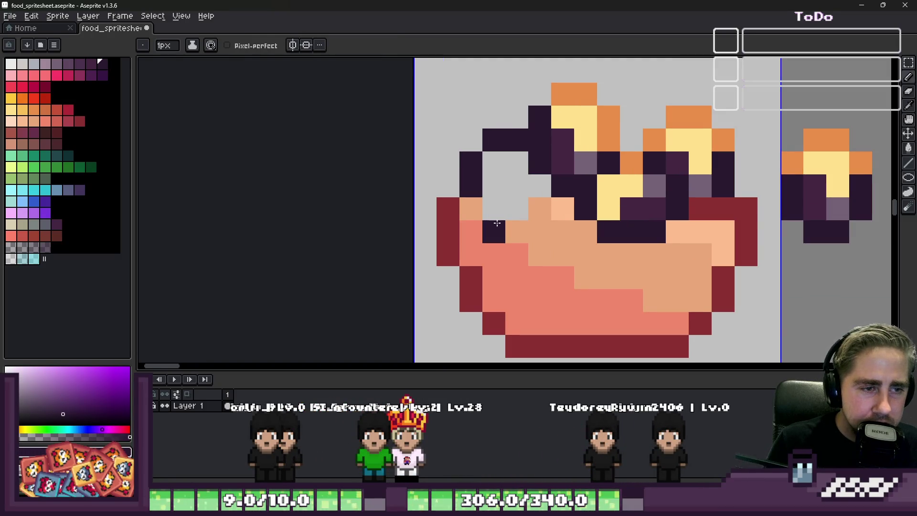
alt+click(492, 218)
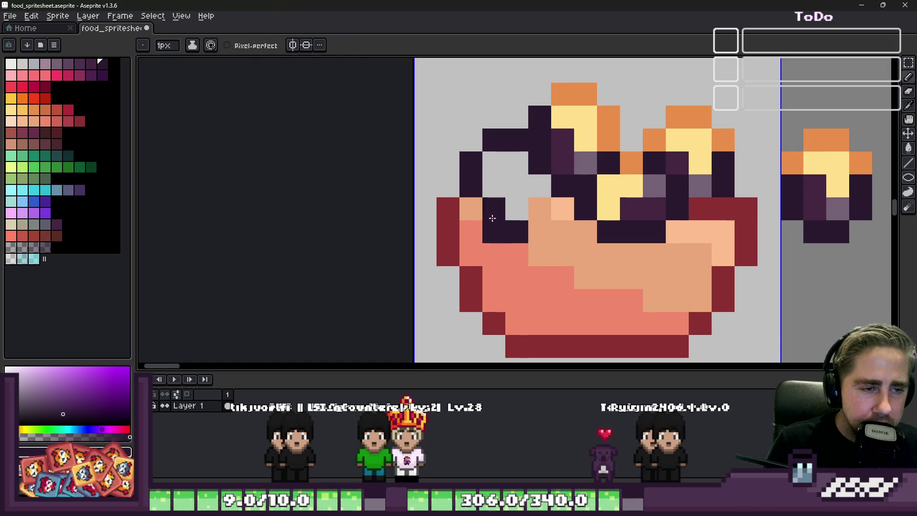
alt+click(543, 231)
drag(524, 231, 494, 230)
scroll(494, 231, down, 3)
scroll(487, 223, up, 2)
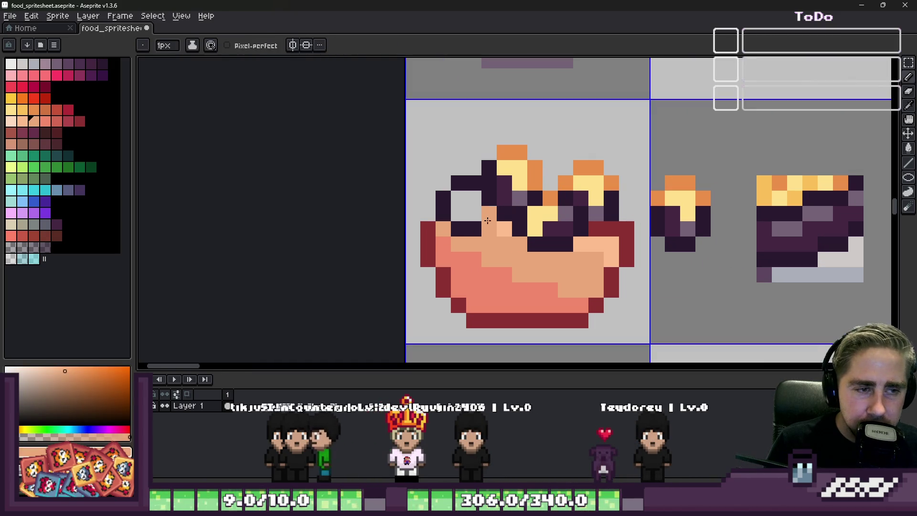
alt+click(486, 222)
Fill the left piece's interior with pastry yellow, adding a purple-grey shading pixel
alt+click(803, 216)
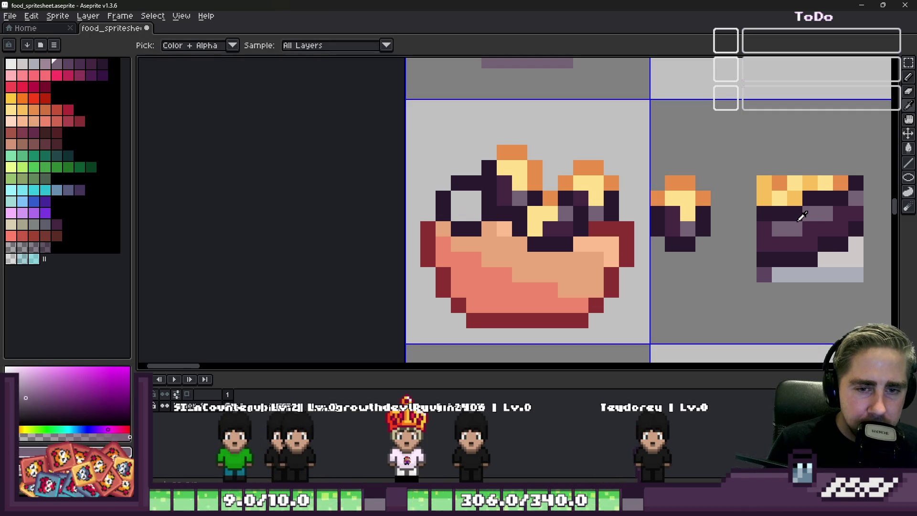
scroll(593, 217, up, 2)
click(470, 210)
scroll(471, 210, down, 2)
alt+click(696, 203)
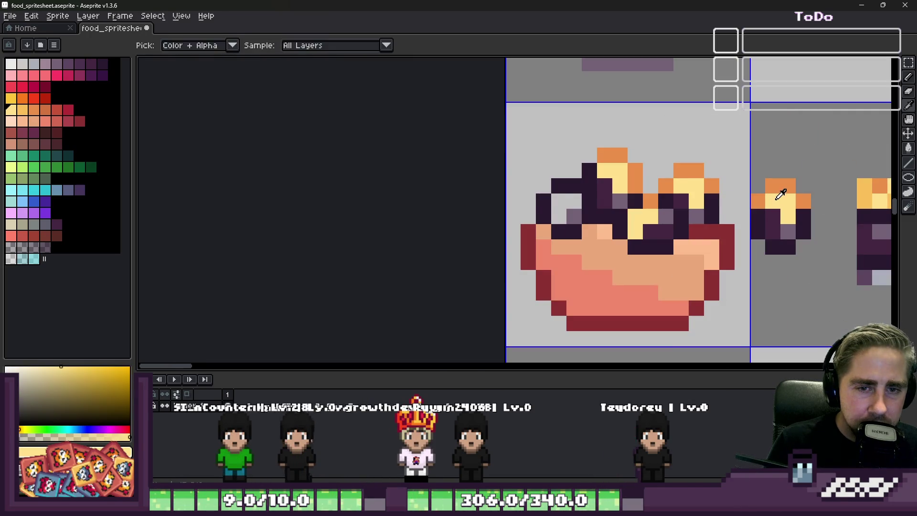
scroll(539, 195, up, 2)
click(539, 194)
key(ctrl+z)
click(580, 207)
drag(610, 207, 610, 237)
Add purple shading to the left piece and pick the orange from a pastry top
scroll(610, 237, down, 1)
scroll(609, 207, up, 1)
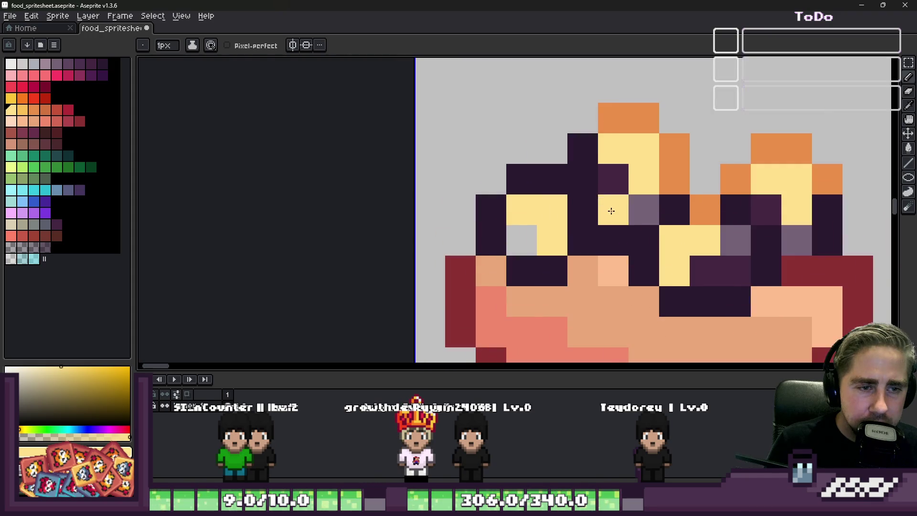
alt+click(609, 209)
click(513, 243)
scroll(522, 210, down, 6)
scroll(527, 199, up, 5)
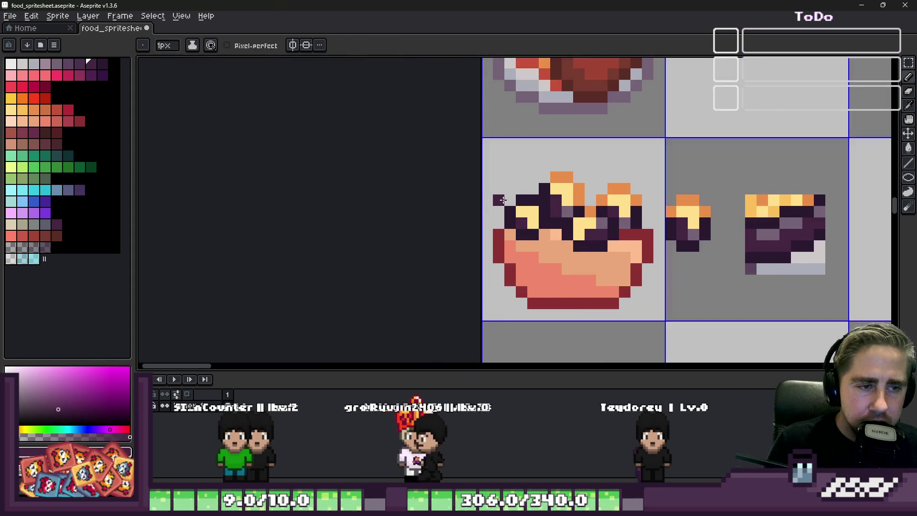
alt+click(581, 197)
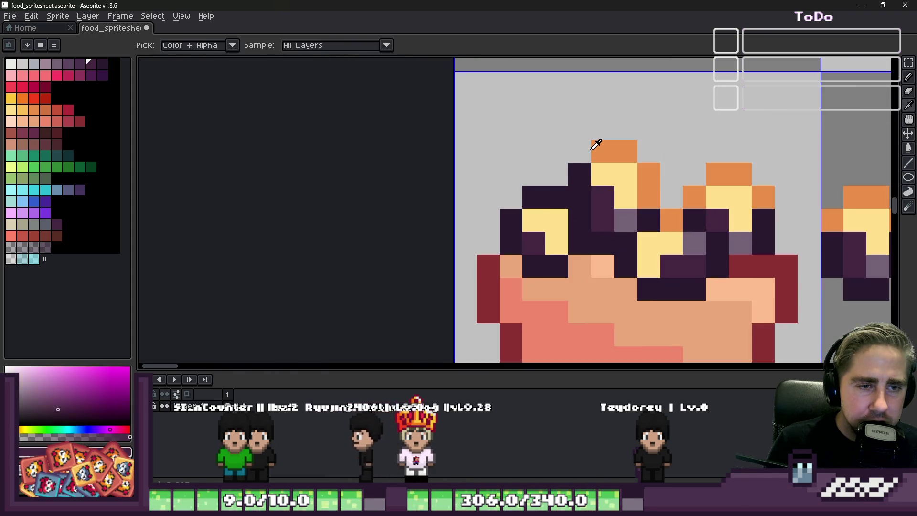
alt+click(622, 156)
scroll(581, 220, down, 3)
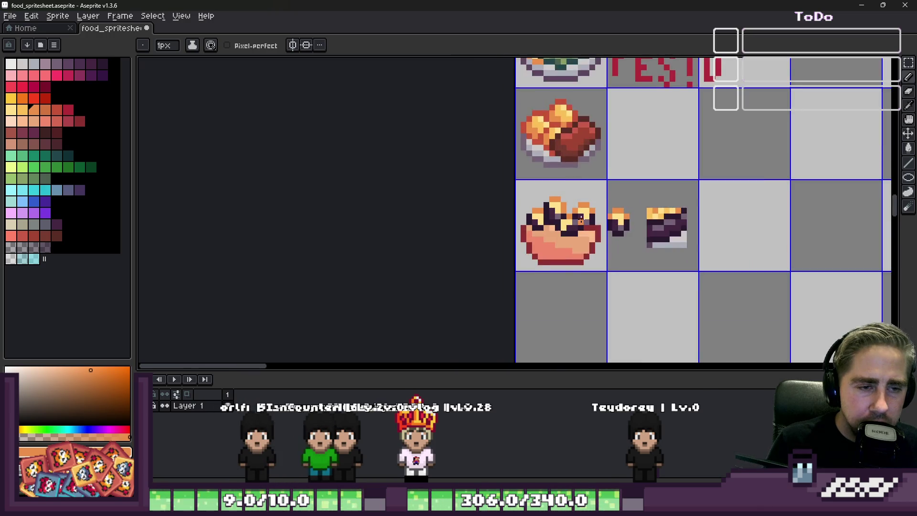
Add light-orange highlights to the left and middle pastry pieces, undoing one misplaced pixel
scroll(537, 209, up, 3)
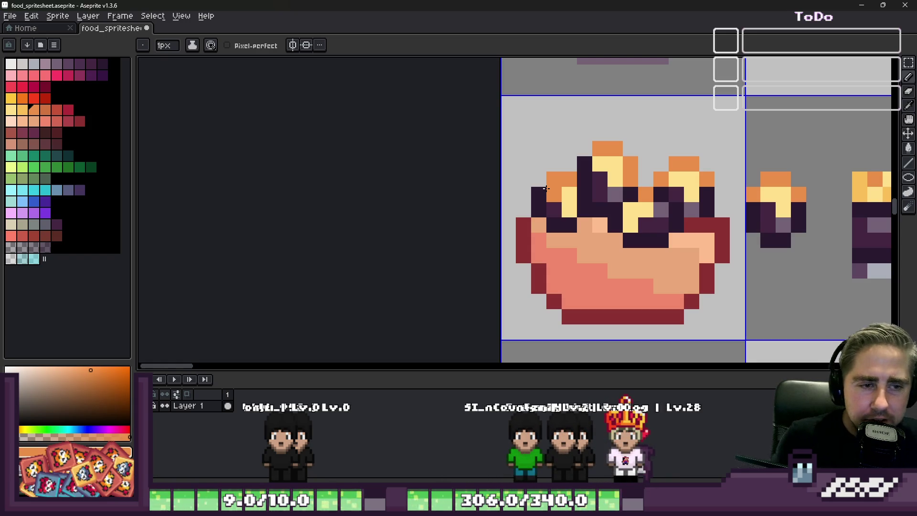
scroll(616, 204, up, 3)
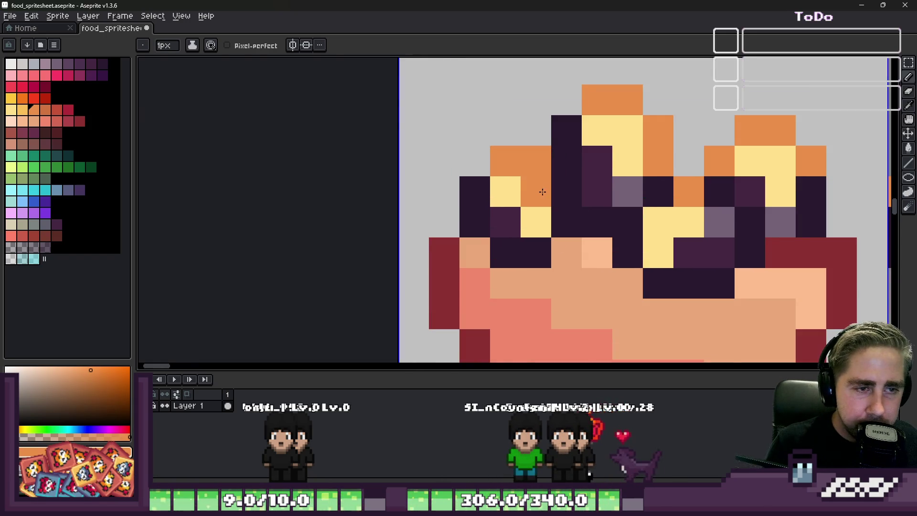
scroll(599, 146, down, 1)
key(i)
click(599, 146)
key(b)
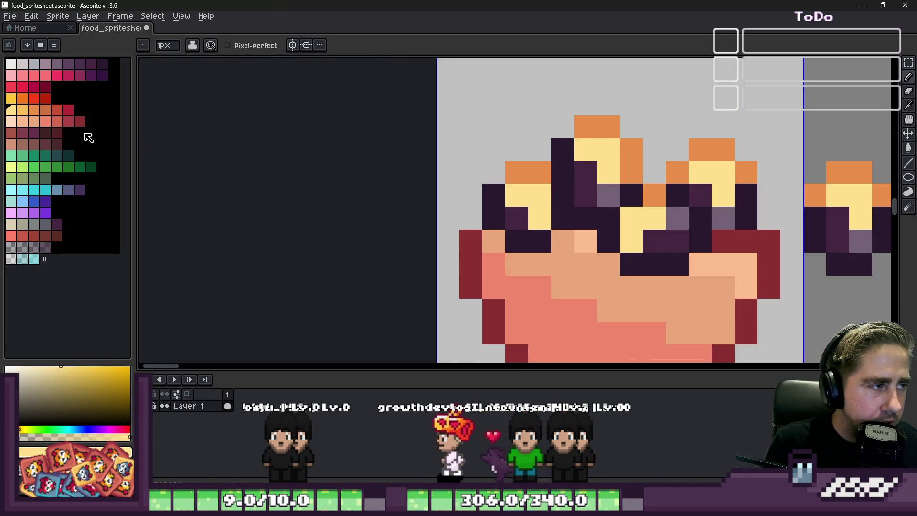
click(22, 111)
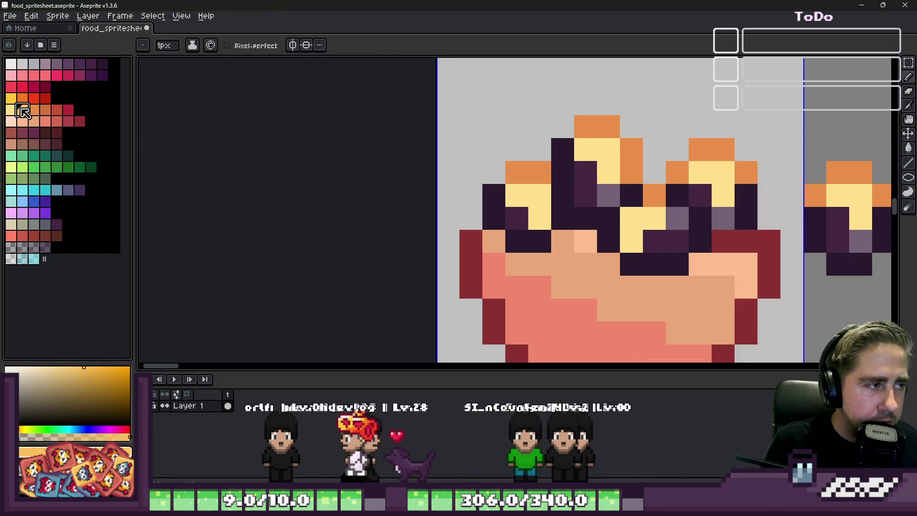
click(517, 196)
click(540, 218)
key(ctrl+z)
click(630, 231)
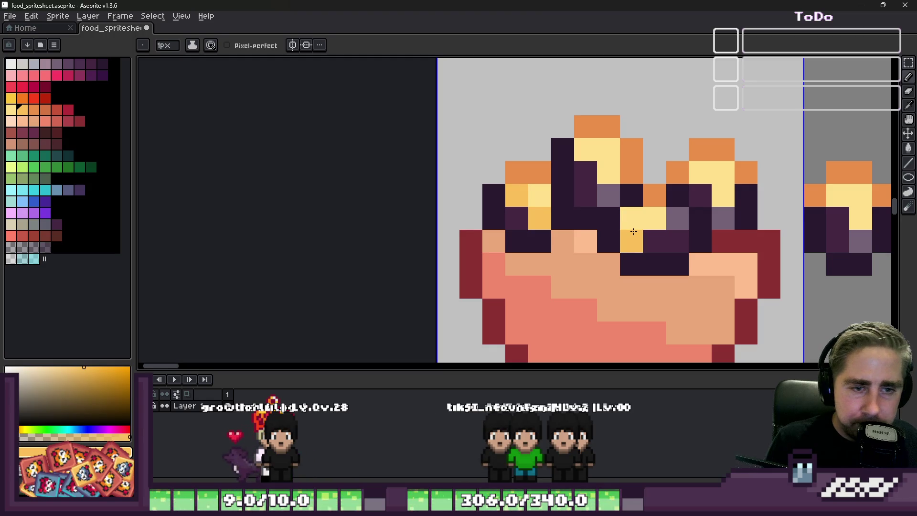
Select the small pastry fragment in the neighbouring cell with the marquee and delete it
scroll(630, 226, down, 4)
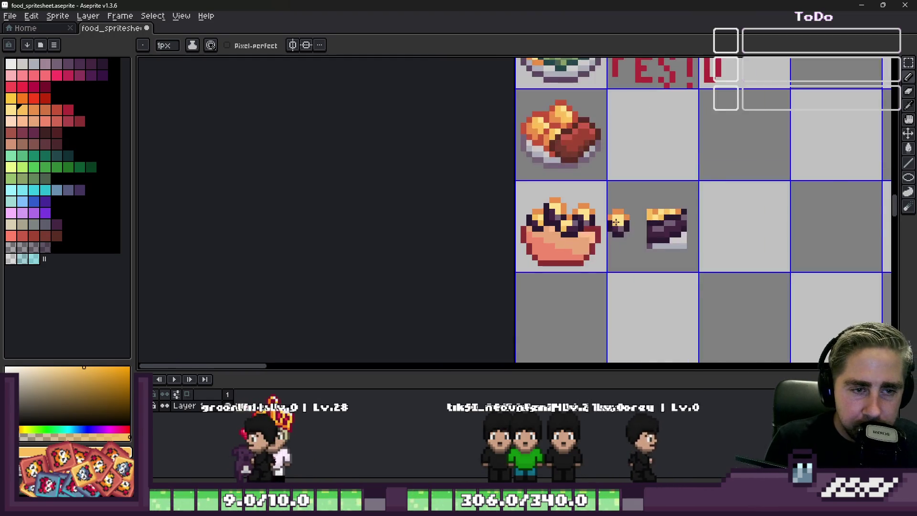
scroll(625, 216, up, 4)
key(m)
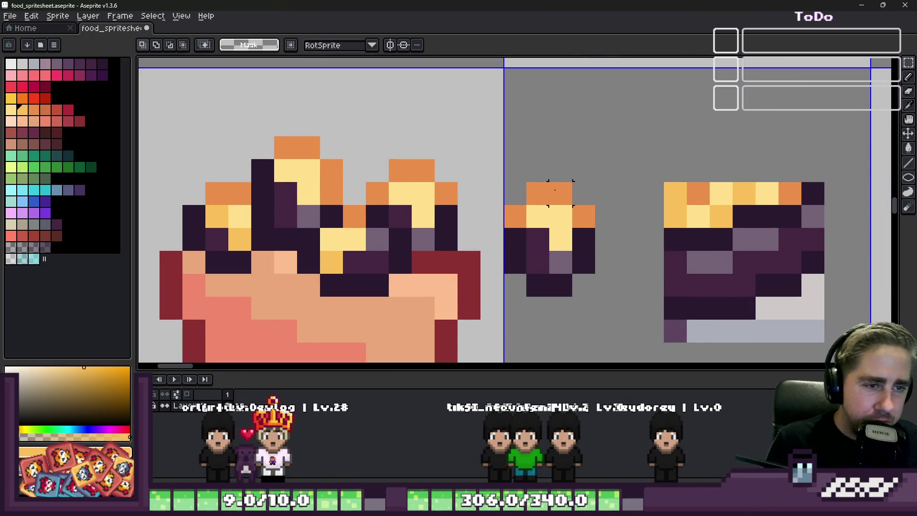
drag(515, 193, 584, 285)
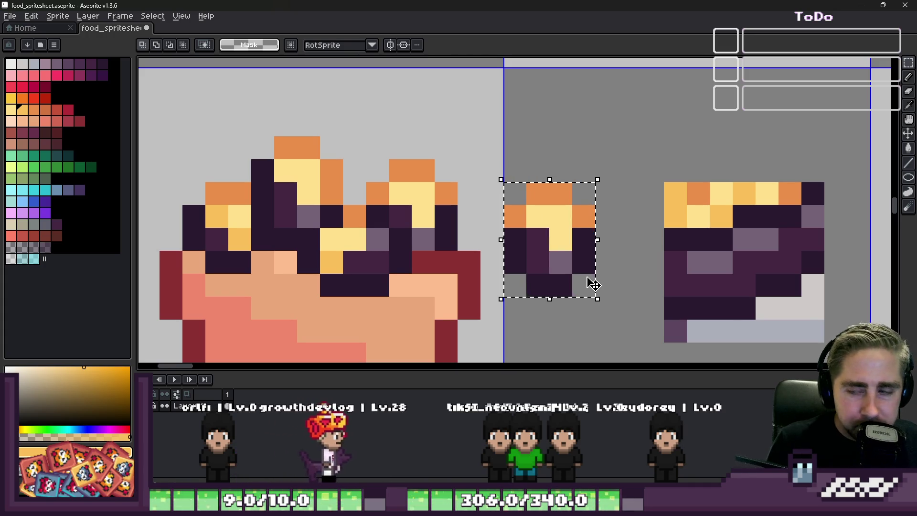
key(Delete)
scroll(584, 285, down, 3)
scroll(491, 269, up, 1)
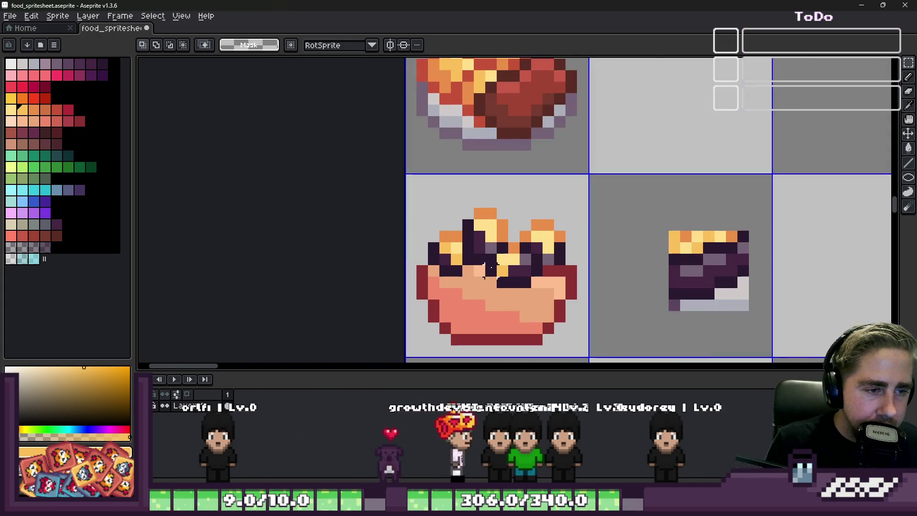
scroll(450, 258, down, 1)
scroll(458, 278, up, 2)
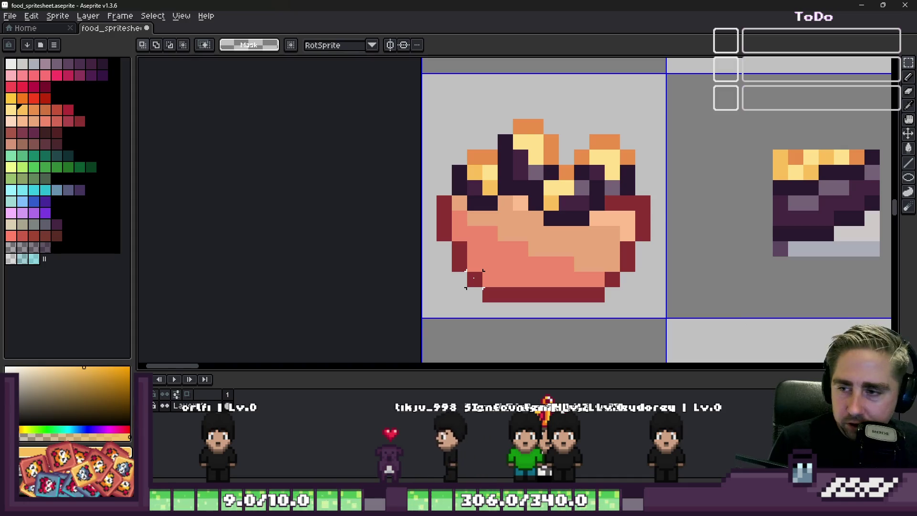
Paint salmon and light peach pixels near the bowl's upper right
key(b)
alt+click(491, 231)
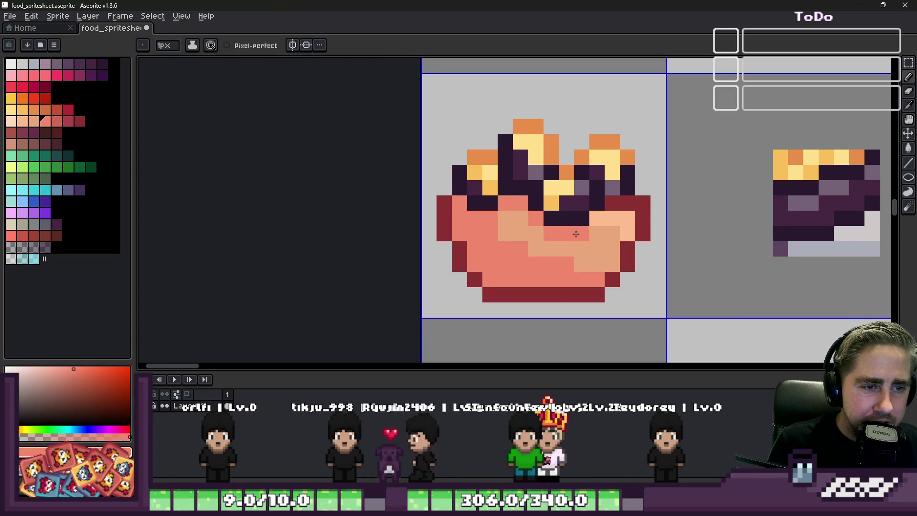
click(595, 222)
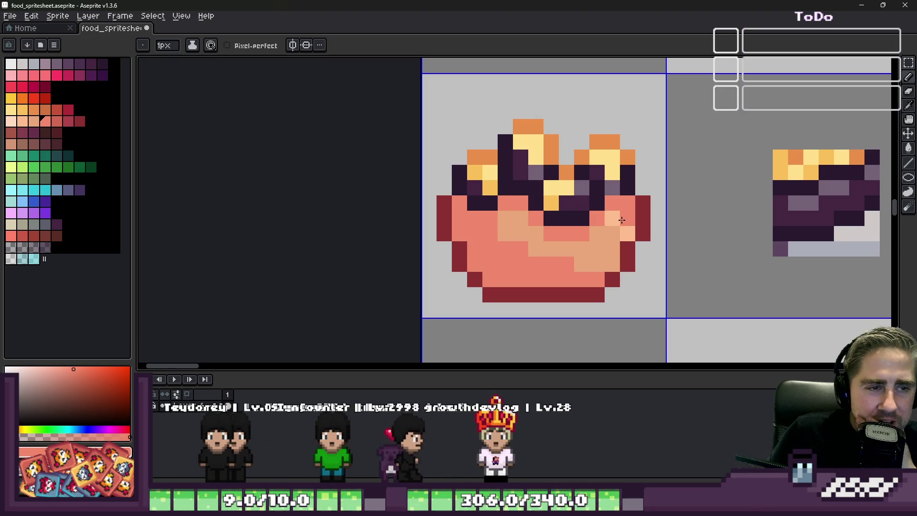
click(622, 220)
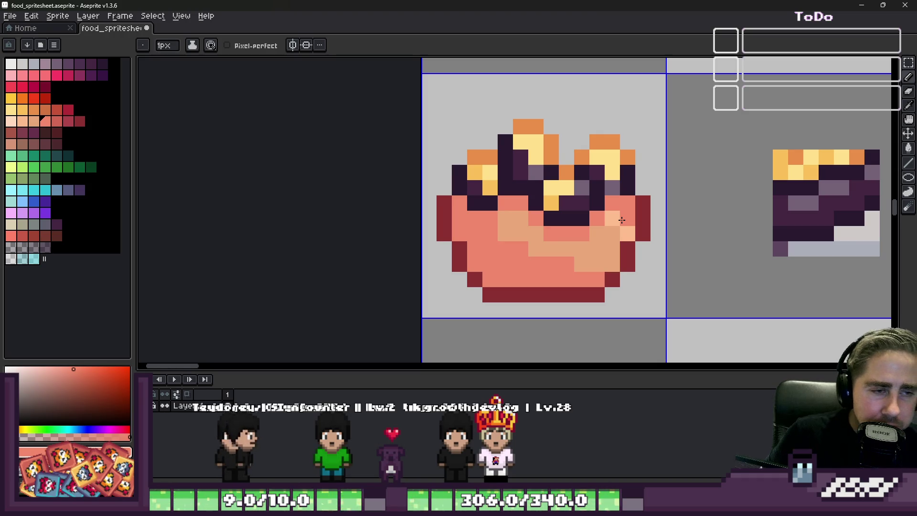
Shade the bowl's left edge and bottom row in a darker salmon, undoing one stray pixel
click(56, 121)
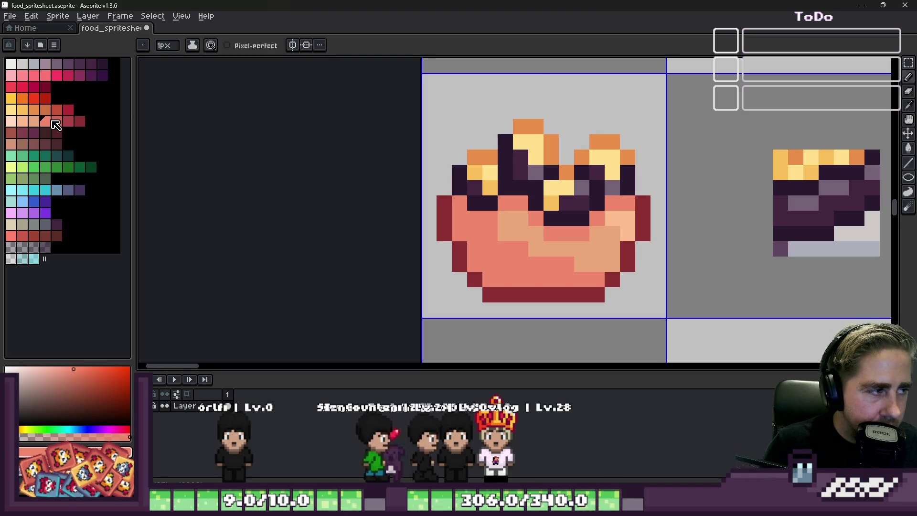
scroll(483, 249, up, 1)
click(450, 213)
mouse_move(447, 225)
mouse_down()
mouse_move(471, 246)
mouse_move(466, 279)
mouse_move(523, 293)
mouse_move(652, 293)
mouse_up()
key(ctrl+z)
click(489, 266)
Add tan and lighter salmon pixels to the bowl's lower right and bottom
alt+click(603, 262)
click(630, 271)
alt+click(649, 264)
click(630, 271)
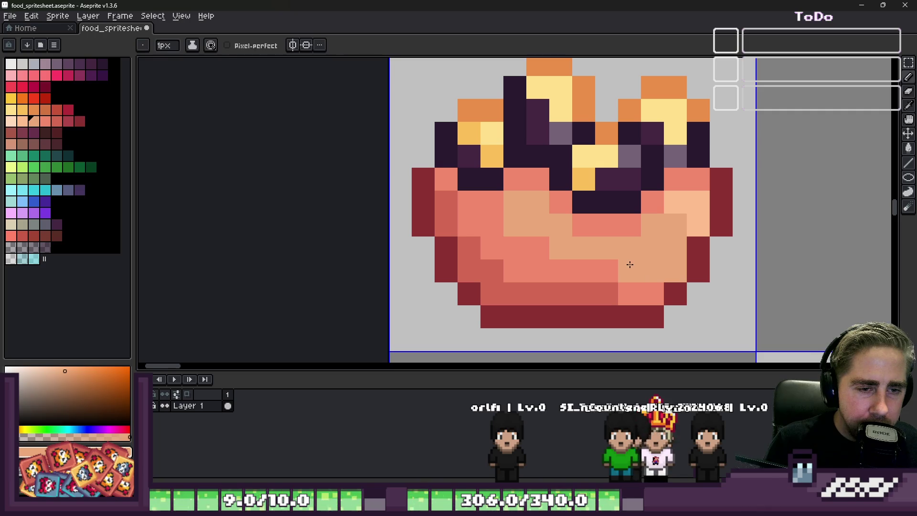
alt+click(621, 291)
click(607, 293)
alt+click(593, 282)
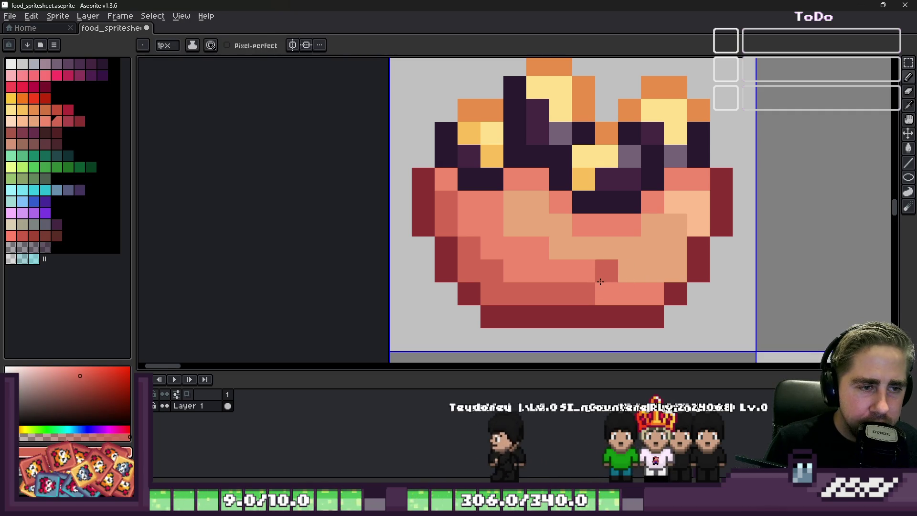
Darken pixels along the bowl's upper rim and add light salmon to its left rim
mouse_move(515, 180)
mouse_down()
mouse_move(630, 226)
mouse_move(673, 188)
mouse_up()
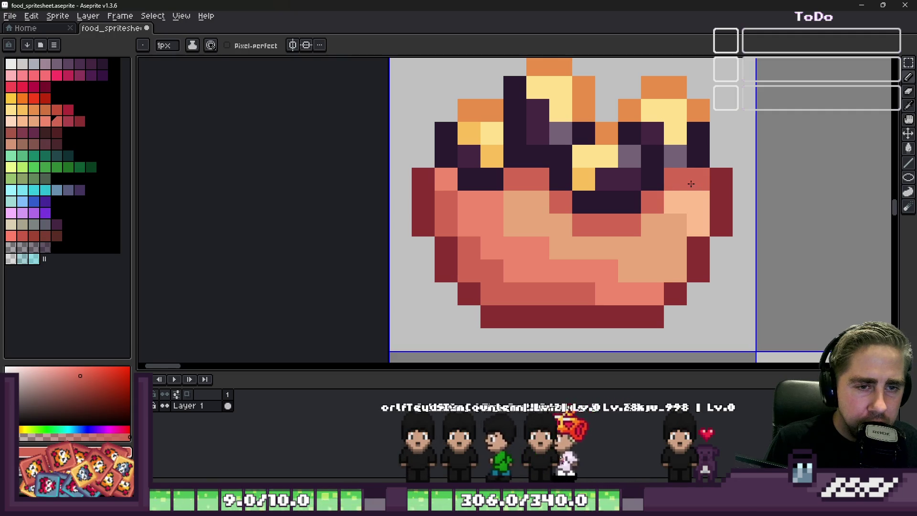
click(480, 202)
alt+click(477, 221)
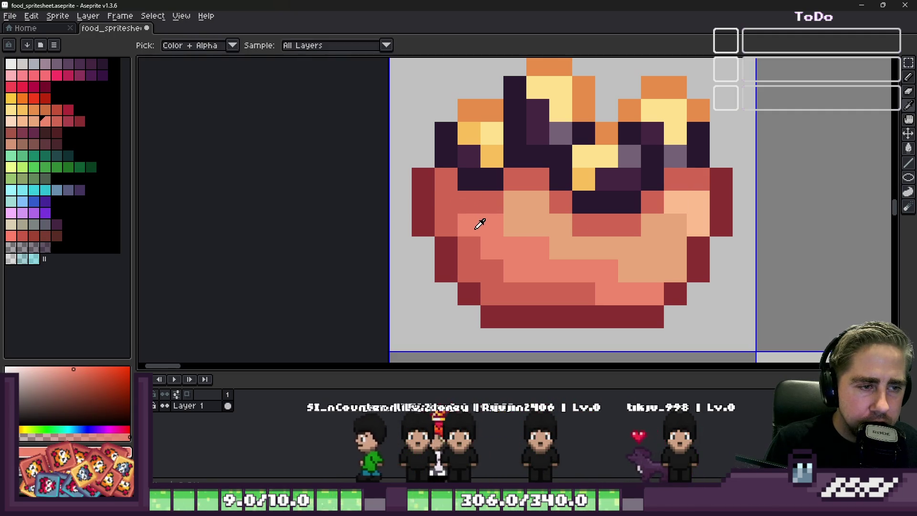
click(447, 210)
scroll(446, 209, down, 5)
scroll(497, 235, up, 4)
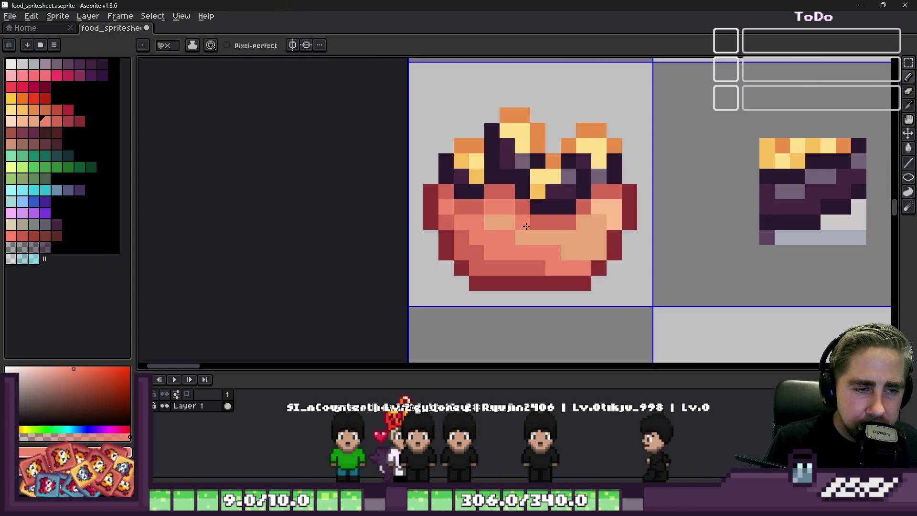
Paint salmon down the bowl's centre and darken two peach pixels on its right
drag(553, 222, 548, 237)
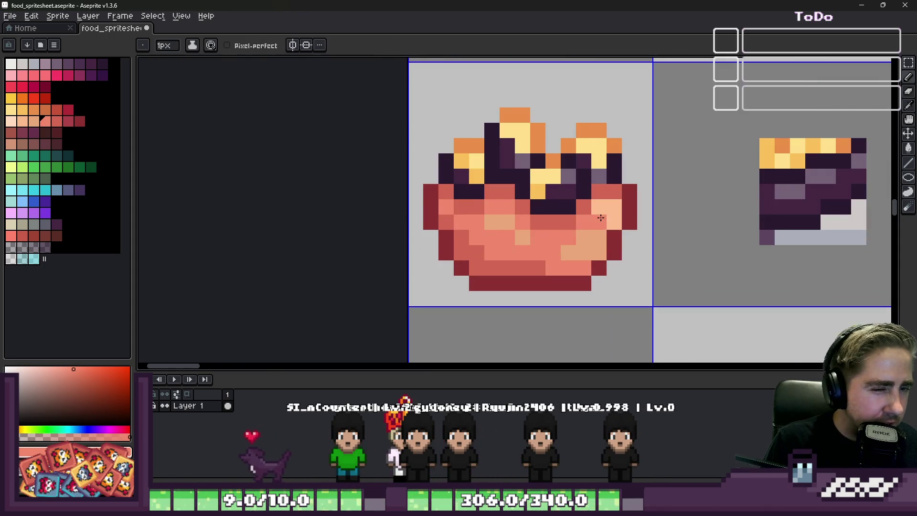
drag(601, 218, 604, 206)
alt+click(627, 203)
scroll(584, 258, down, 3)
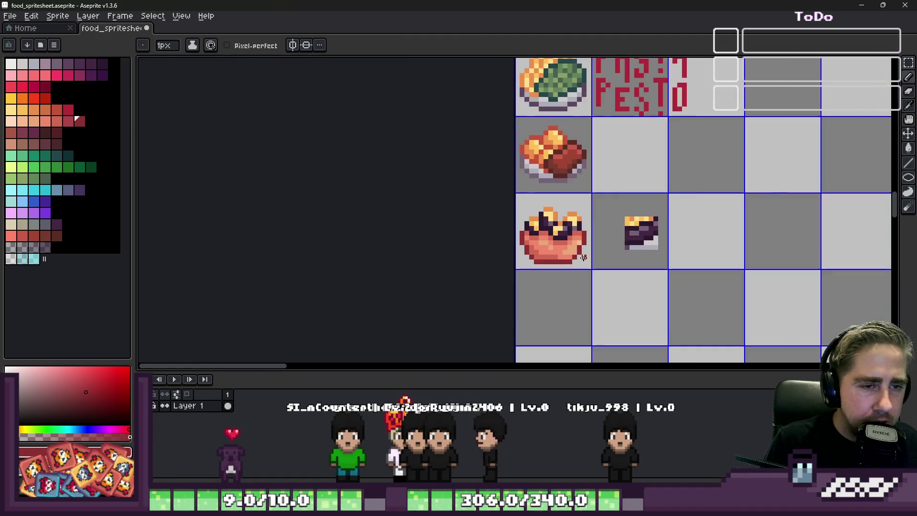
scroll(540, 256, down, 1)
scroll(540, 255, up, 6)
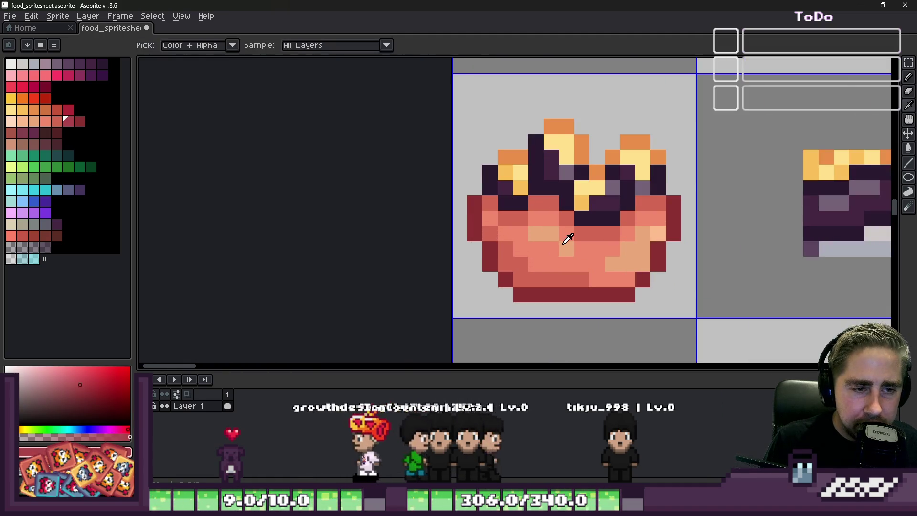
Paint a light peach band into the bowl's lower body with pink pixels near the bottom
alt+click(577, 252)
drag(597, 249, 598, 264)
click(582, 264)
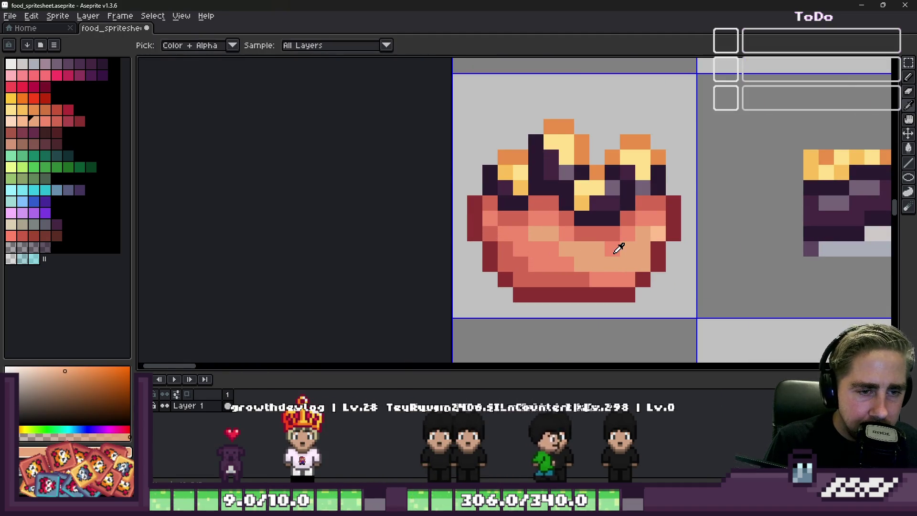
alt+click(602, 250)
scroll(582, 249, down, 3)
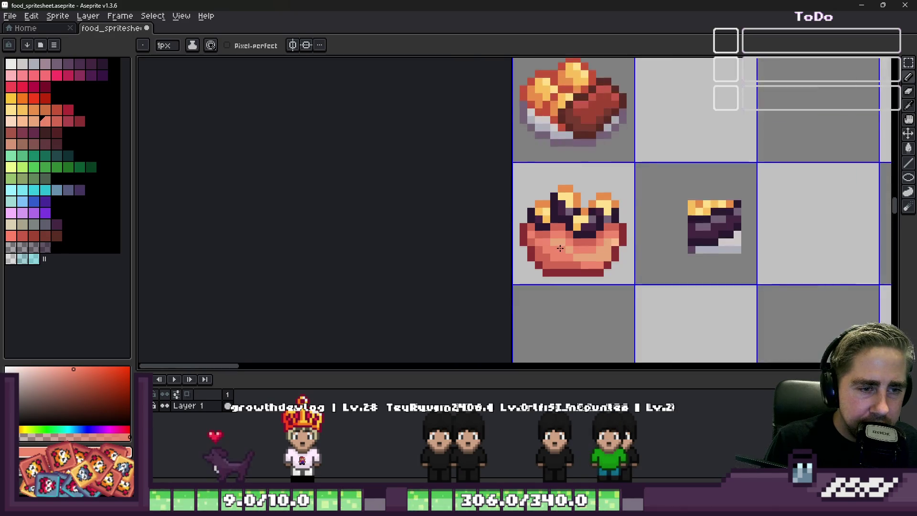
scroll(579, 246, up, 3)
alt+click(564, 251)
key(alt)
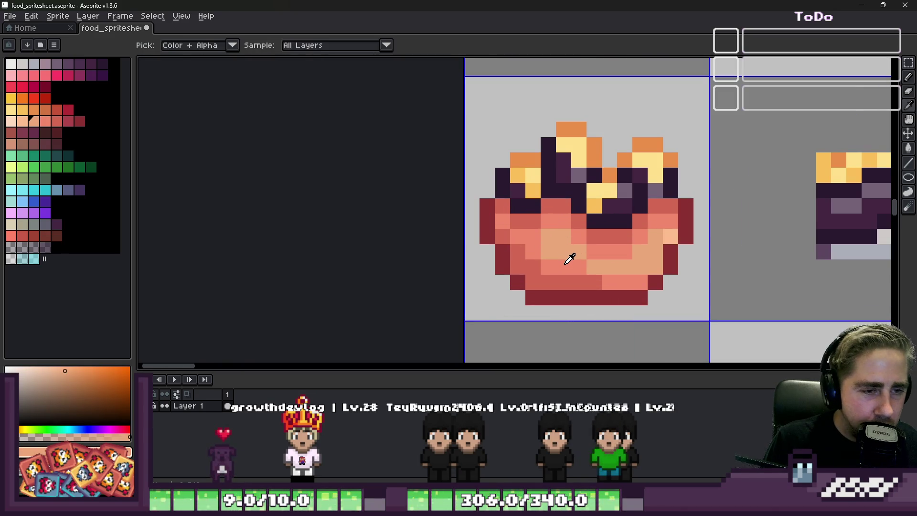
click(579, 266)
alt+click(605, 282)
click(590, 282)
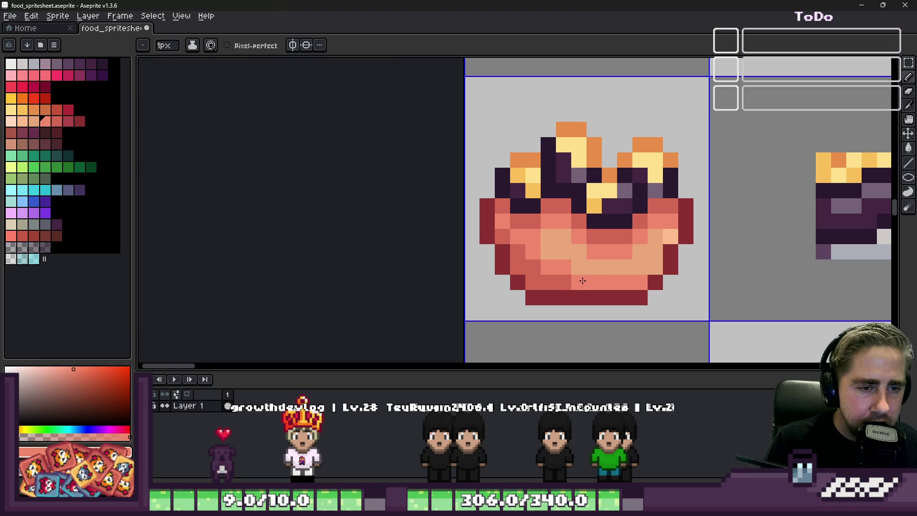
Darken pixels on the bowl's right side and rim with a sampled pink, then zoom out
alt+click(566, 283)
alt+click(649, 263)
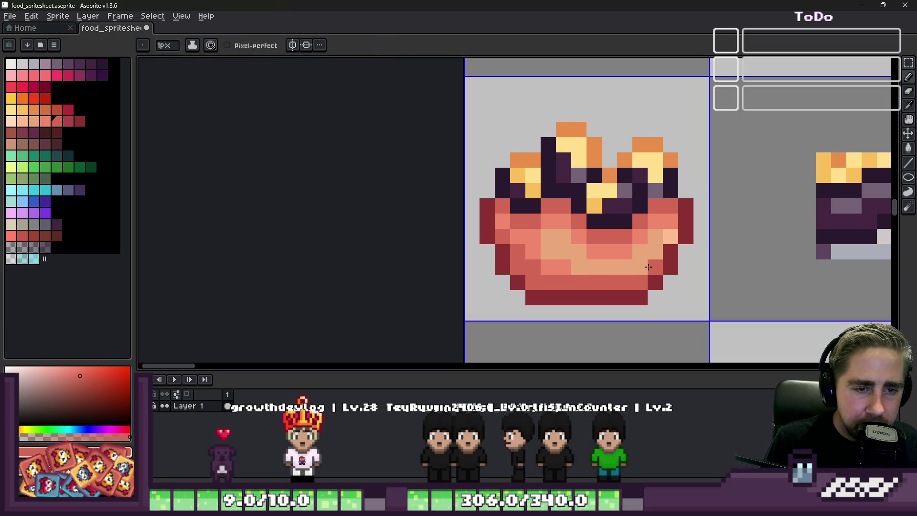
click(638, 262)
click(655, 252)
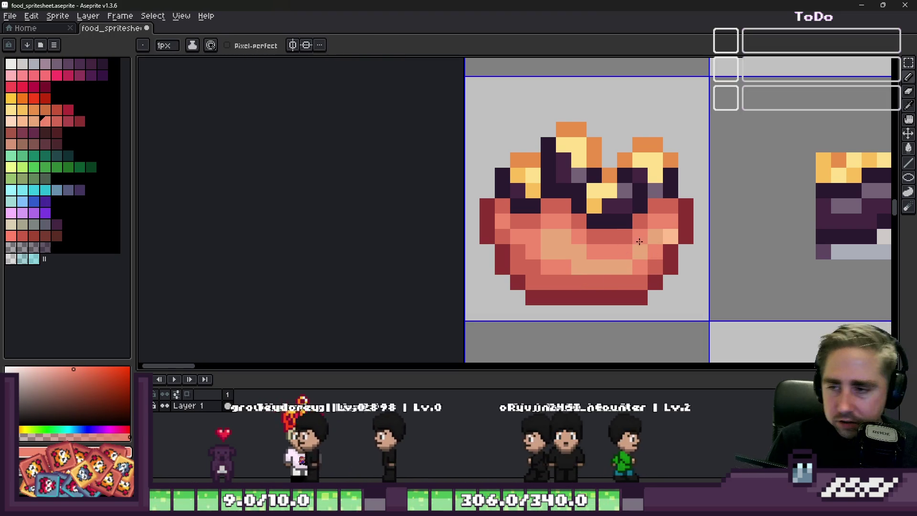
alt+click(648, 230)
scroll(545, 252, down, 7)
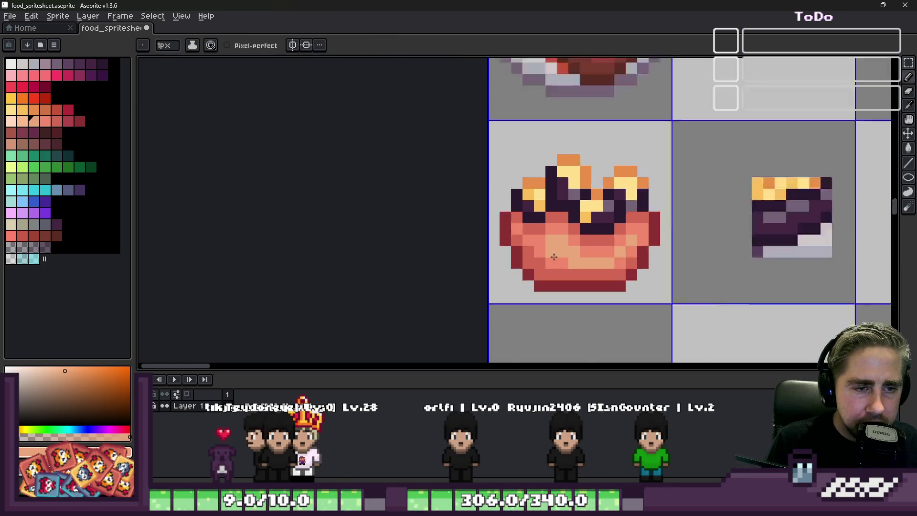
scroll(543, 253, up, 2)
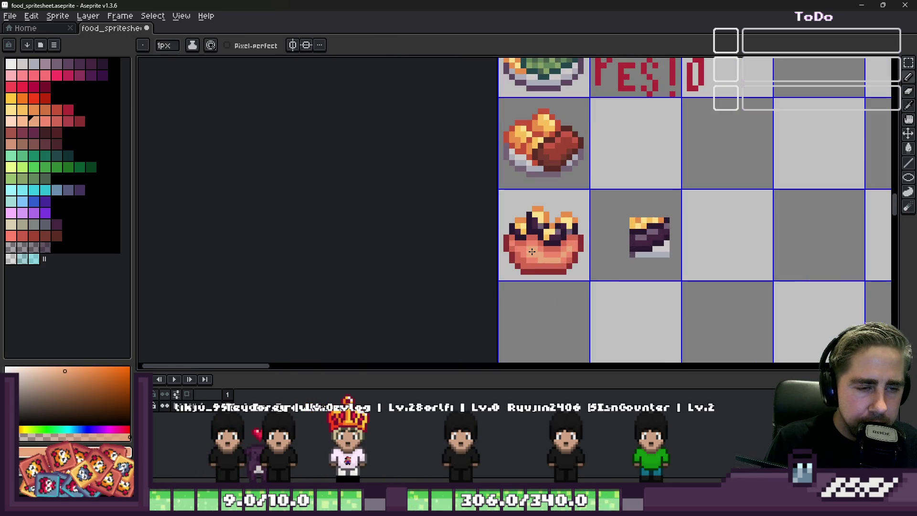
scroll(536, 242, up, 3)
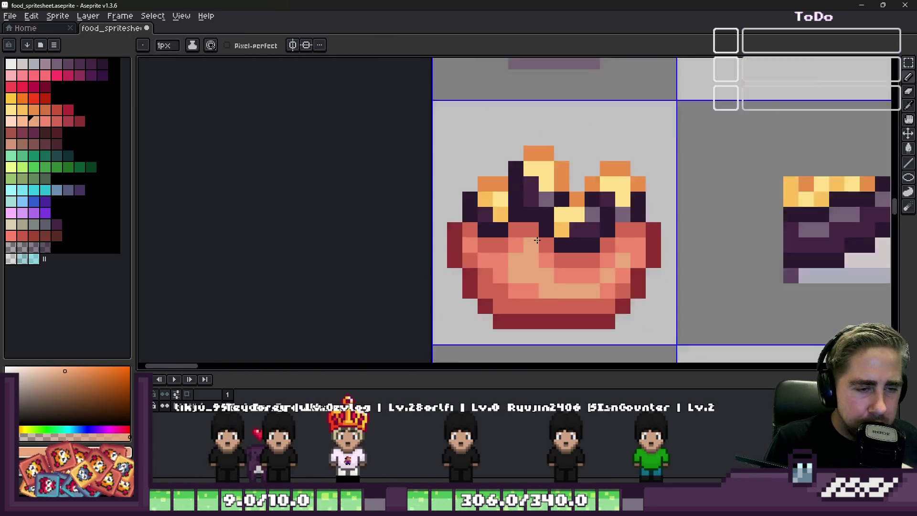
scroll(537, 242, down, 5)
key(m)
scroll(536, 241, down, 1)
scroll(536, 241, up, 1)
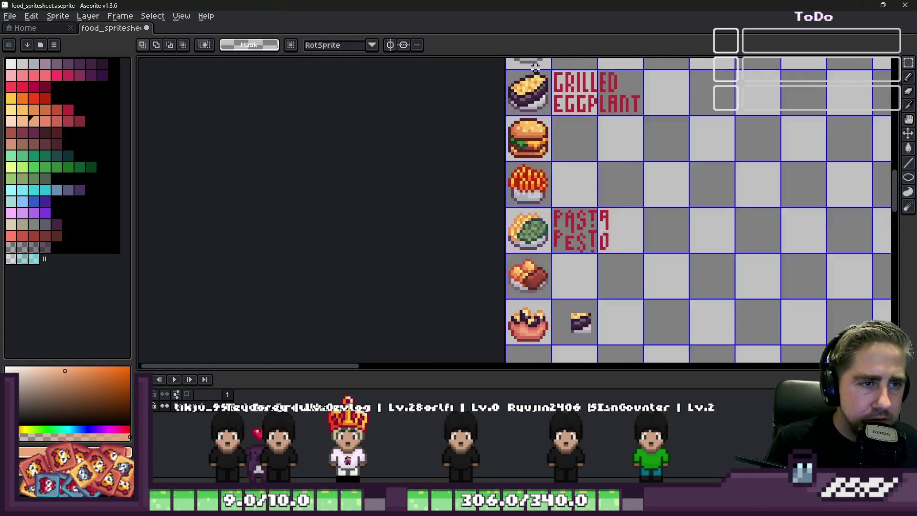
Select a rectangle over the centre of the salad bowl sprite and copy it
scroll(526, 65, down, 3)
scroll(522, 65, up, 3)
scroll(522, 65, up, 5)
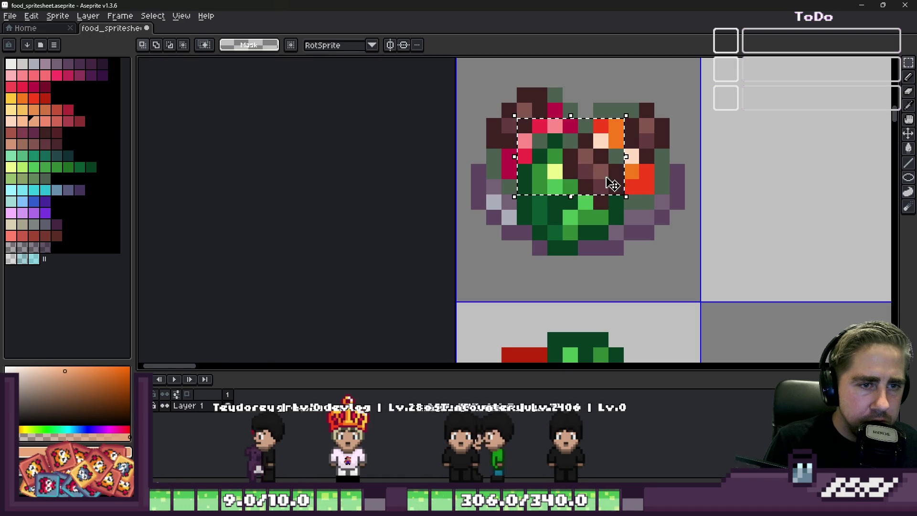
scroll(606, 172, down, 5)
scroll(602, 150, up, 4)
mouse_move(512, 108)
mouse_down()
mouse_move(578, 233)
mouse_move(624, 194)
mouse_up()
scroll(539, 166, down, 3)
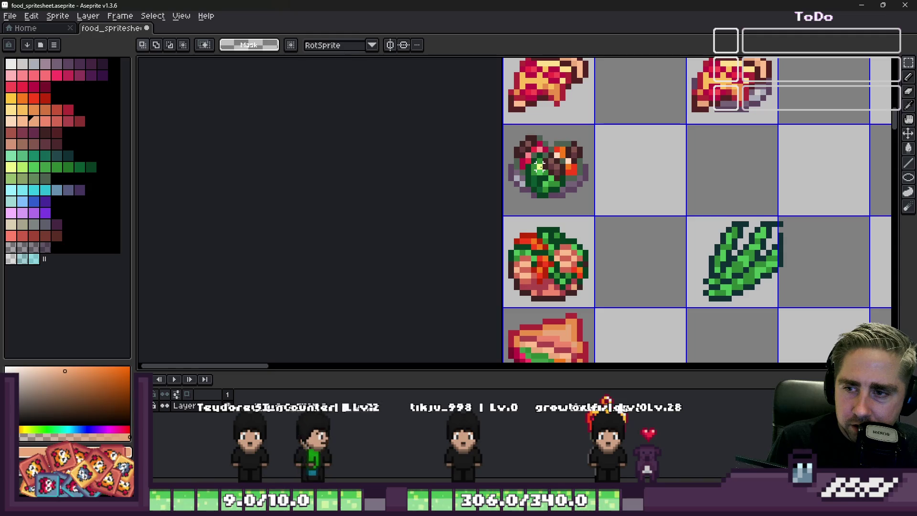
scroll(539, 166, down, 4)
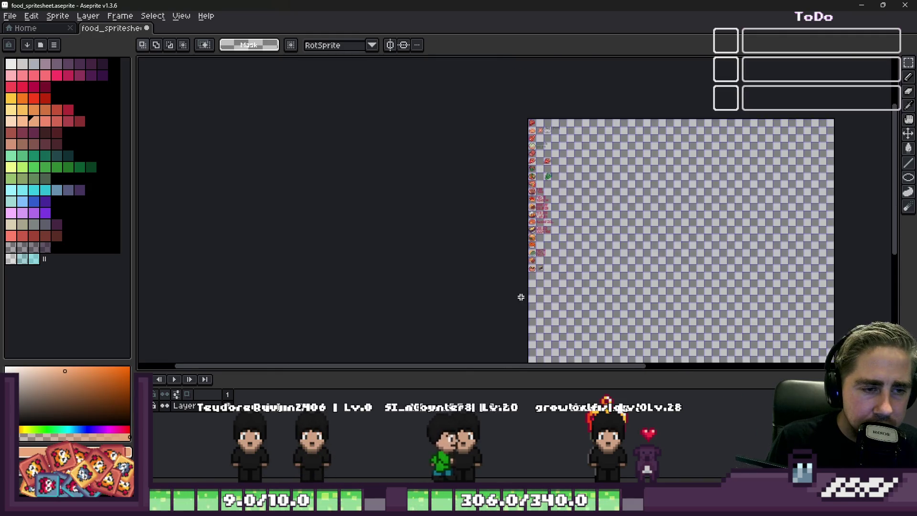
Paste the salad fragment and drag it into the cell below the dark purple item
scroll(512, 172, up, 2)
scroll(512, 172, up, 2)
key(ctrl+v)
mouse_move(555, 213)
mouse_down()
mouse_move(652, 176)
mouse_move(657, 198)
mouse_up()
Commit the pasted salad fragment and shift it to the cell's top-left corner
key(Return)
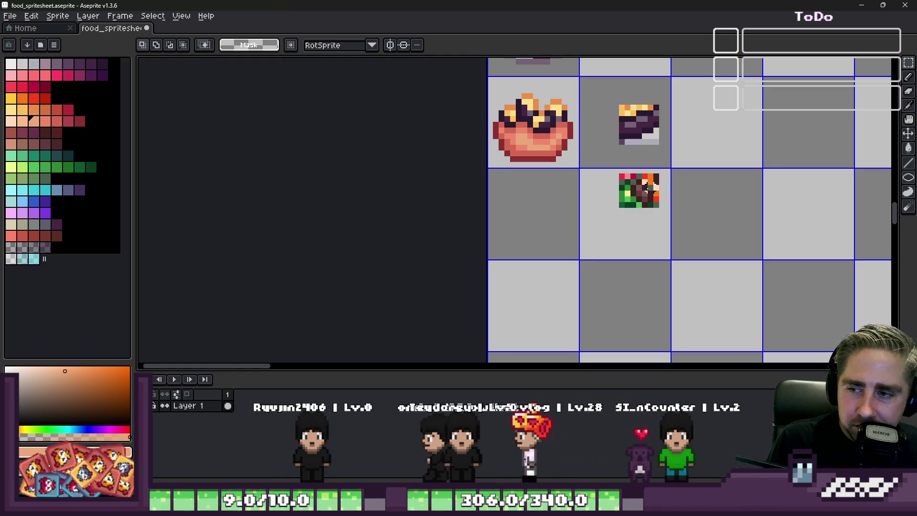
scroll(612, 151, up, 2)
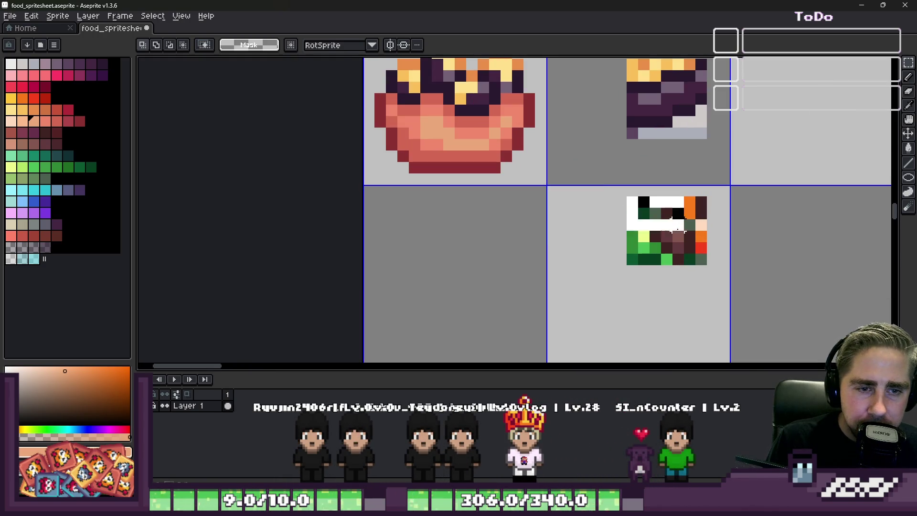
drag(684, 245, 624, 227)
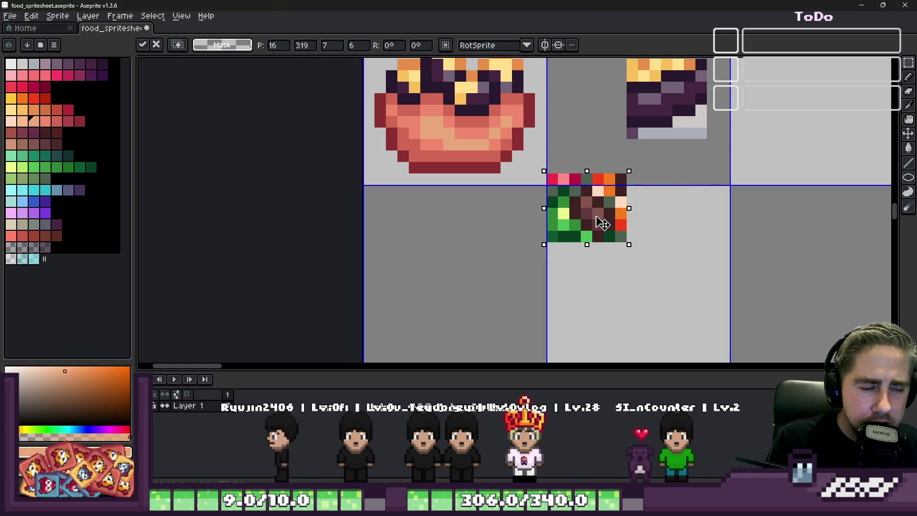